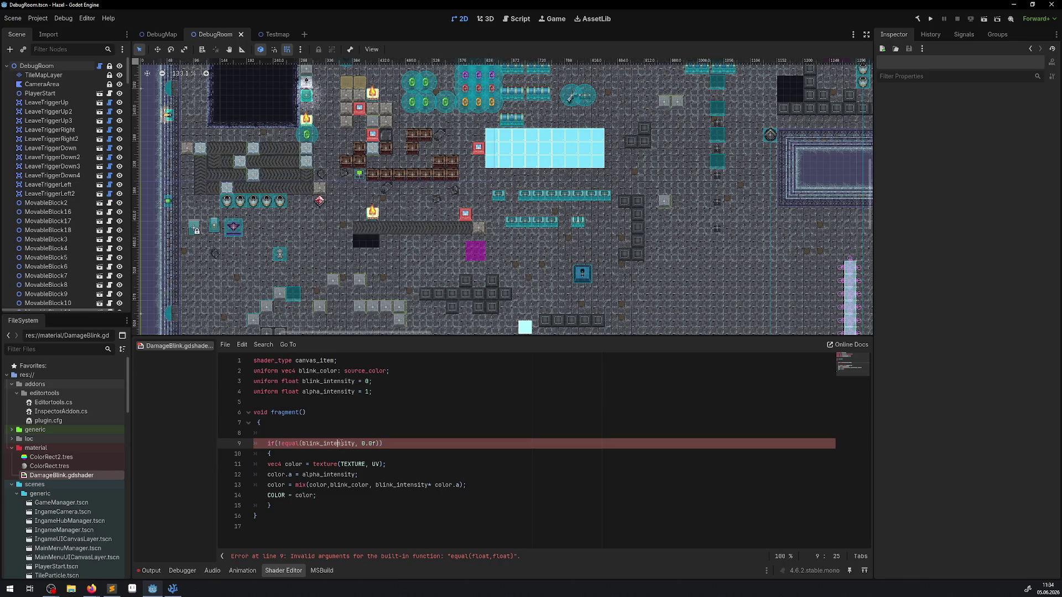
# Step: Test line 9's error by briefly replacing blink_intensity and removing the ! negation, then restore both
pyautogui.moveTo(354, 443); pyautogui.dragTo(302, 443)
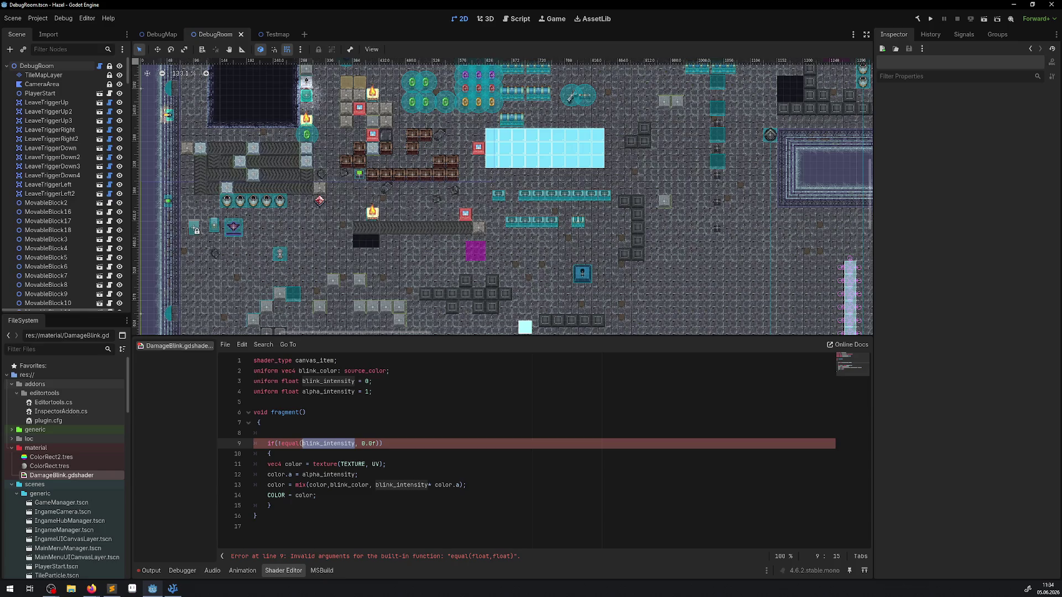
pyautogui.write('1.0f')
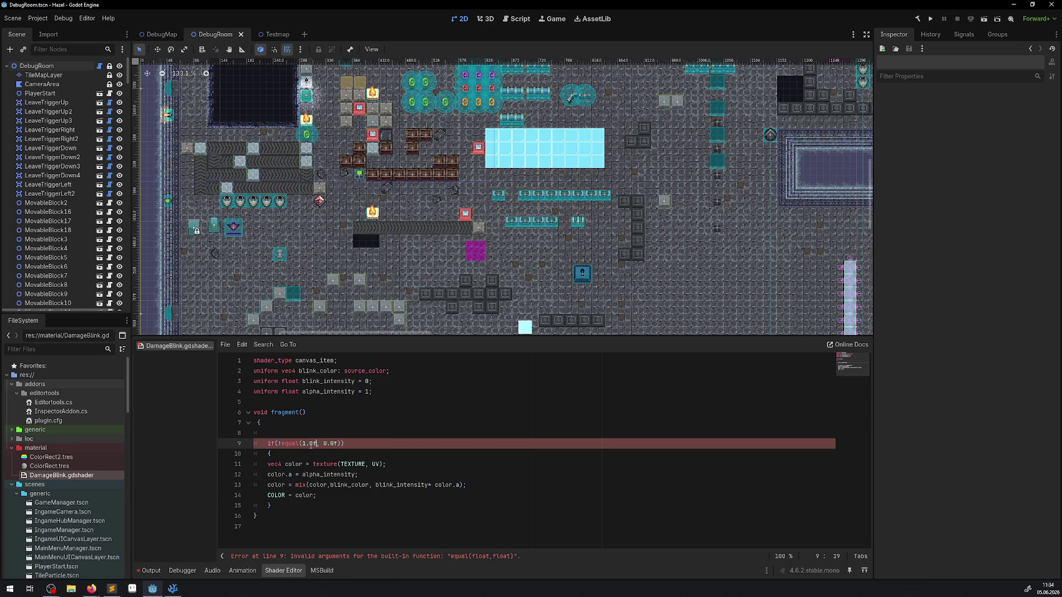
pyautogui.click(356, 409)
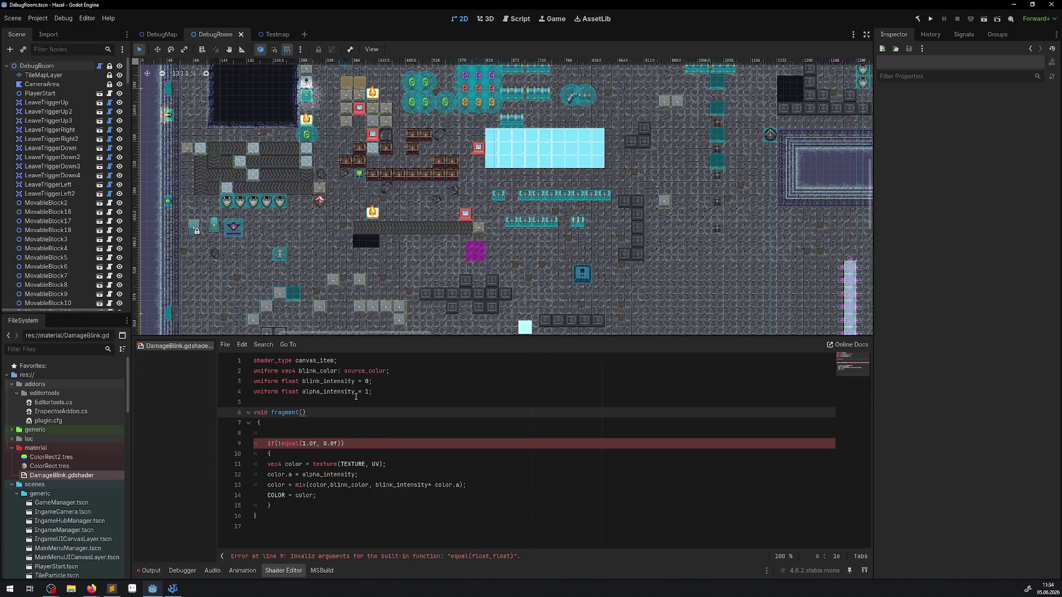
pyautogui.hotkey('ctrl', 'z')
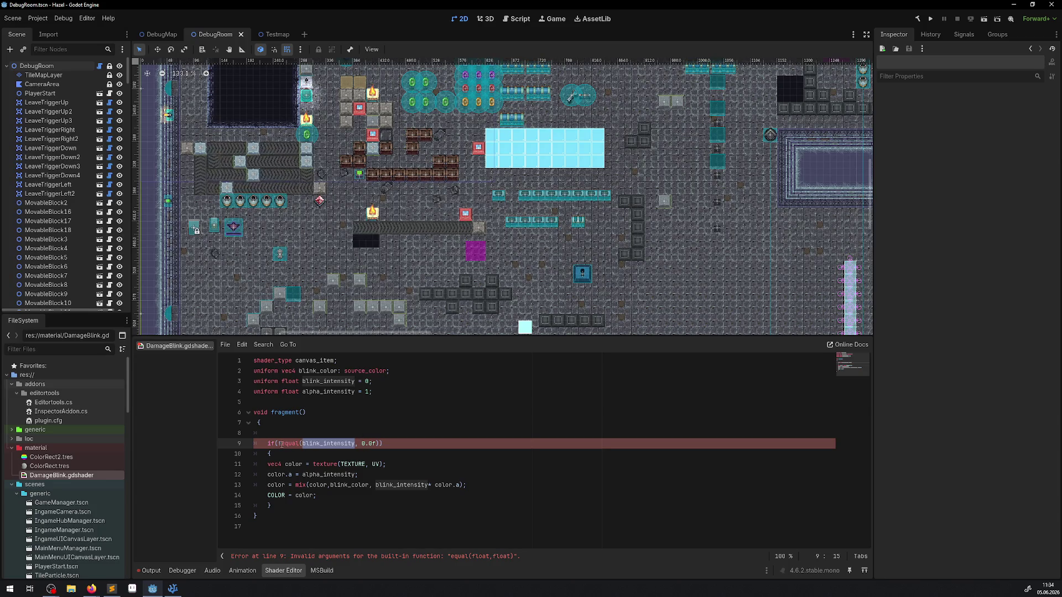
pyautogui.click(281, 444)
pyautogui.press('BackSpace')
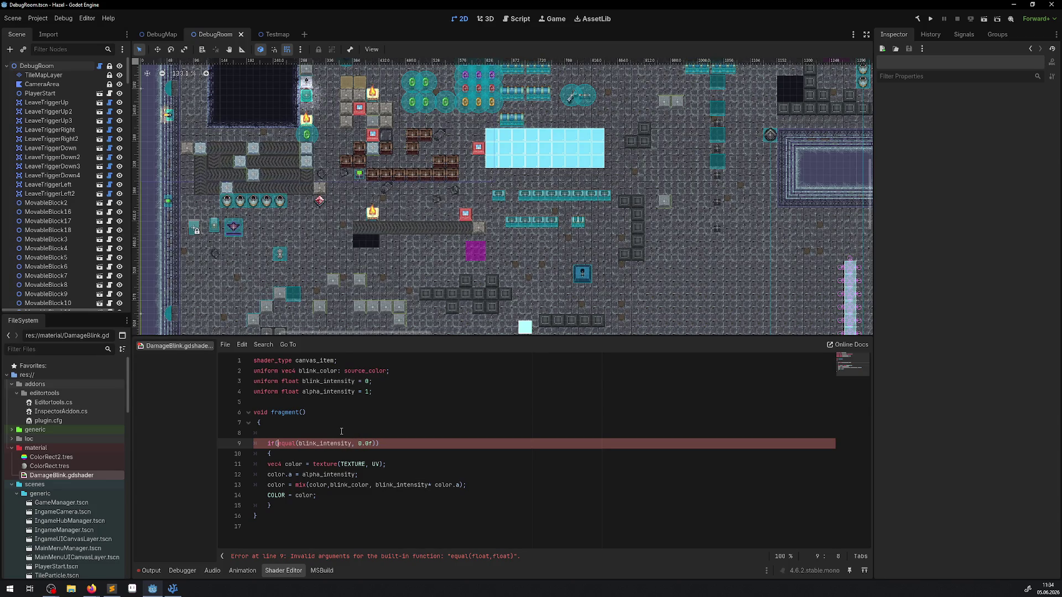
pyautogui.click(340, 433)
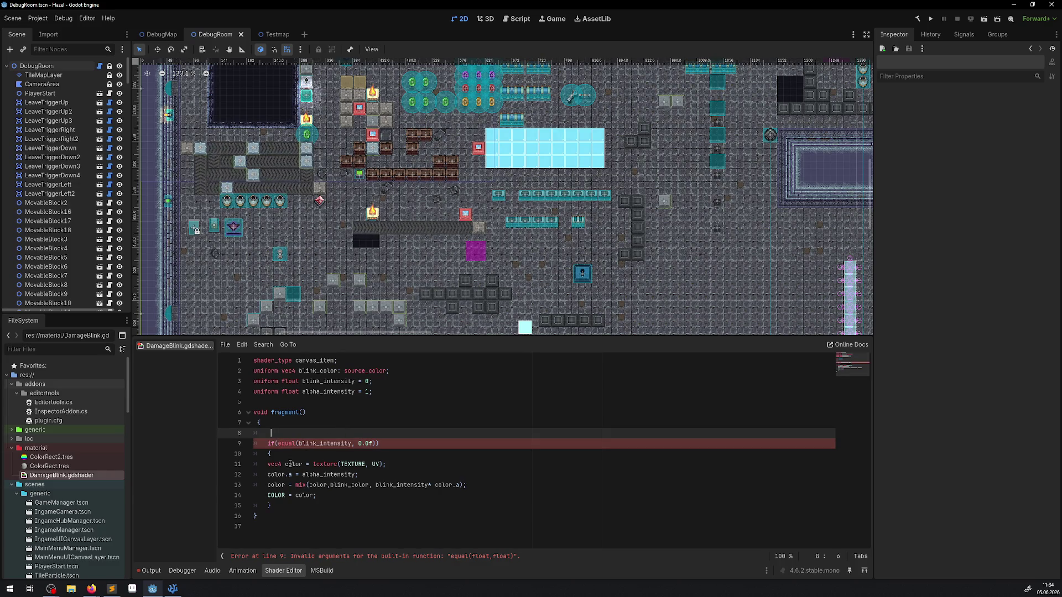
pyautogui.click(281, 444)
pyautogui.write('!')
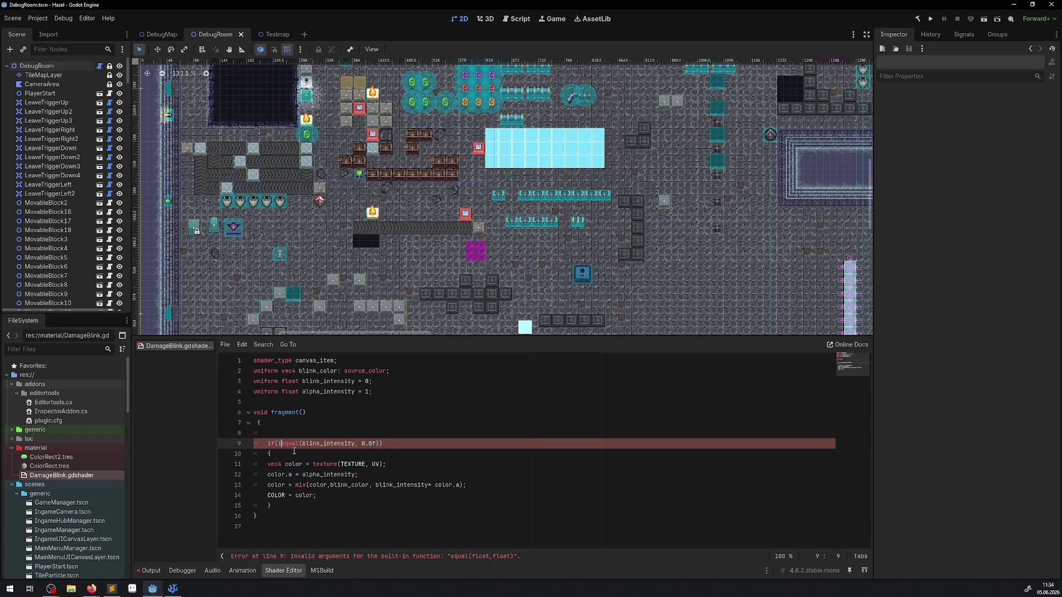
# Step: On line 9, replace equal()'s ', 0.0f' argument with ', 10.0f, 1.0f'
pyautogui.doubleClick(287, 444)
pyautogui.click(377, 444)
pyautogui.press('BackSpace')
pyautogui.press('BackSpace')
pyautogui.press('BackSpace')
pyautogui.write(', 10.f, 1')
pyautogui.write('.0f')
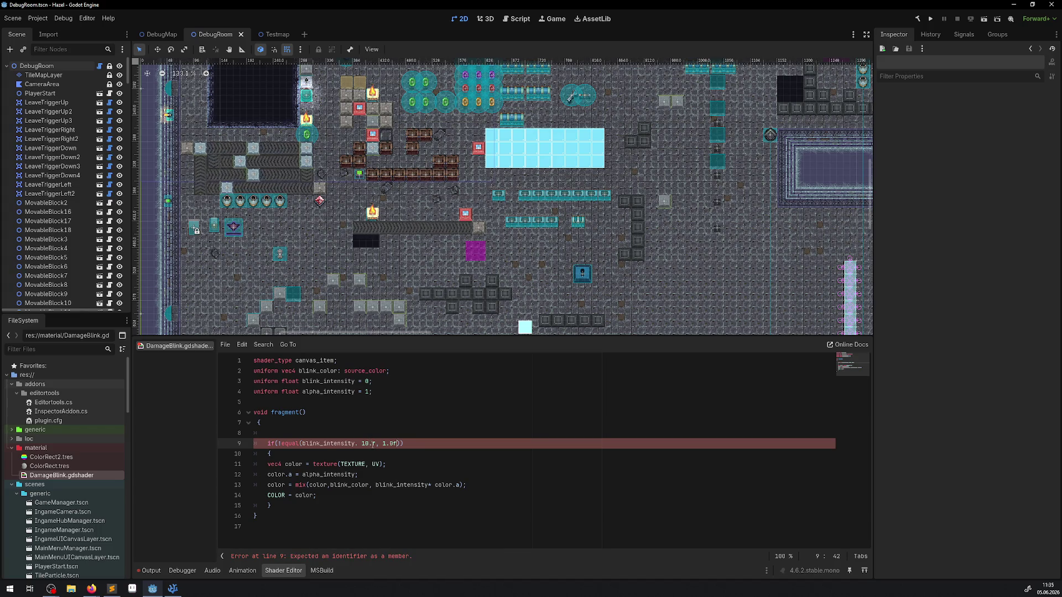
pyautogui.write('0')
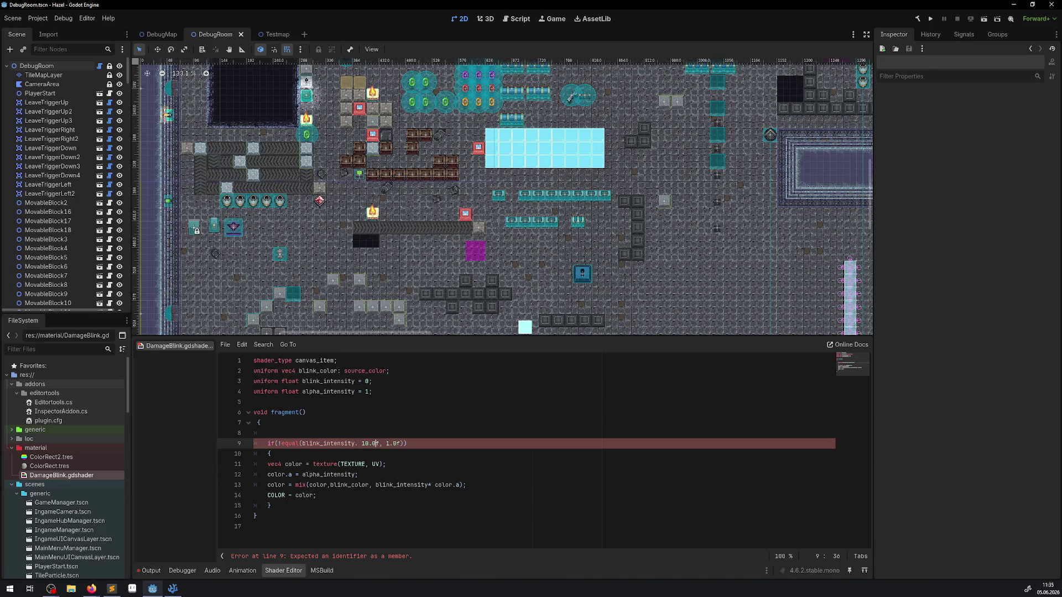
pyautogui.hotkey('alt', 'Tab')
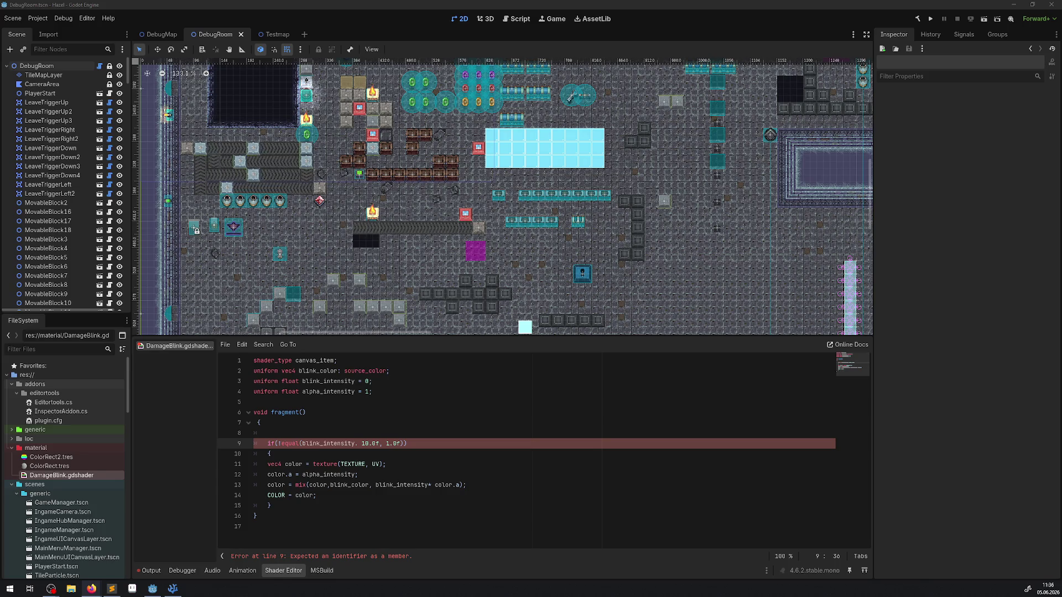
# Step: Make equal()'s arguments on line 9 blink_color,blink_color, pasting the name from line 2
pyautogui.doubleClick(316, 370)
pyautogui.hotkey('ctrl', 'c')
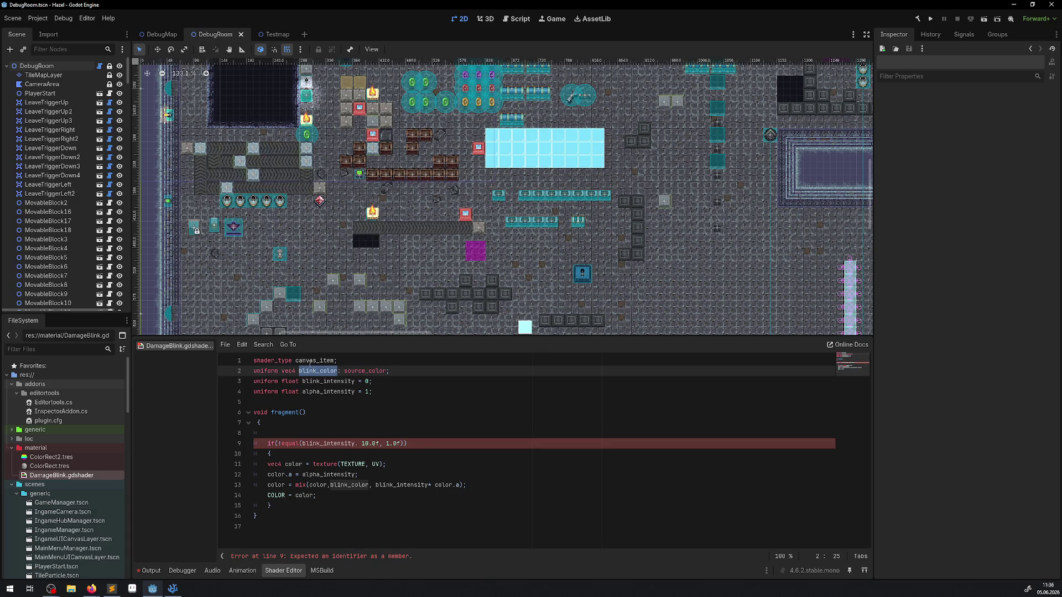
pyautogui.moveTo(301, 442); pyautogui.dragTo(400, 444)
pyautogui.hotkey('ctrl', 'v')
pyautogui.write(',')
pyautogui.hotkey('ctrl', 'v')
pyautogui.click(407, 425)
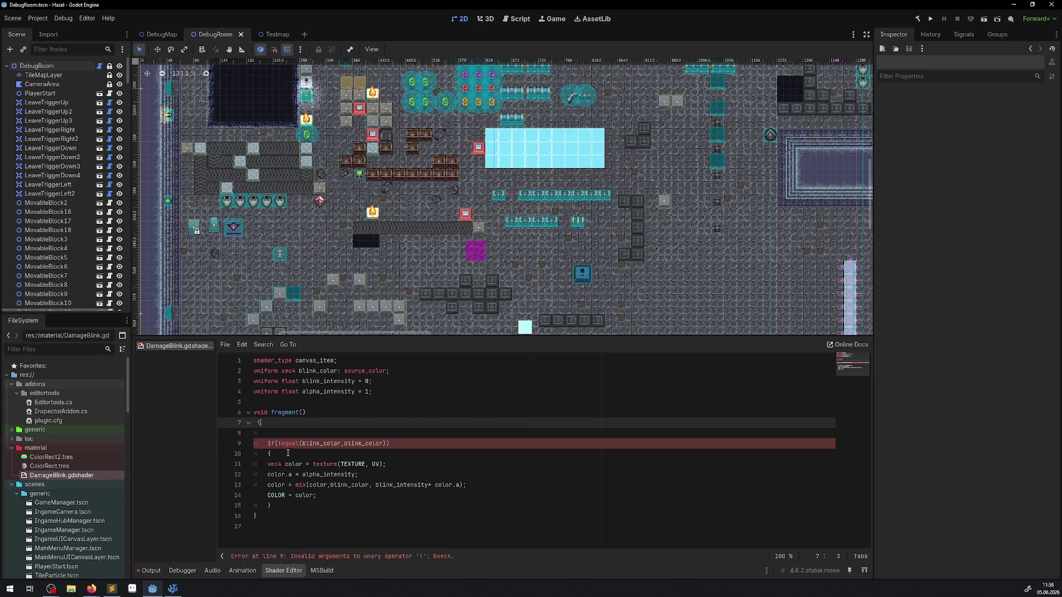
# Step: Remove the ! negation so line 9 reads if(equal(blink_color,blink_color))
pyautogui.click(279, 444)
pyautogui.press('BackSpace')
pyautogui.write('(')
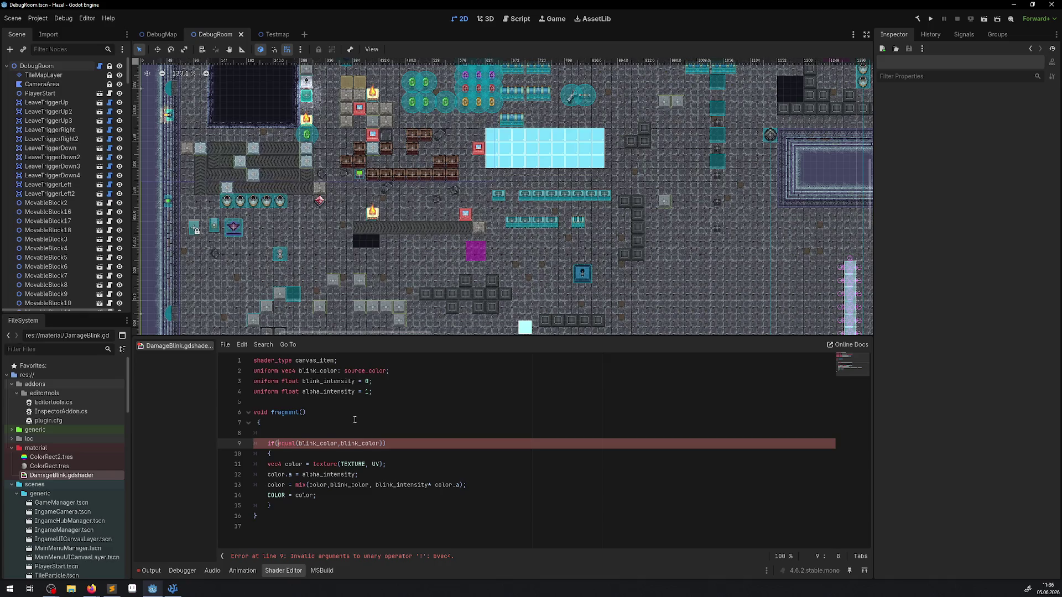
pyautogui.click(355, 420)
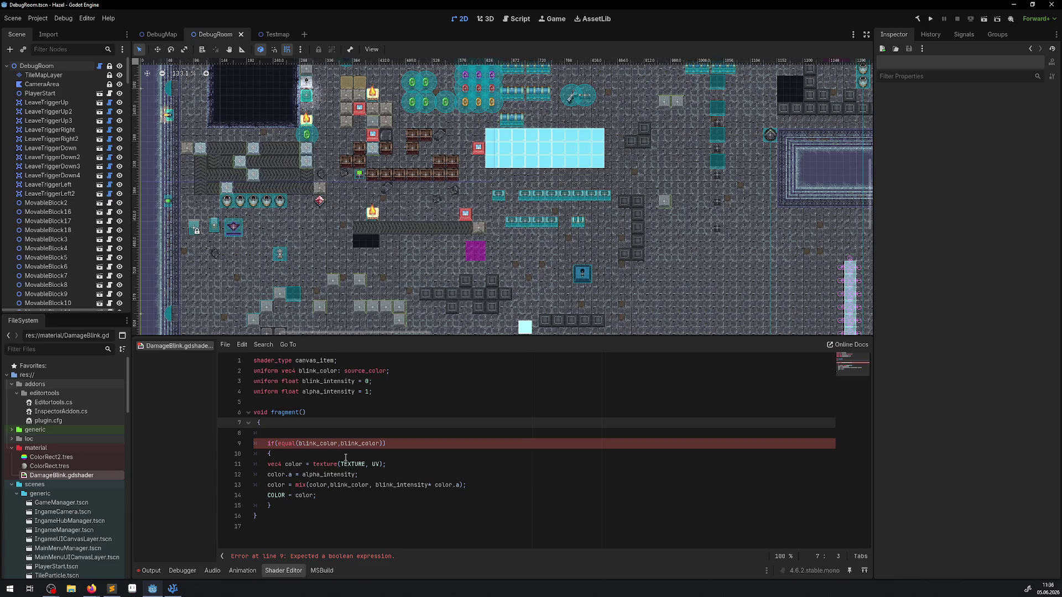
pyautogui.click(278, 443)
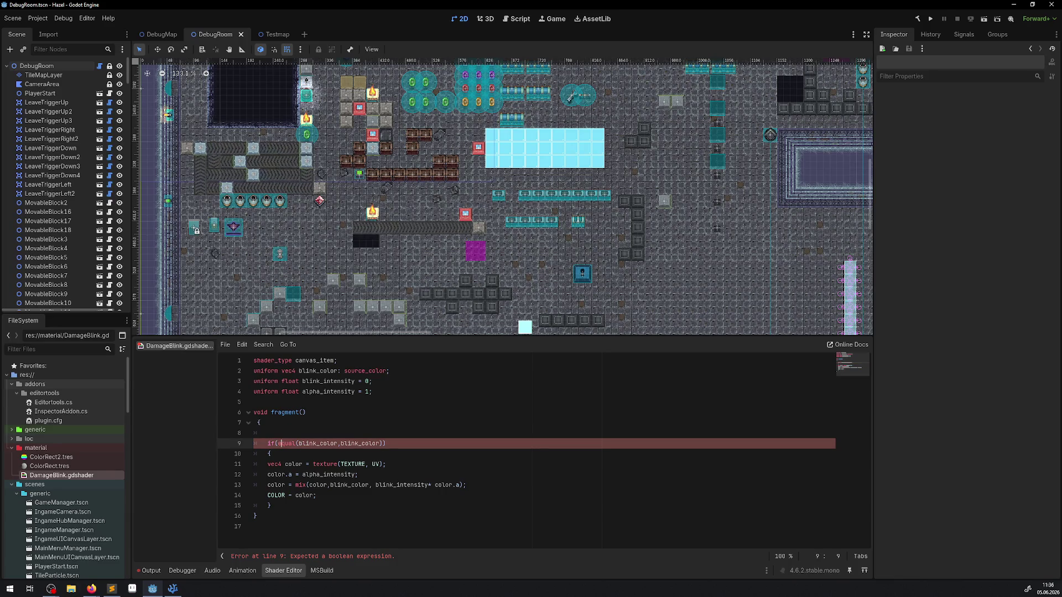
pyautogui.hotkey('alt', 'Tab')
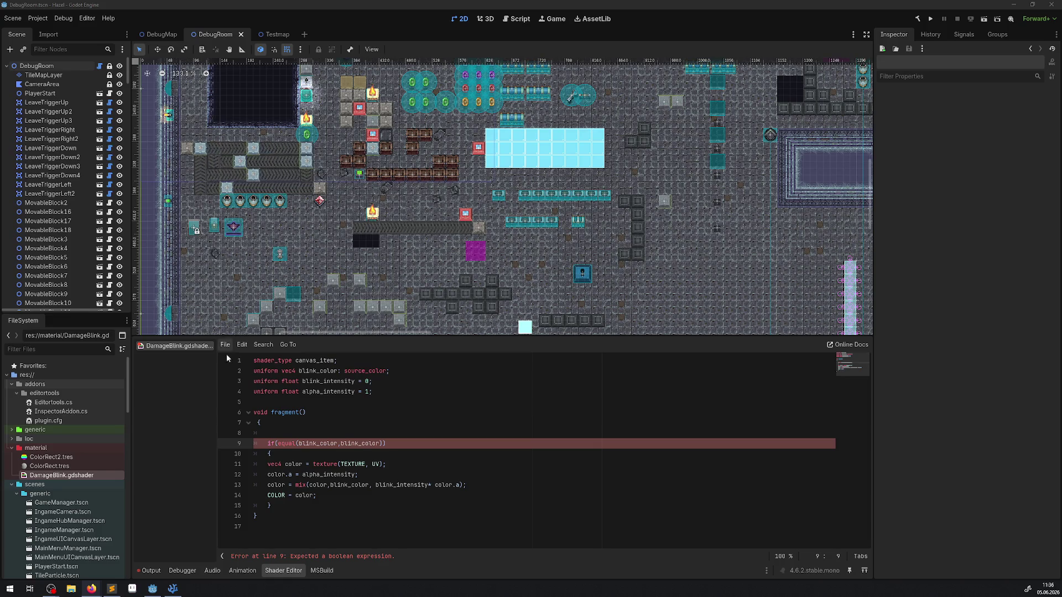
pyautogui.press('Up')
pyautogui.press('Up')
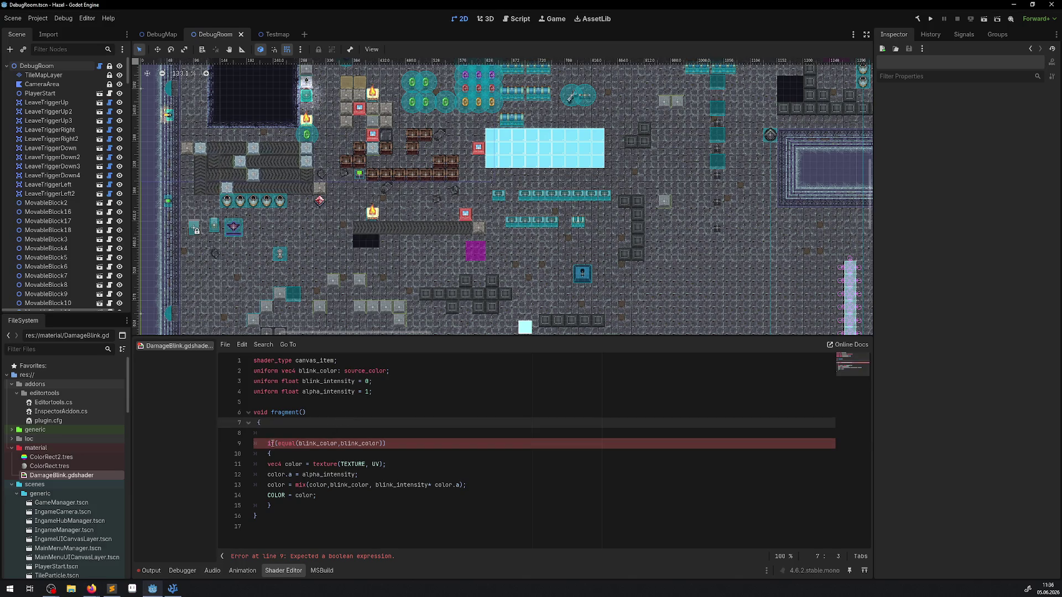
# Step: Replace the equal() call on line 9 with notEqual picked from the autocomplete list
pyautogui.moveTo(278, 444); pyautogui.dragTo(384, 443)
pyautogui.press('BackSpace')
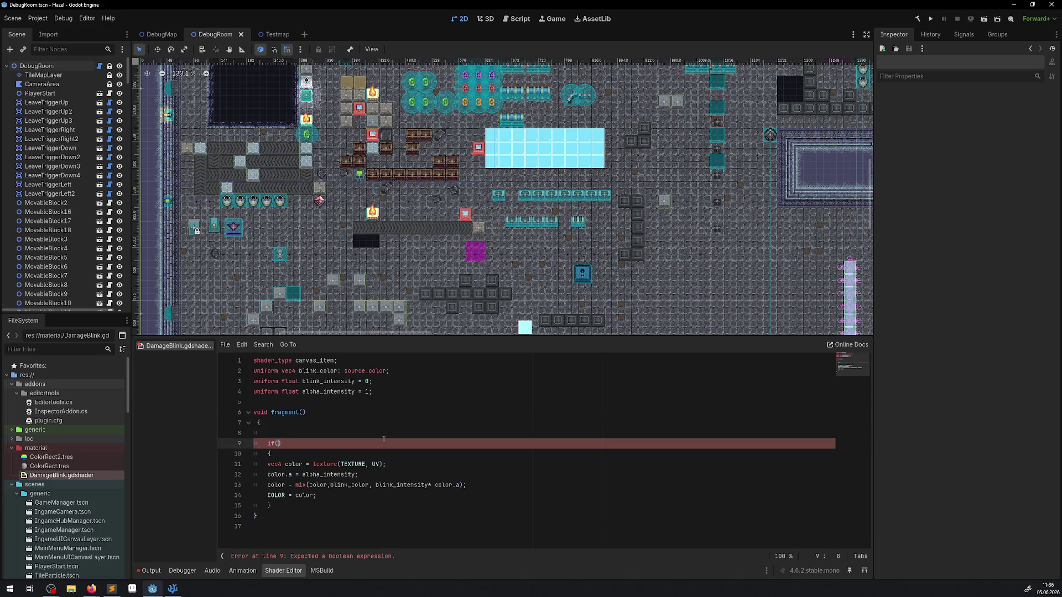
pyautogui.write('N')
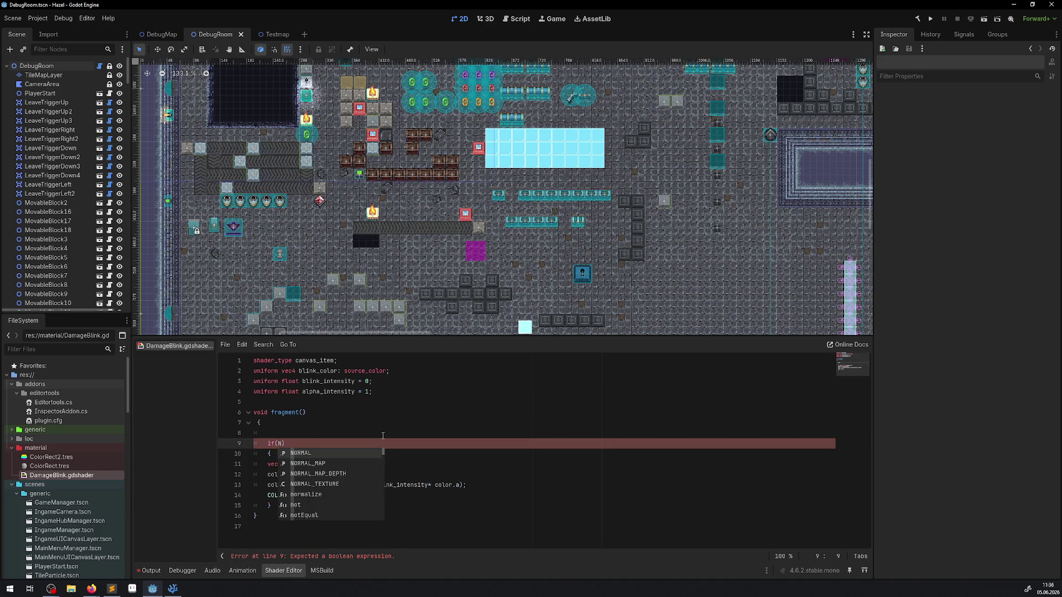
pyautogui.press('BackSpace')
pyautogui.write('ne')
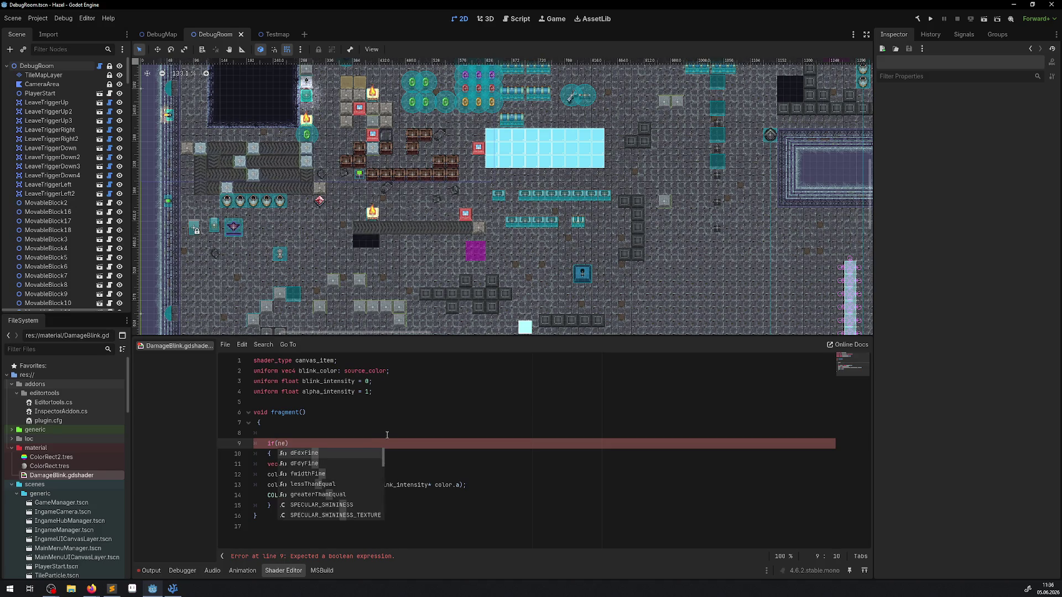
pyautogui.scroll(-1, 363, 470)
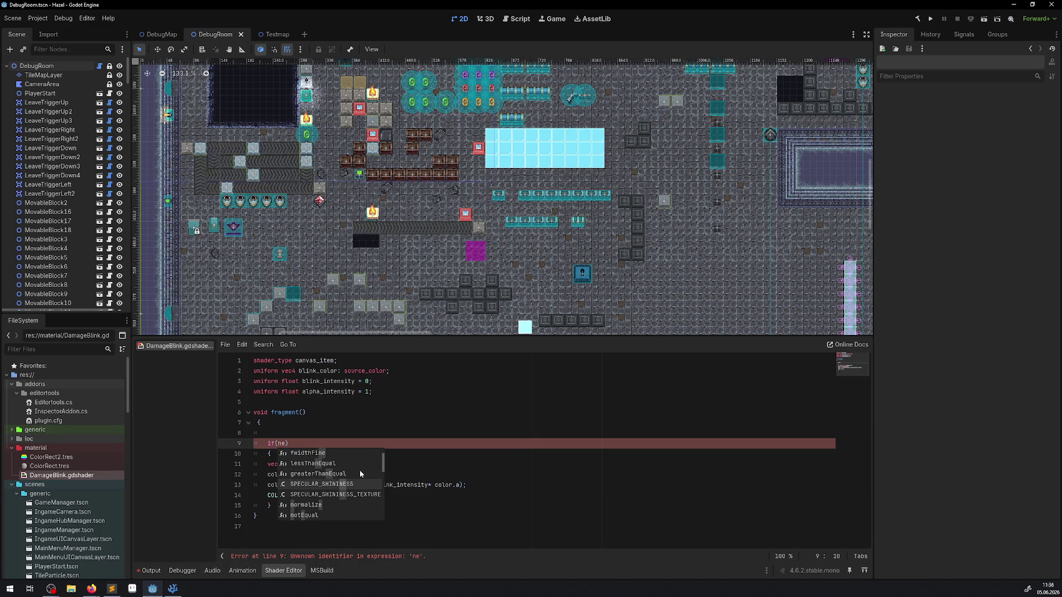
pyautogui.scroll(-1, 360, 474)
pyautogui.scroll(-1, 360, 474)
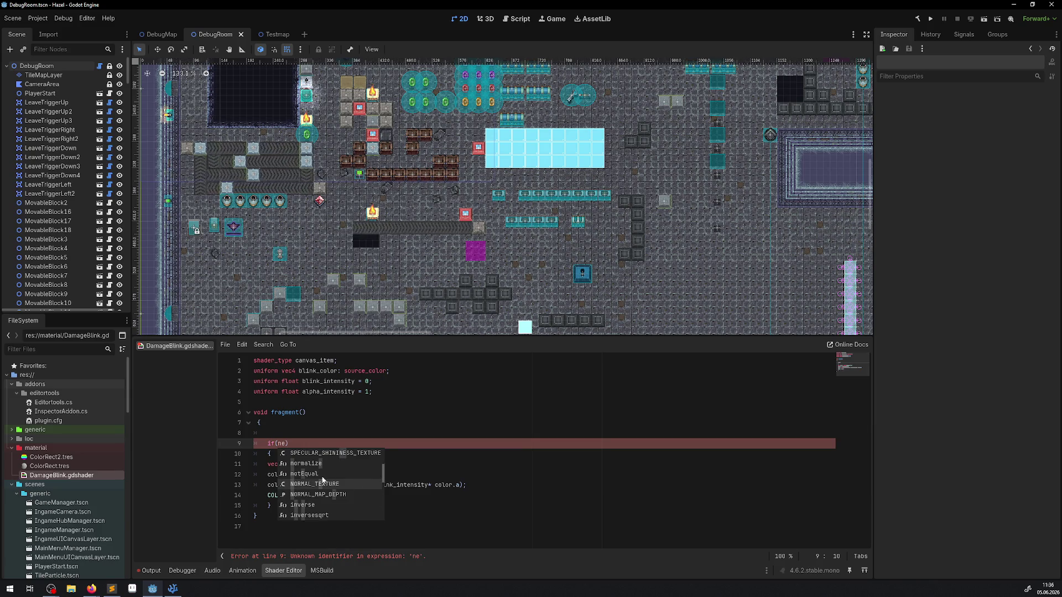
pyautogui.click(299, 474)
pyautogui.press('Return')
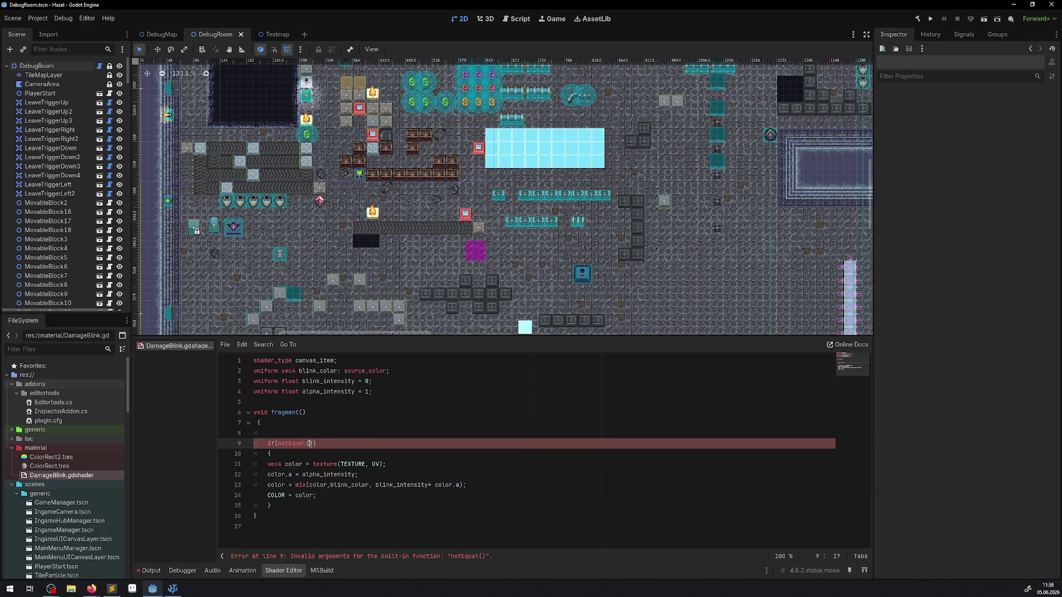
# Step: Bring up the notEqual argument signature hints to check its accepted types
pyautogui.click(309, 443)
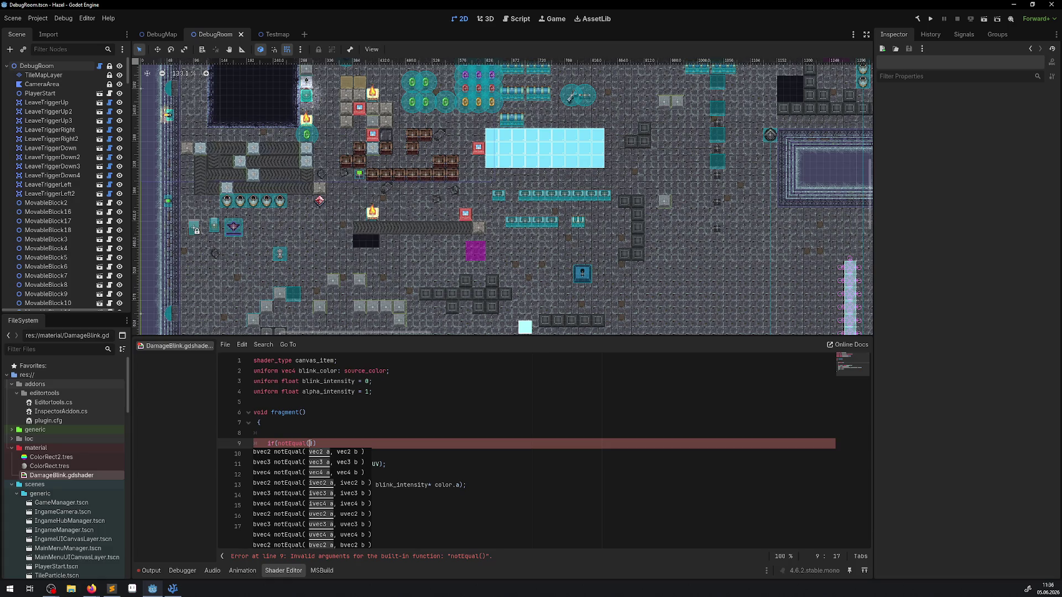
pyautogui.press('Escape')
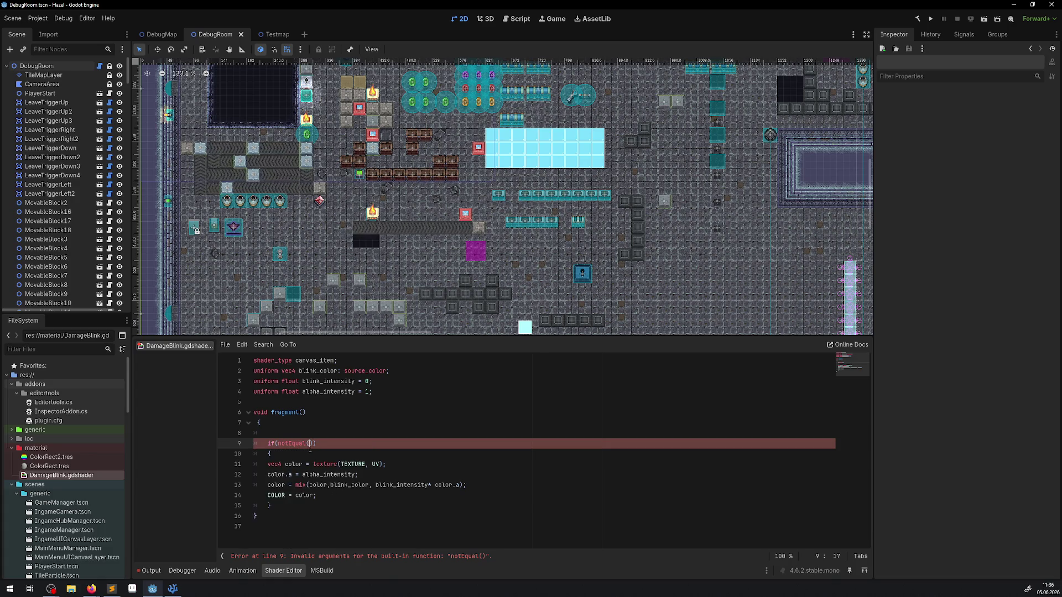
pyautogui.hotkey('ctrl', 'space')
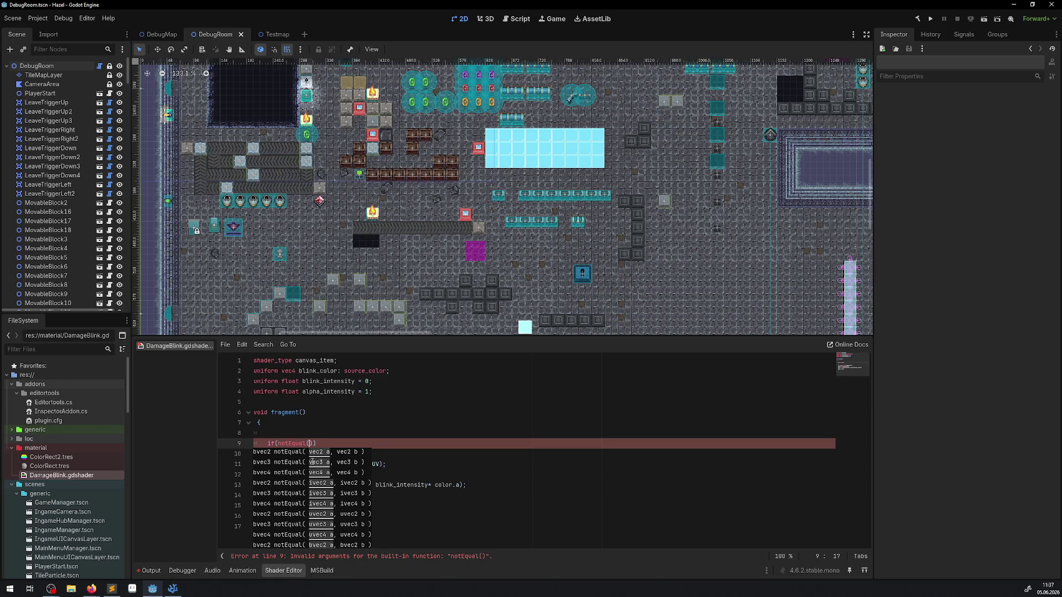
pyautogui.press('Escape')
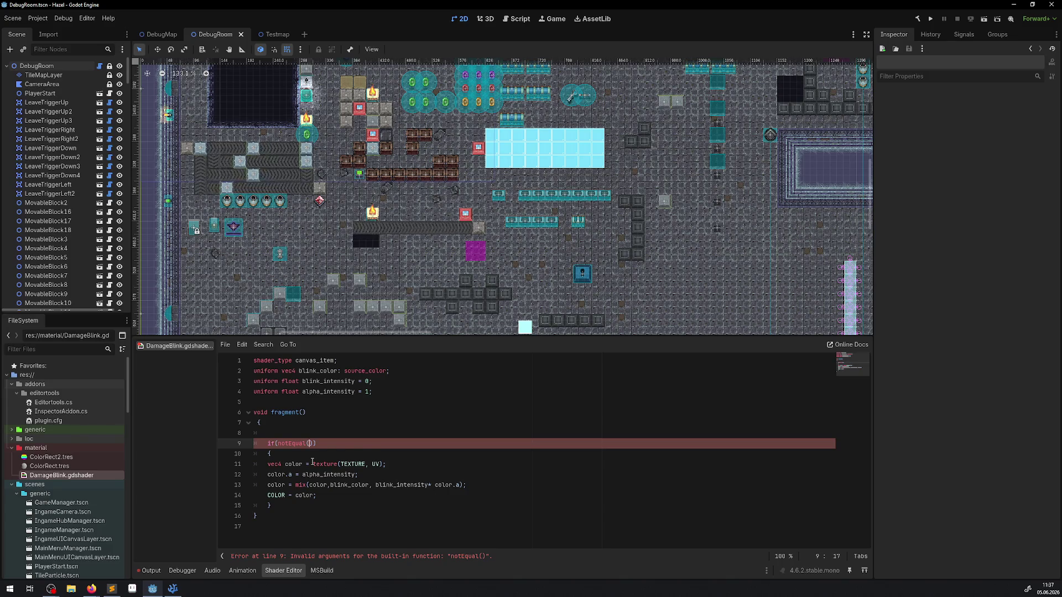
pyautogui.hotkey('ctrl', 'space')
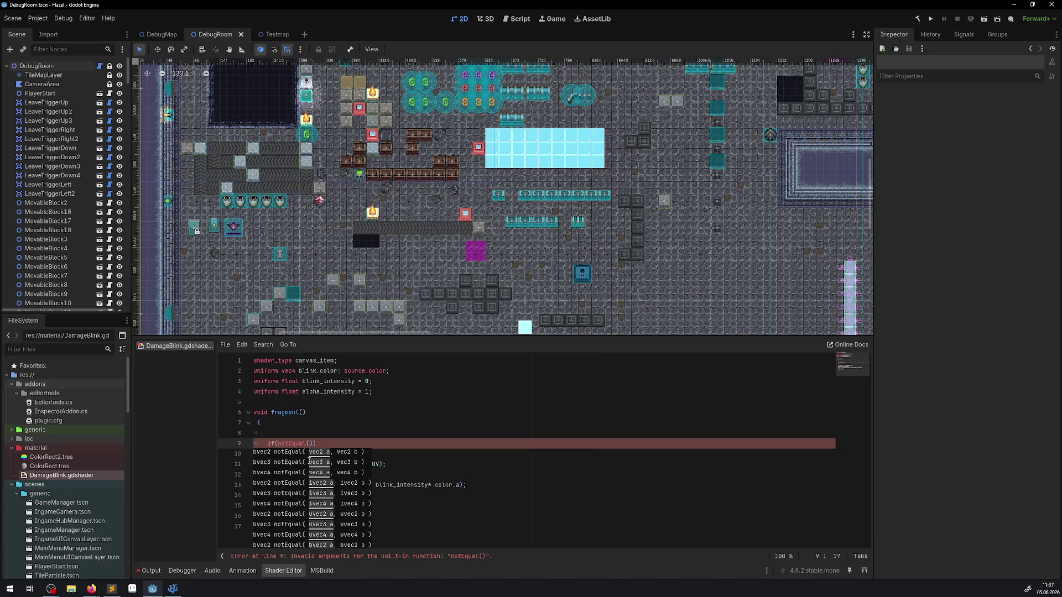
# Step: Swap notEqual for a lowercase equal() call in the condition and review its overload hints
pyautogui.moveTo(315, 443); pyautogui.dragTo(278, 443)
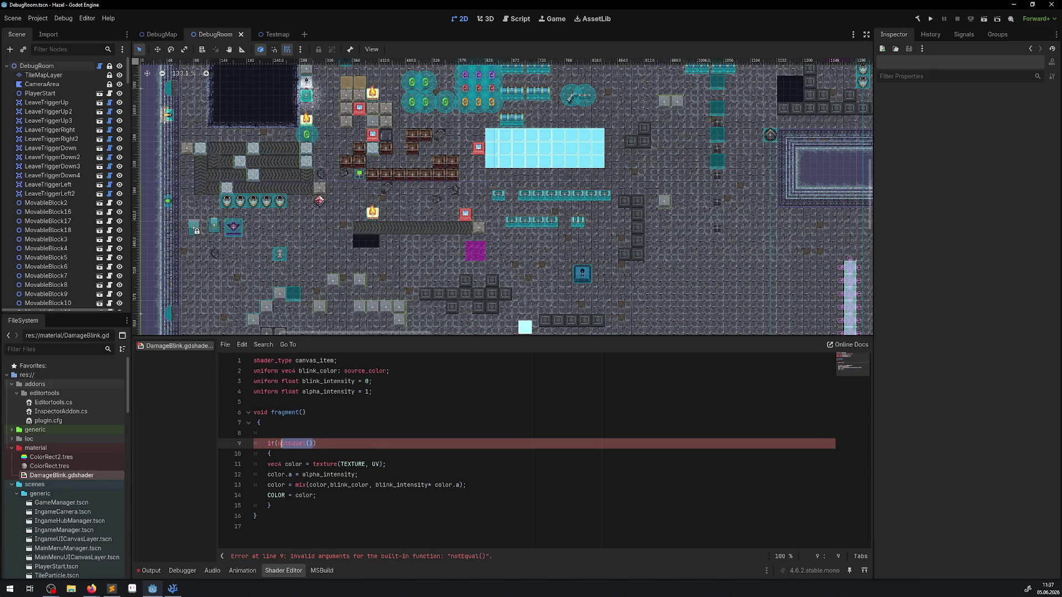
pyautogui.press('BackSpace')
pyautogui.write('Equal()')
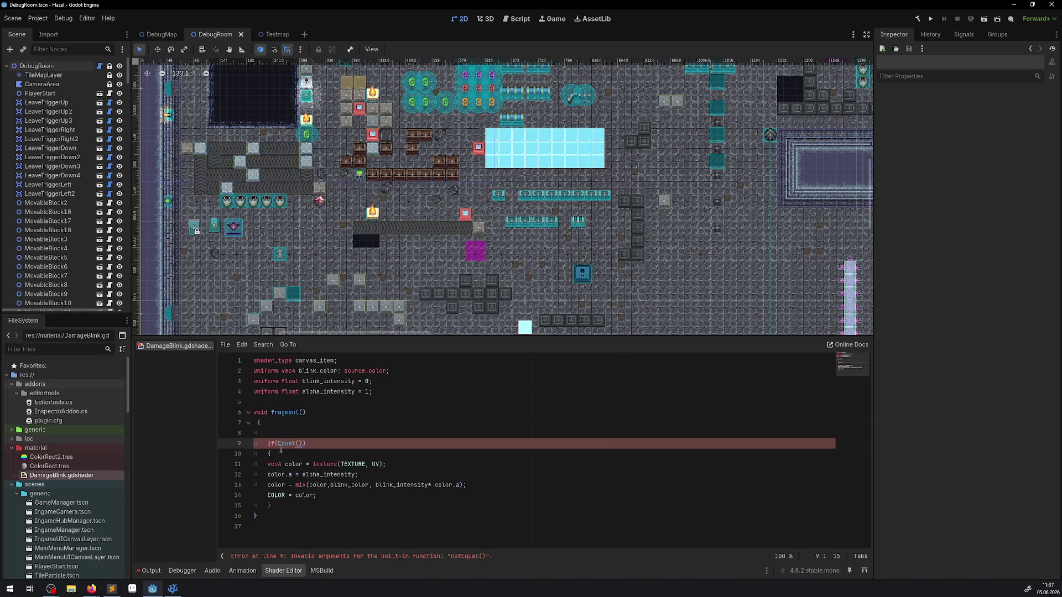
pyautogui.press('Left')
pyautogui.write(')')
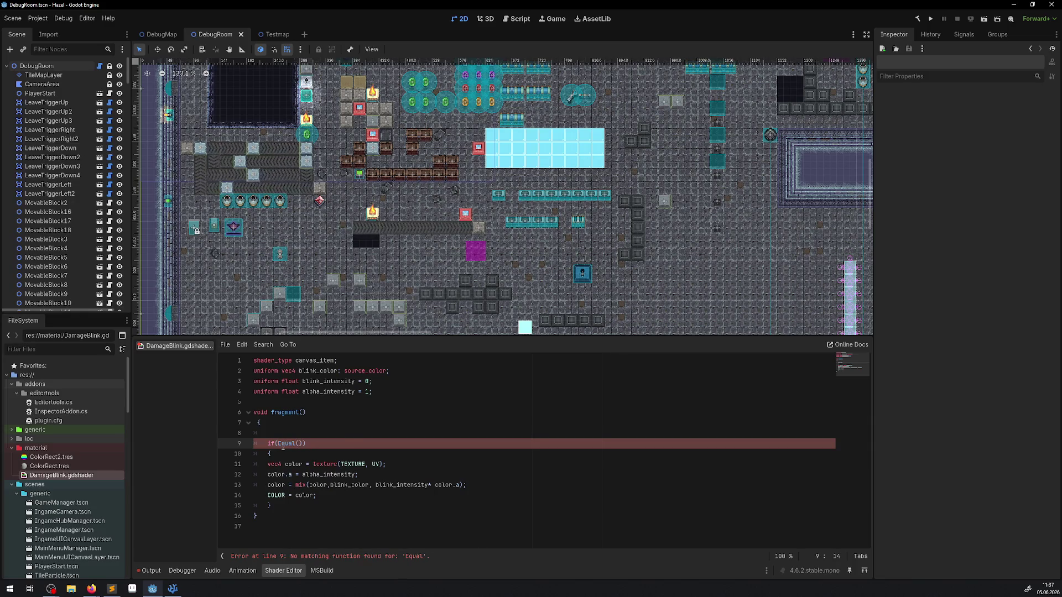
pyautogui.click(283, 444)
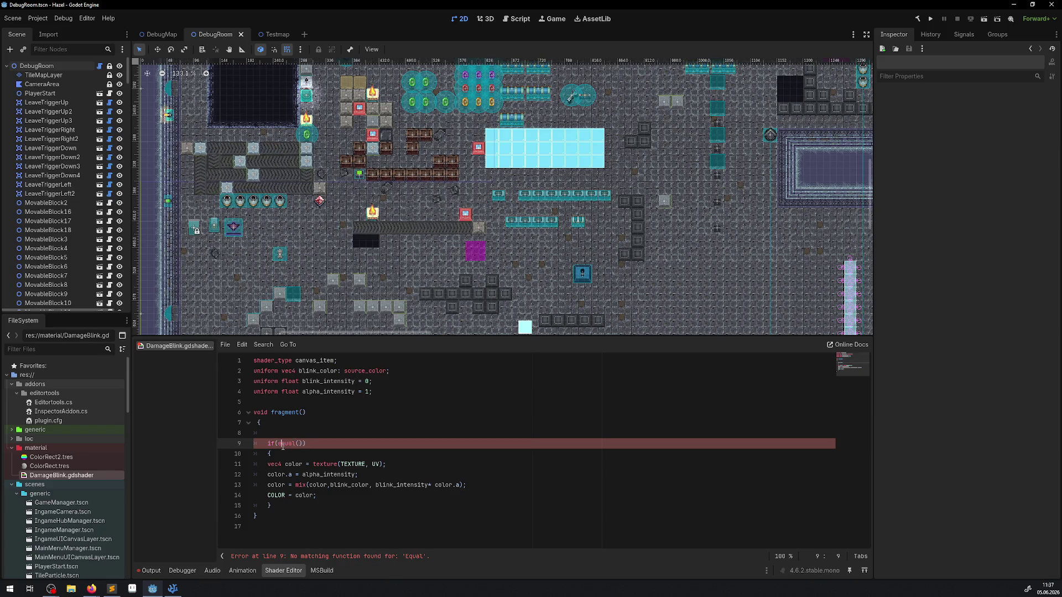
pyautogui.press('Return')
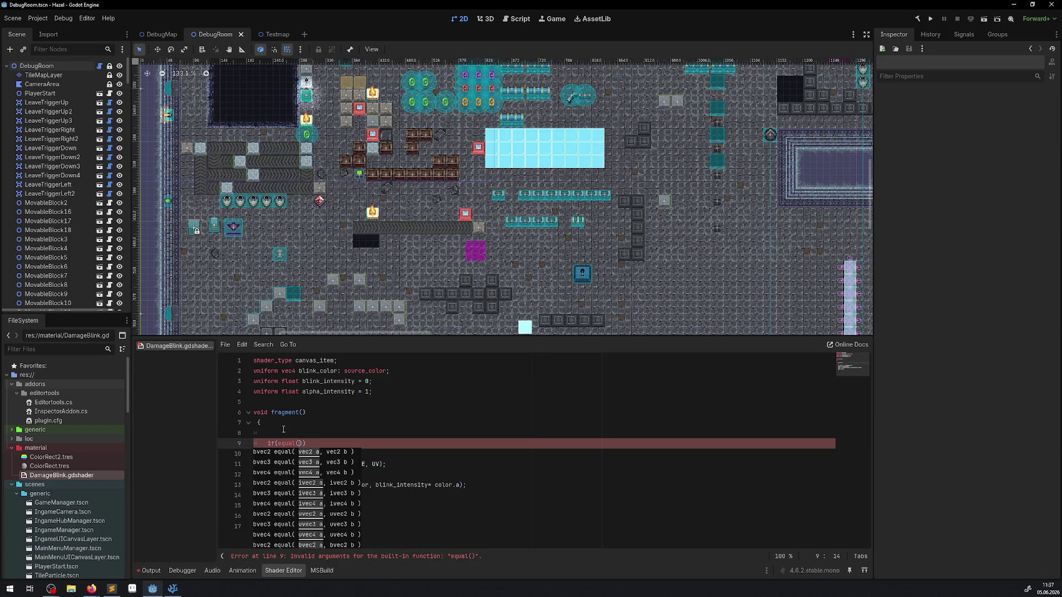
pyautogui.press('Escape')
pyautogui.hotkey('ctrl', 'space')
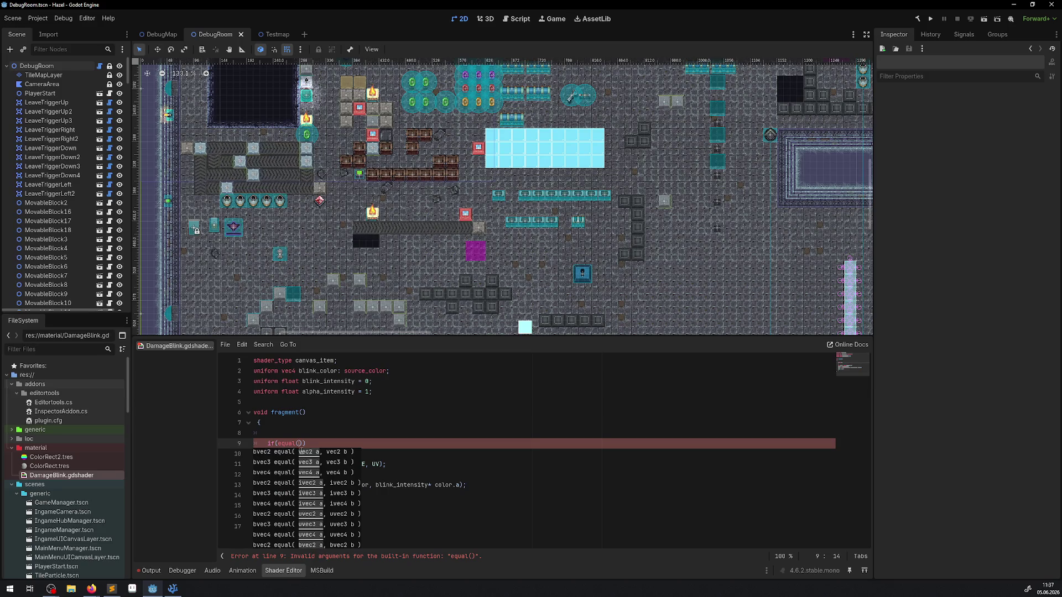
# Step: Clear the equal call and insert greaterThan from the function suggestions
pyautogui.moveTo(299, 443); pyautogui.dragTo(282, 443)
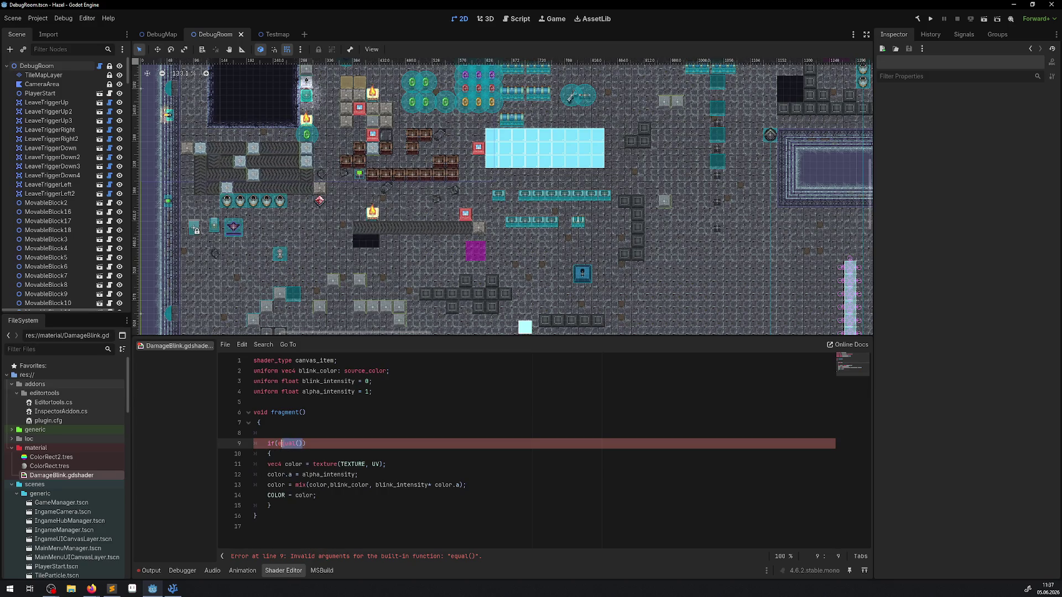
pyautogui.press('BackSpace')
pyautogui.press('BackSpace')
pyautogui.write('a')
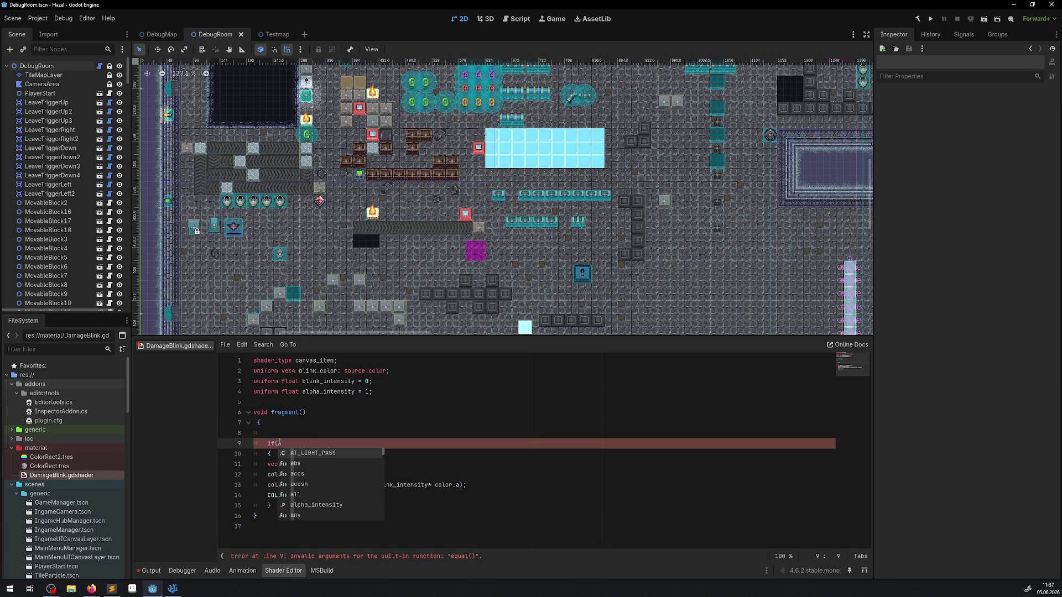
pyautogui.press('Down')
pyautogui.press('Down')
pyautogui.press('Down')
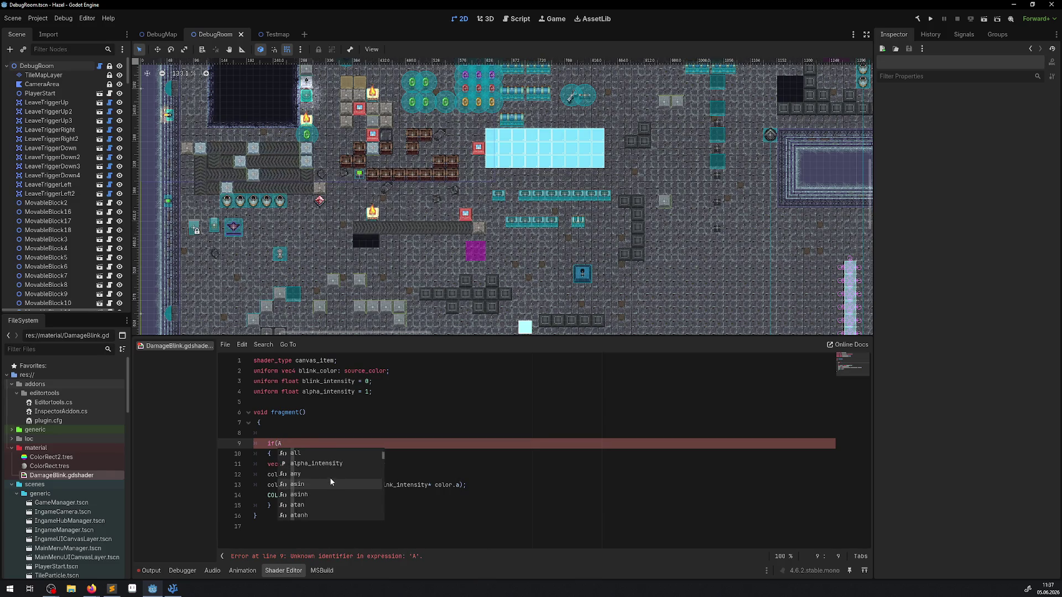
pyautogui.press('Down')
pyautogui.press('Down')
pyautogui.press('Down')
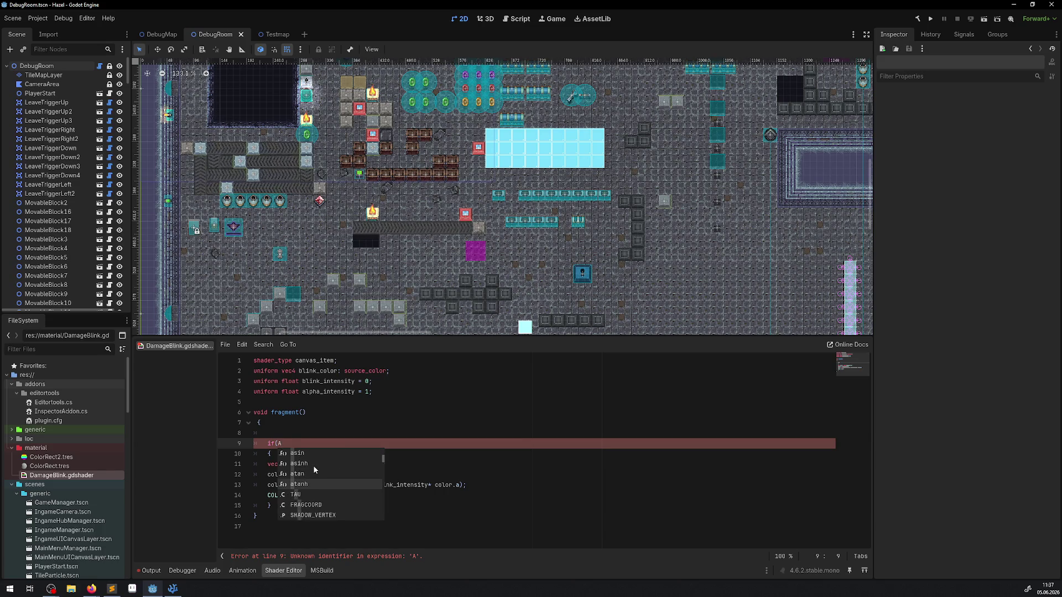
pyautogui.press('Down')
pyautogui.press('Down')
pyautogui.press('Down')
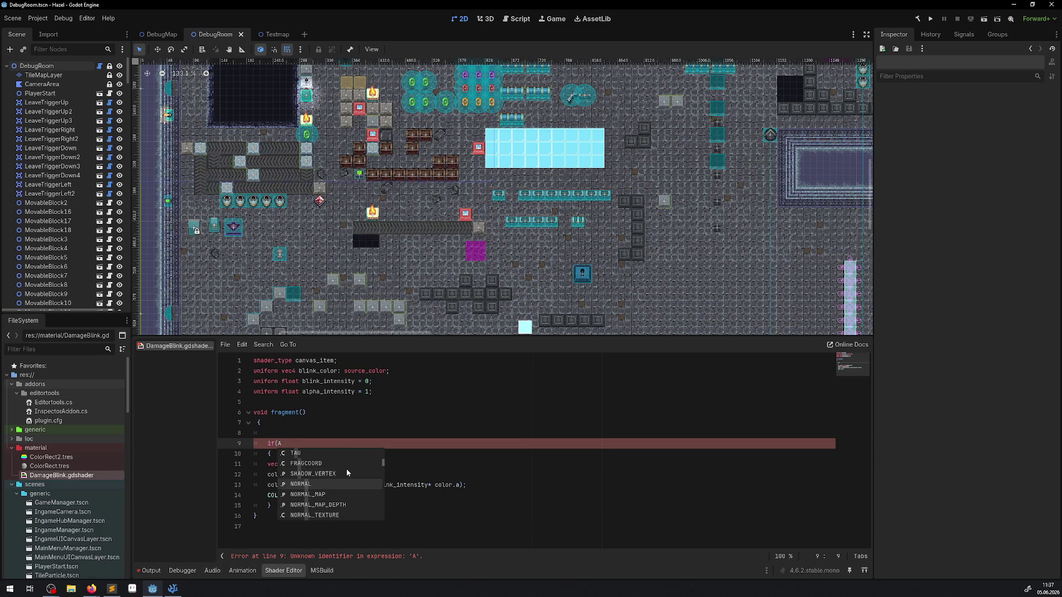
pyautogui.press('Down')
pyautogui.press('Down')
pyautogui.press('Down')
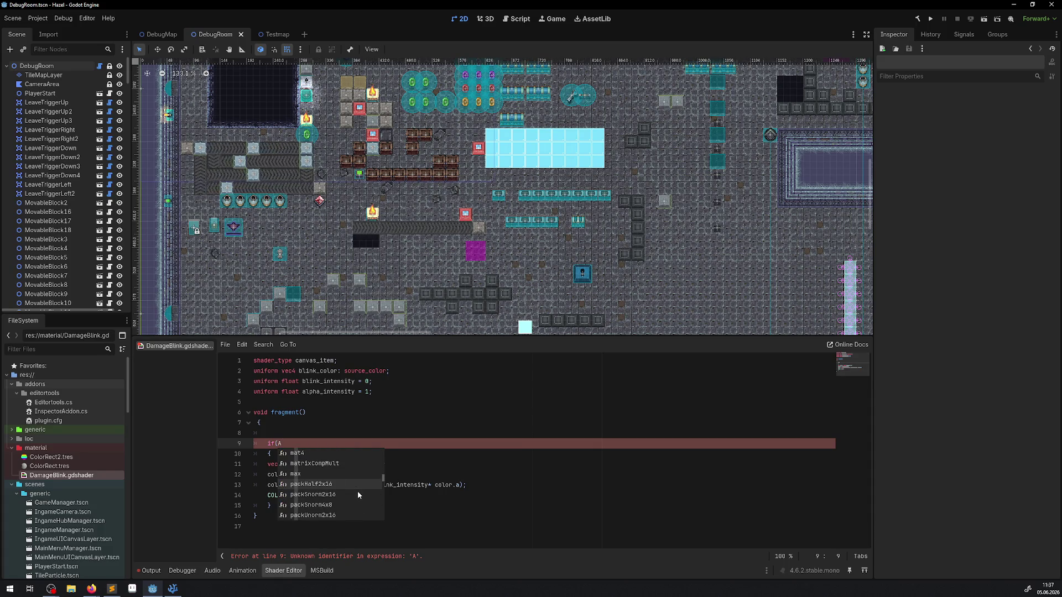
pyautogui.press('Down')
pyautogui.press('Down')
pyautogui.press('Down')
pyautogui.press('Down')
pyautogui.press('Down')
pyautogui.press('Down')
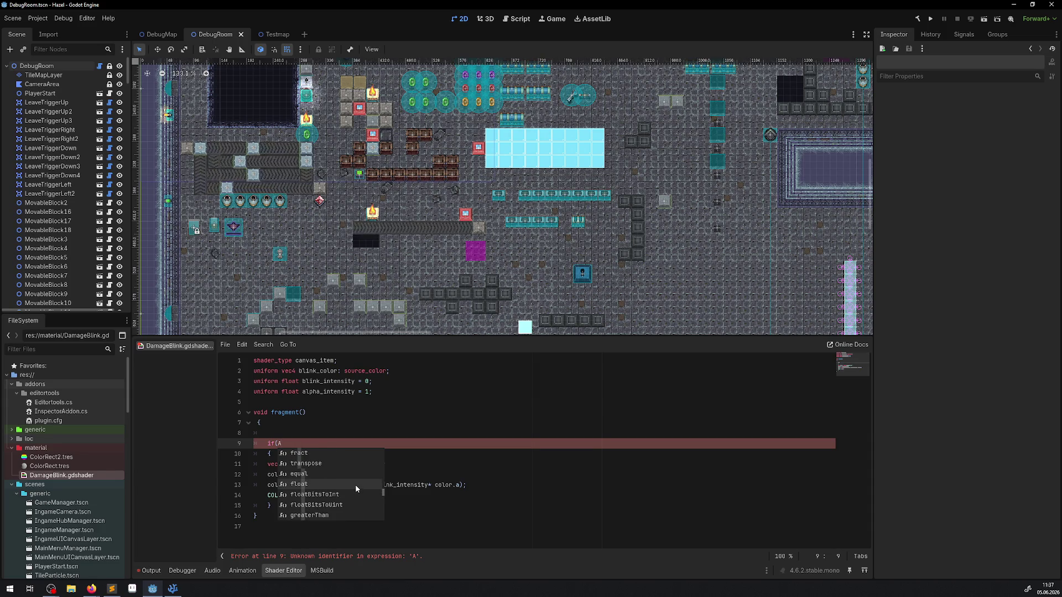
pyautogui.press('Down')
pyautogui.press('Down')
pyautogui.press('Down')
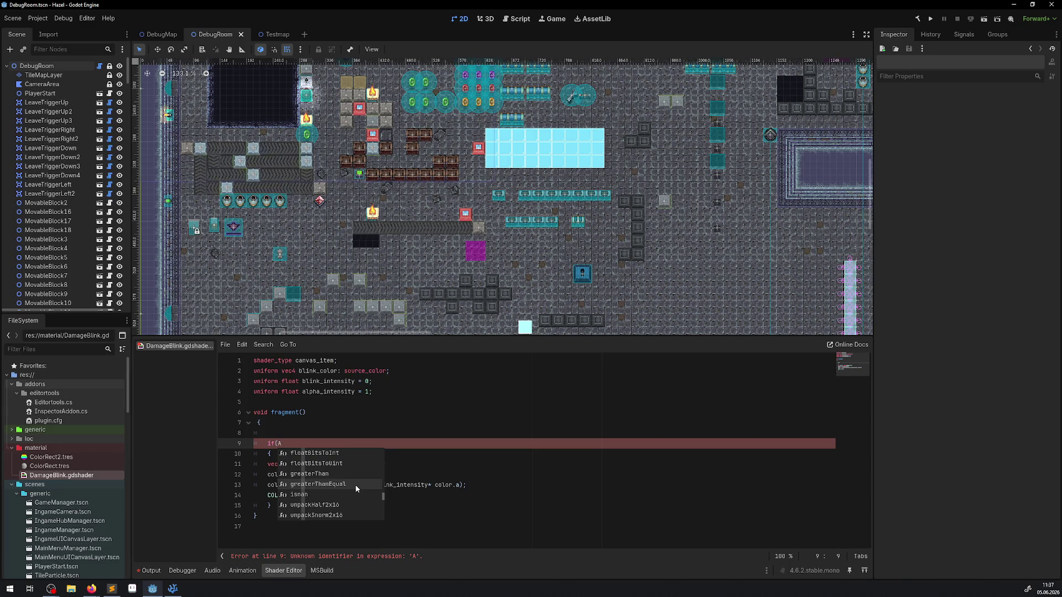
pyautogui.click(307, 474)
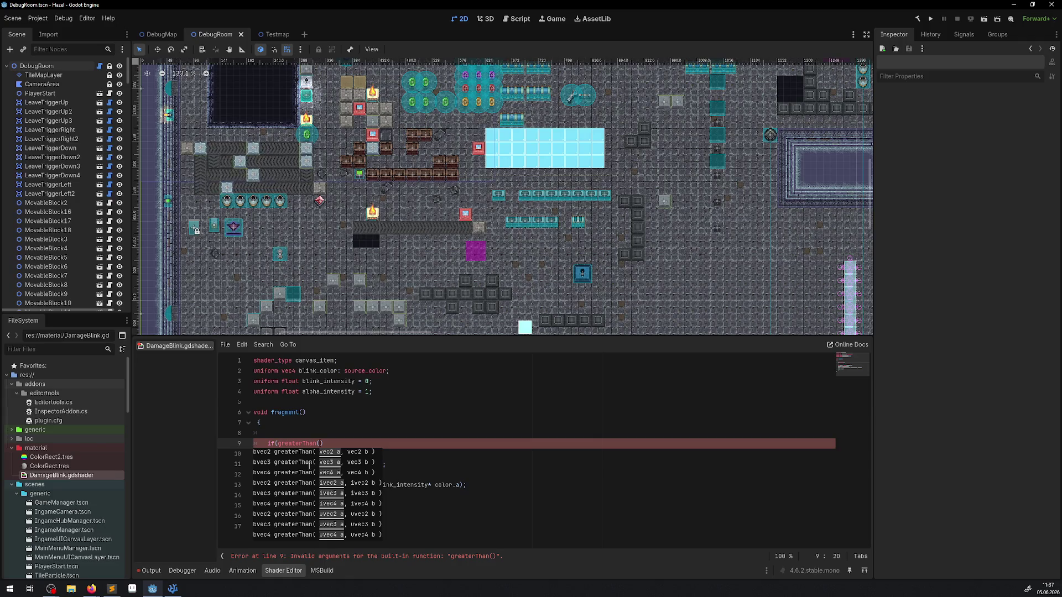
# Step: Change the condition to if(blink_intensity > 0.001f), copying blink_intensity from line 3
pyautogui.moveTo(324, 444); pyautogui.dragTo(275, 444)
pyautogui.write('()')
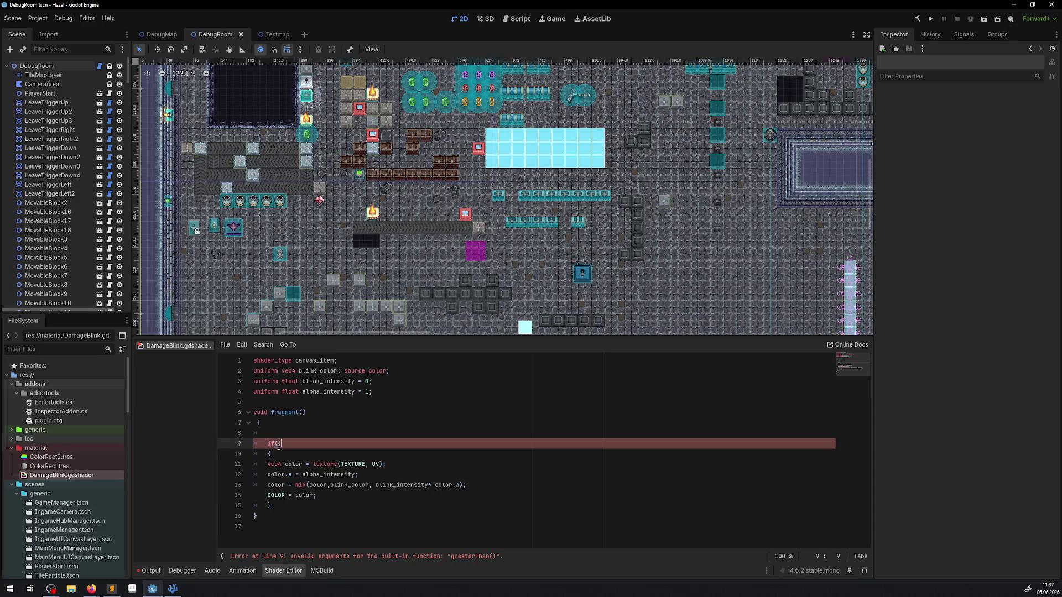
pyautogui.doubleClick(316, 381)
pyautogui.hotkey('ctrl', 'c')
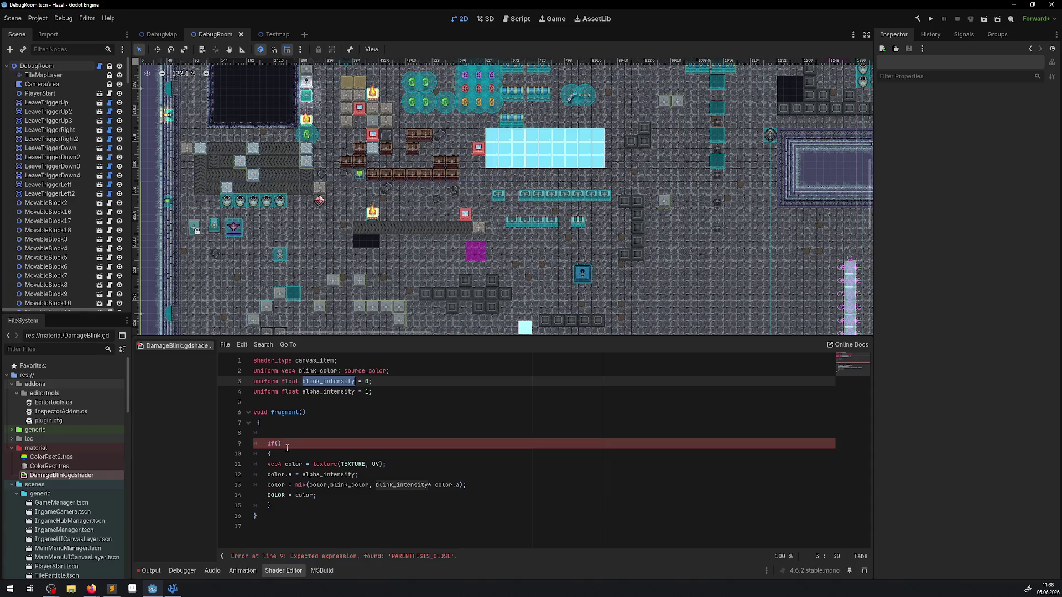
pyautogui.click(277, 443)
pyautogui.hotkey('ctrl', 'v')
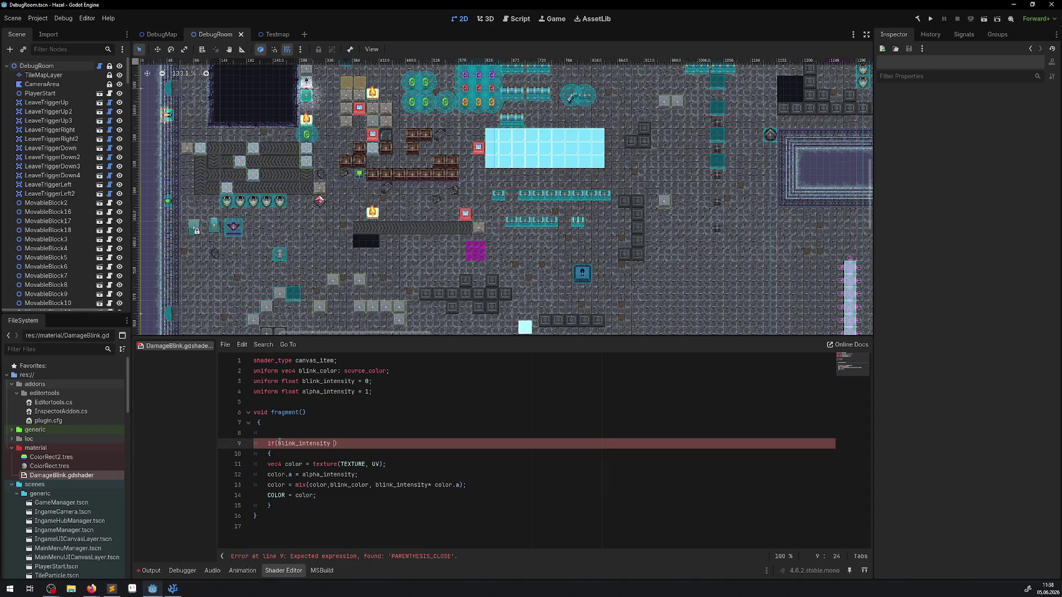
pyautogui.write('> 0.')
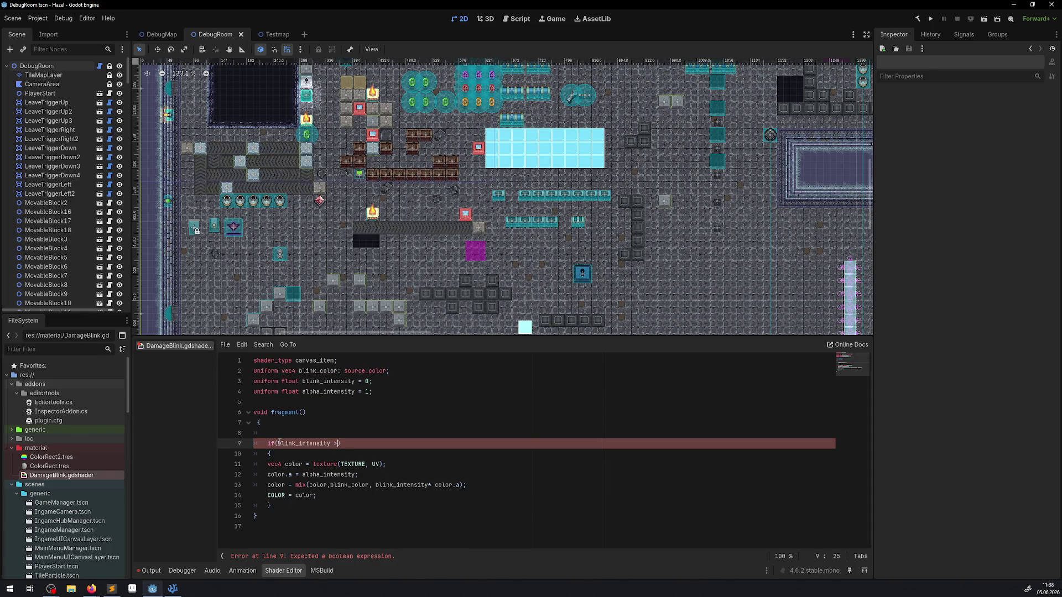
pyautogui.write('001f')
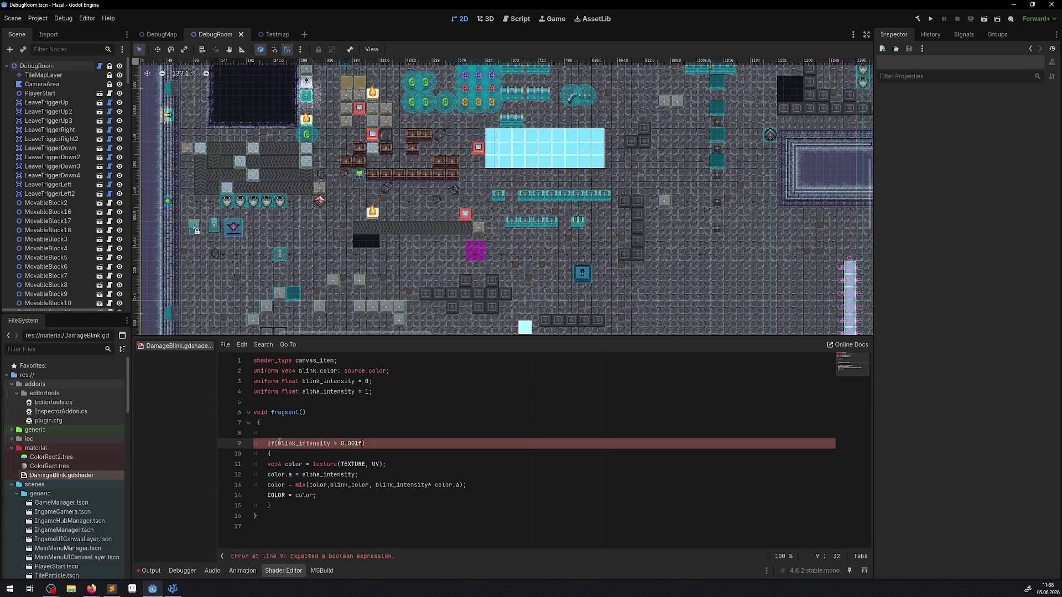
pyautogui.press('Down')
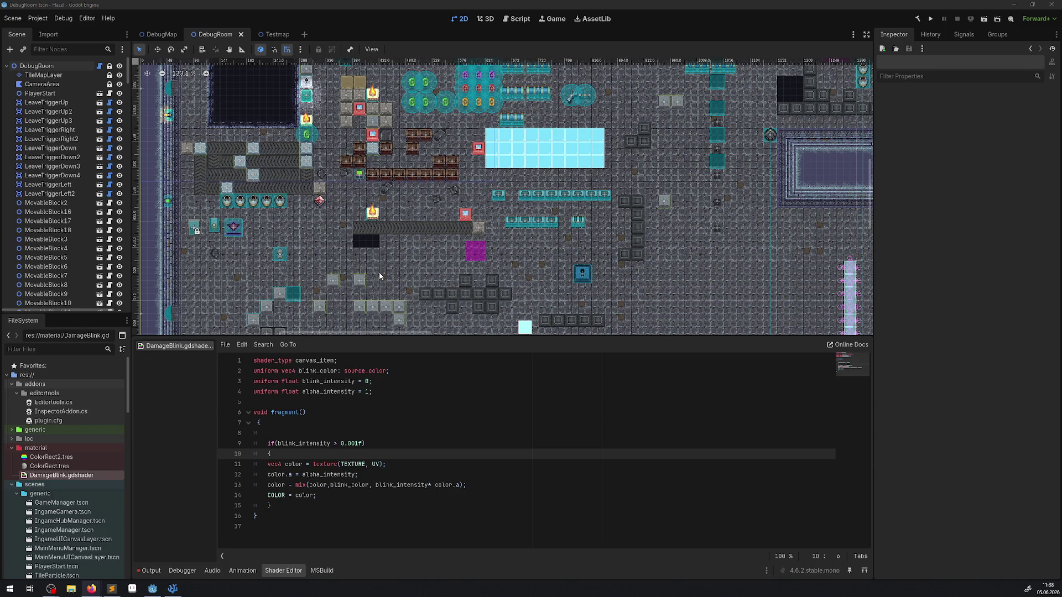
pyautogui.click(284, 477)
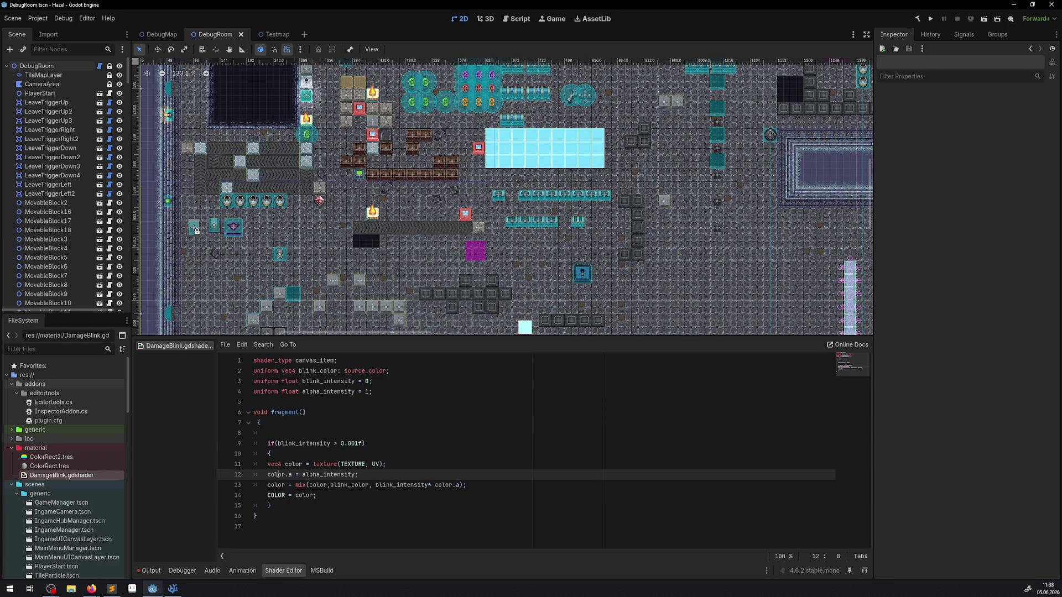
pyautogui.hotkey('alt', 'Tab')
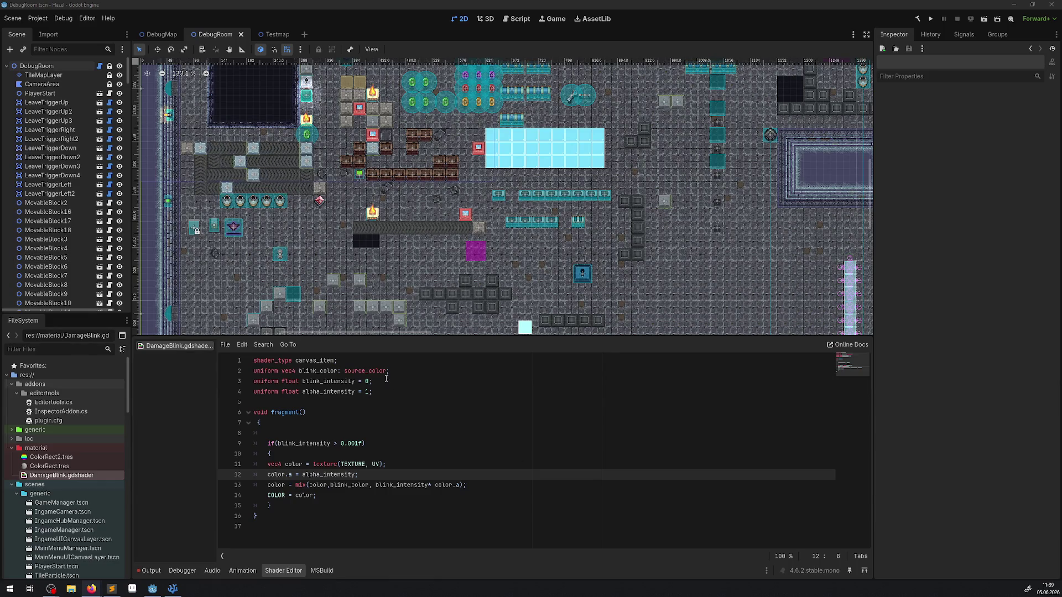
pyautogui.doubleClick(319, 371)
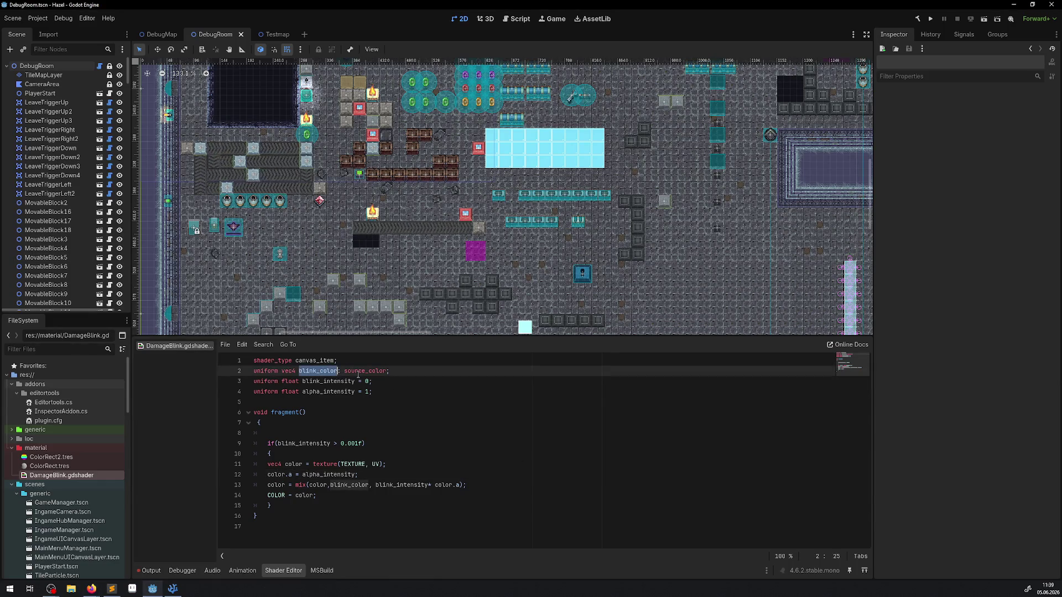
pyautogui.doubleClick(359, 371)
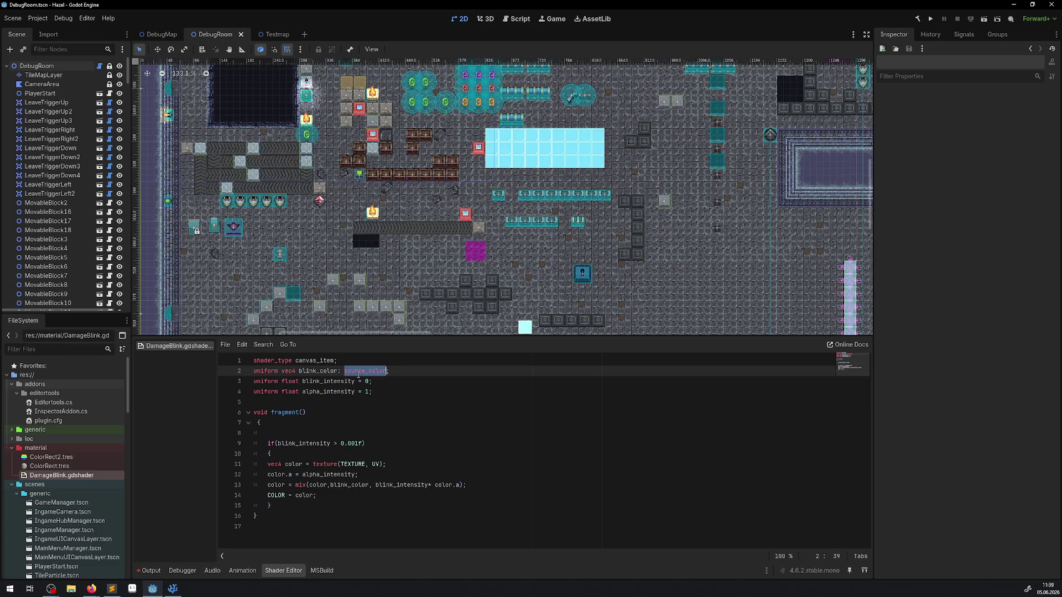
pyautogui.doubleClick(279, 496)
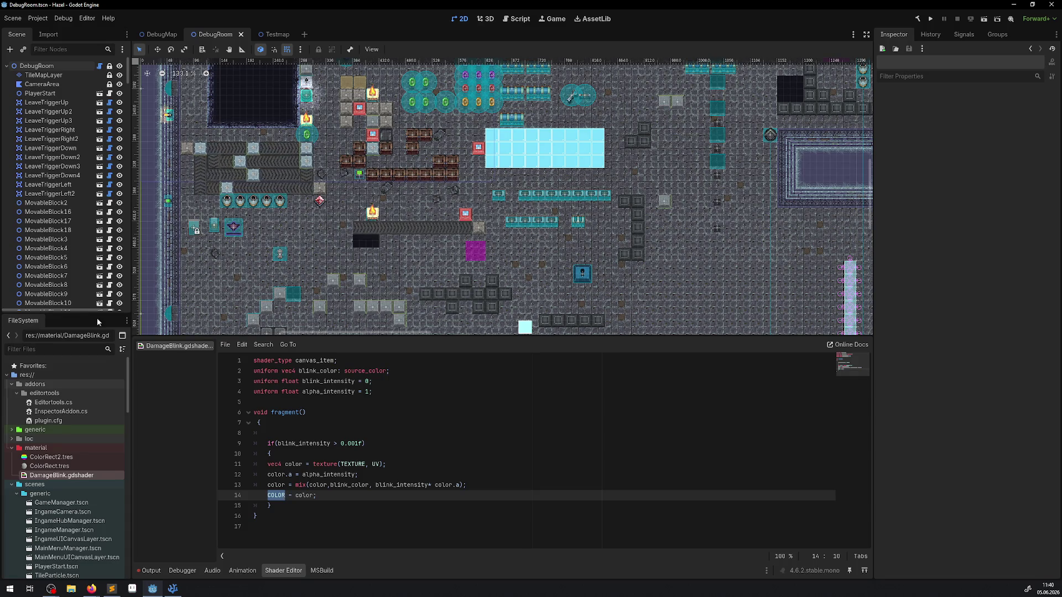
# Step: Move color.a = alpha_intensity below the mix() line, fix its indent, and run the game
pyautogui.moveTo(378, 474); pyautogui.dragTo(243, 473)
pyautogui.hotkey('ctrl', 'c')
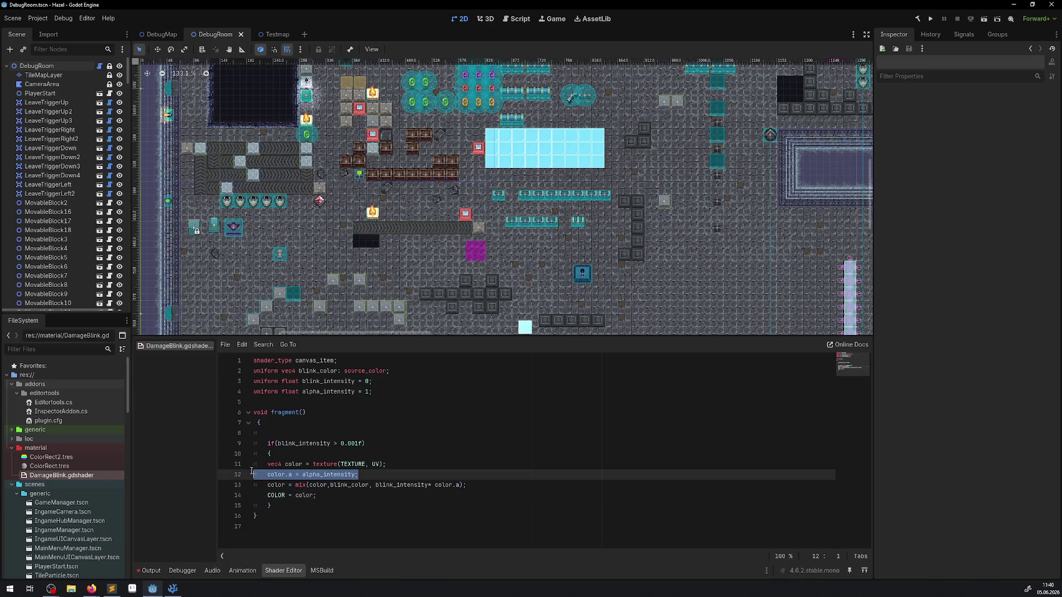
pyautogui.press('BackSpace')
pyautogui.press('BackSpace')
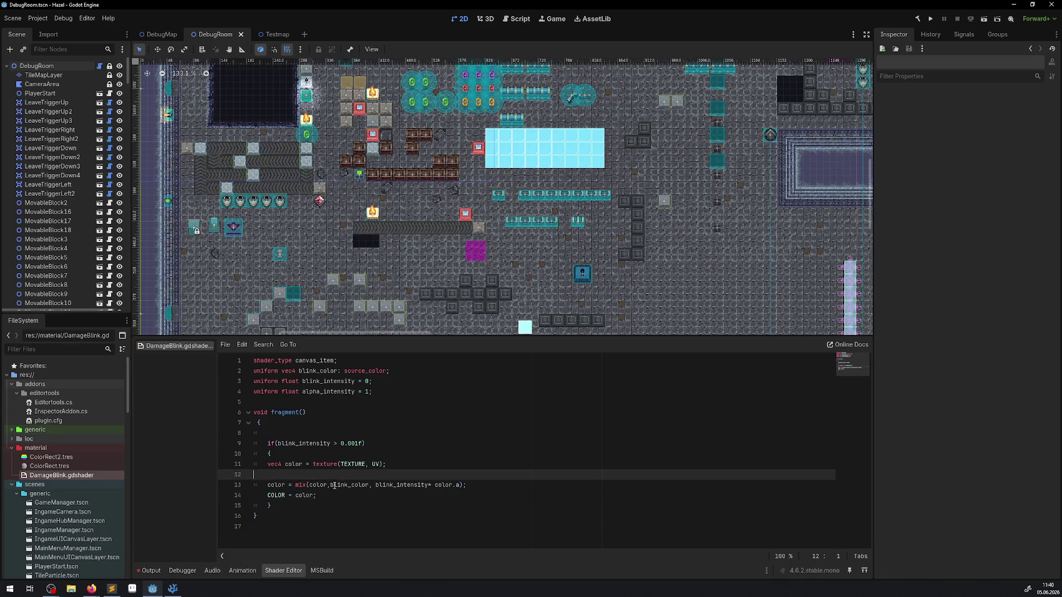
pyautogui.click(413, 487)
pyautogui.press('Up')
pyautogui.press('End')
pyautogui.press('Return')
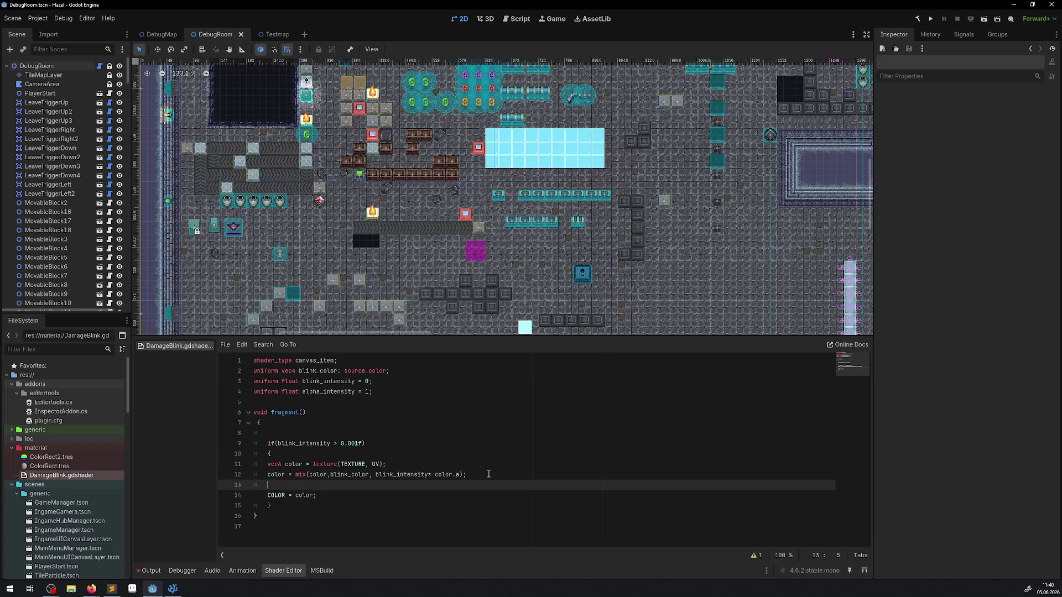
pyautogui.hotkey('ctrl', 'v')
pyautogui.click(282, 485)
pyautogui.press('BackSpace')
pyautogui.click(409, 464)
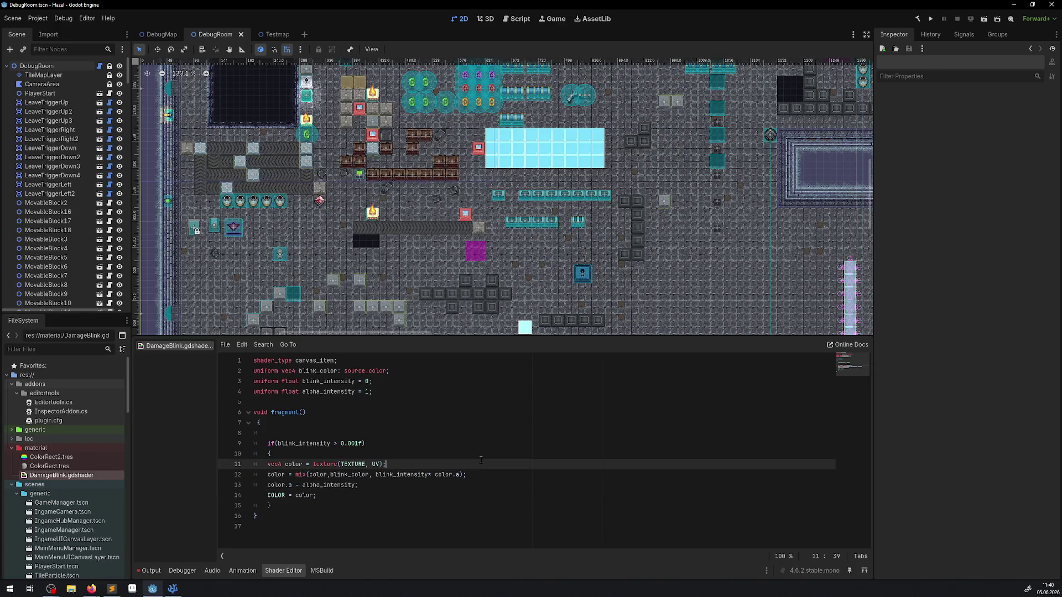
pyautogui.click(931, 18)
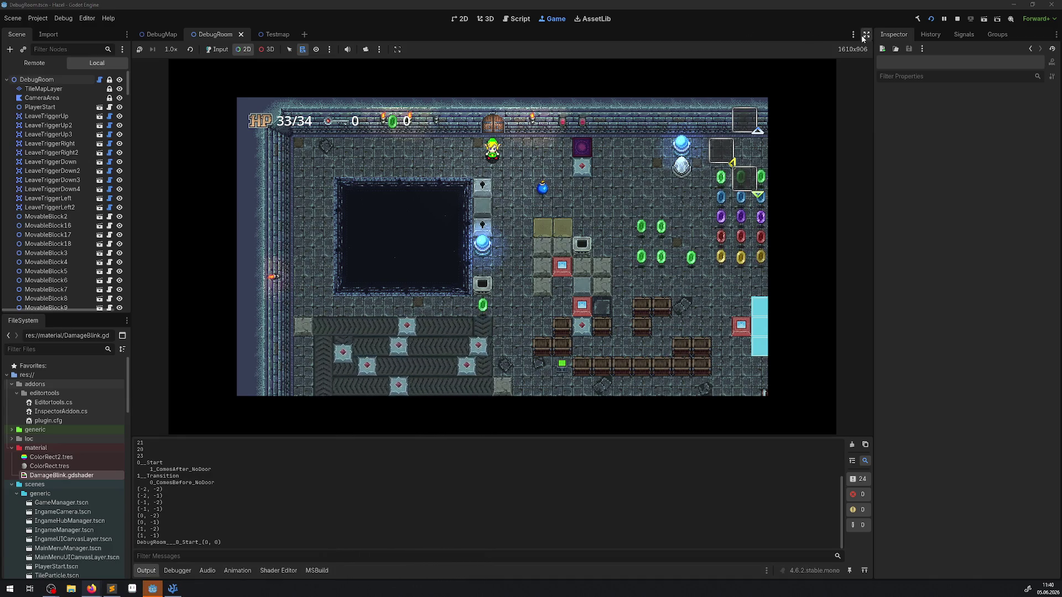
# Step: Maximize the Game view, hide the output log, and enable game input
pyautogui.click(866, 34)
pyautogui.click(16, 570)
pyautogui.rightClick(246, 341)
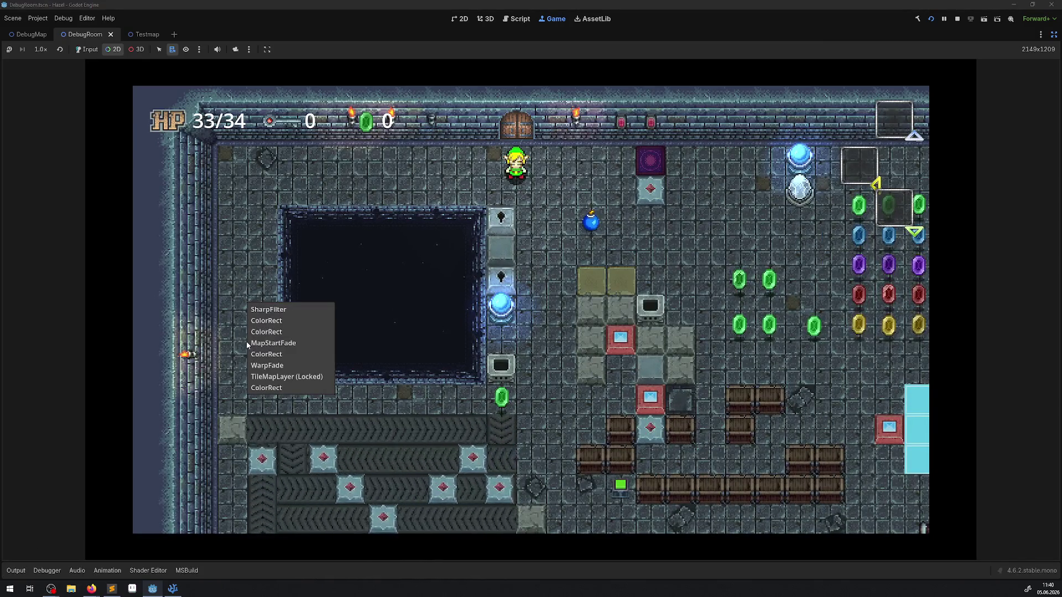
pyautogui.click(87, 49)
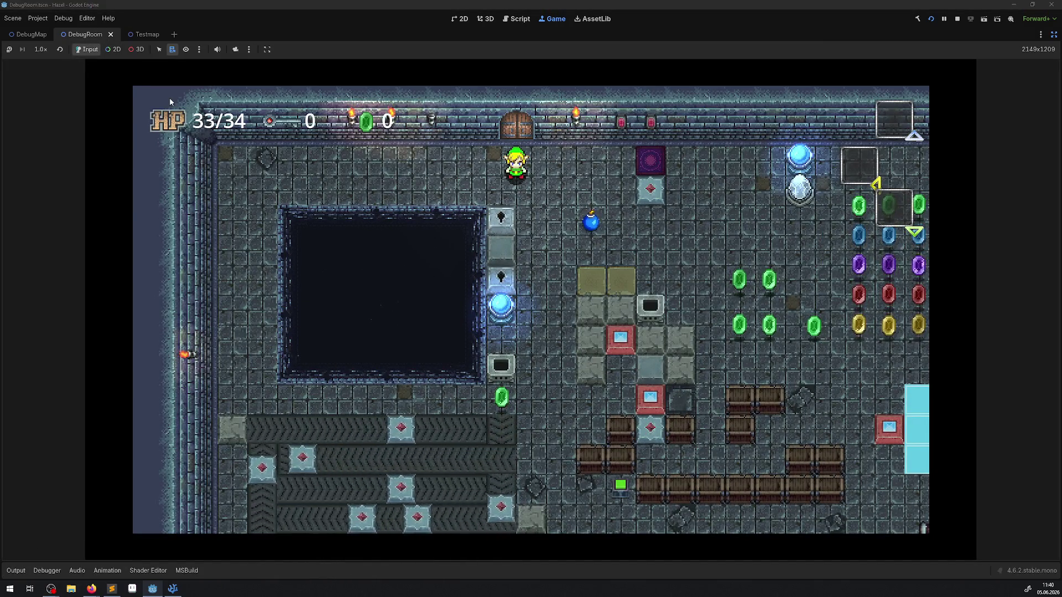
# Step: Walk the player into the pink orbs to trigger the damage blink, then stop the game
pyautogui.press('Down')
pyautogui.press('Right')
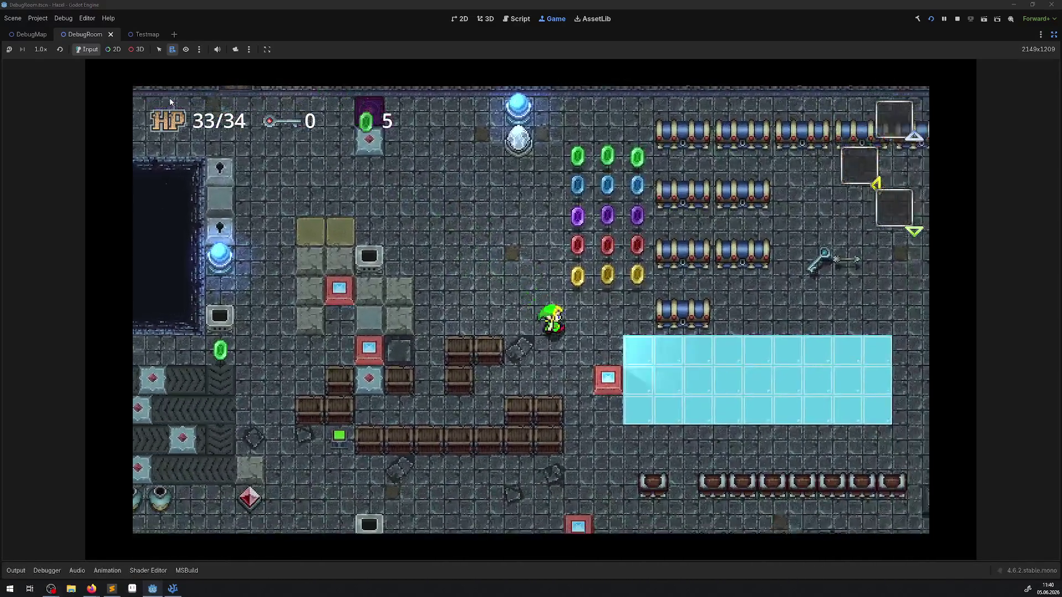
pyautogui.press('Right')
pyautogui.press('Down')
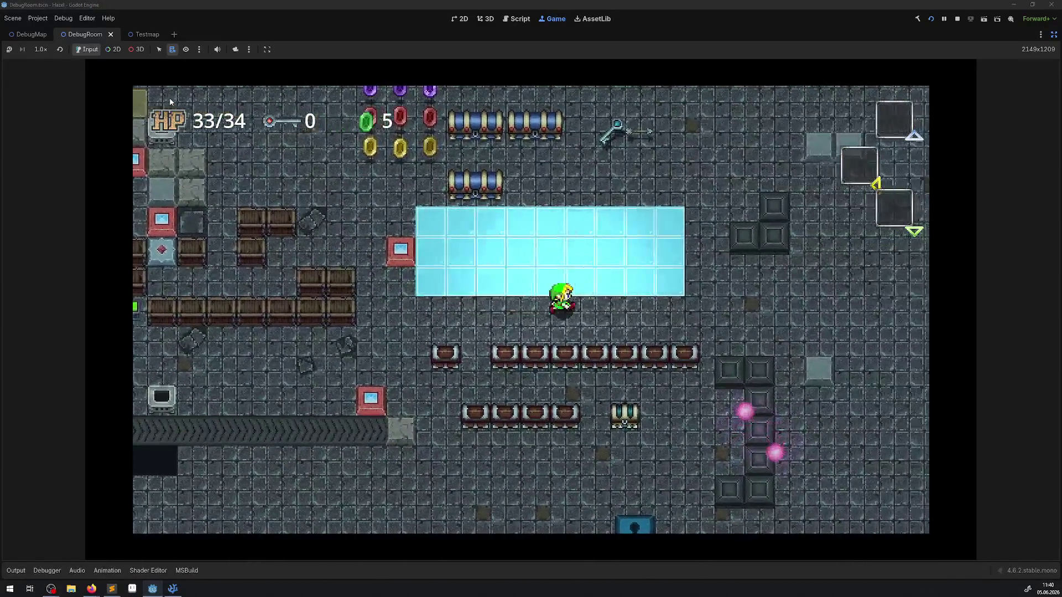
pyautogui.press('Right')
pyautogui.press('Down')
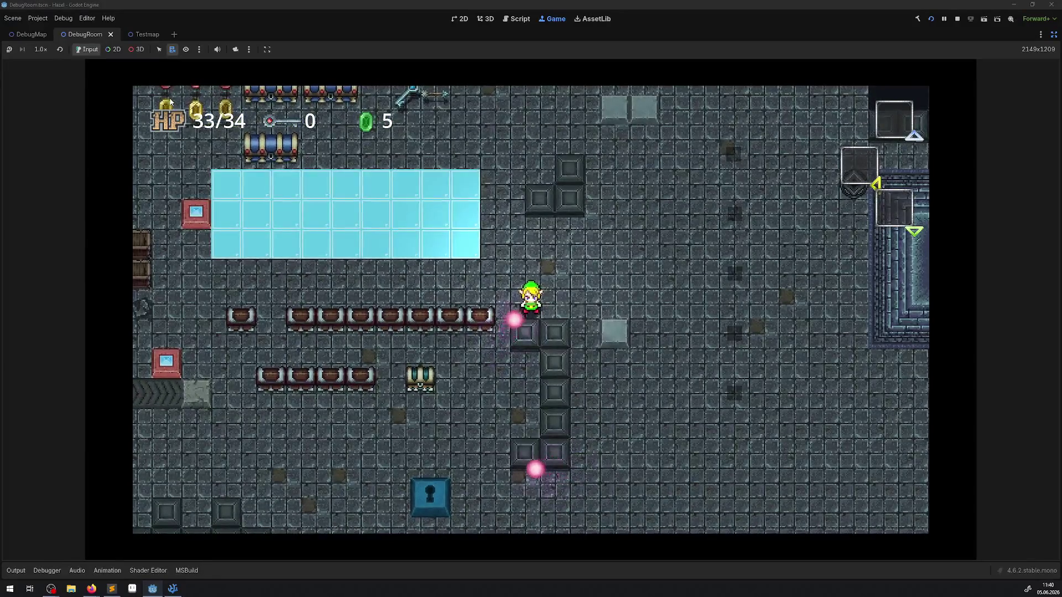
pyautogui.press('Right')
pyautogui.press('Down')
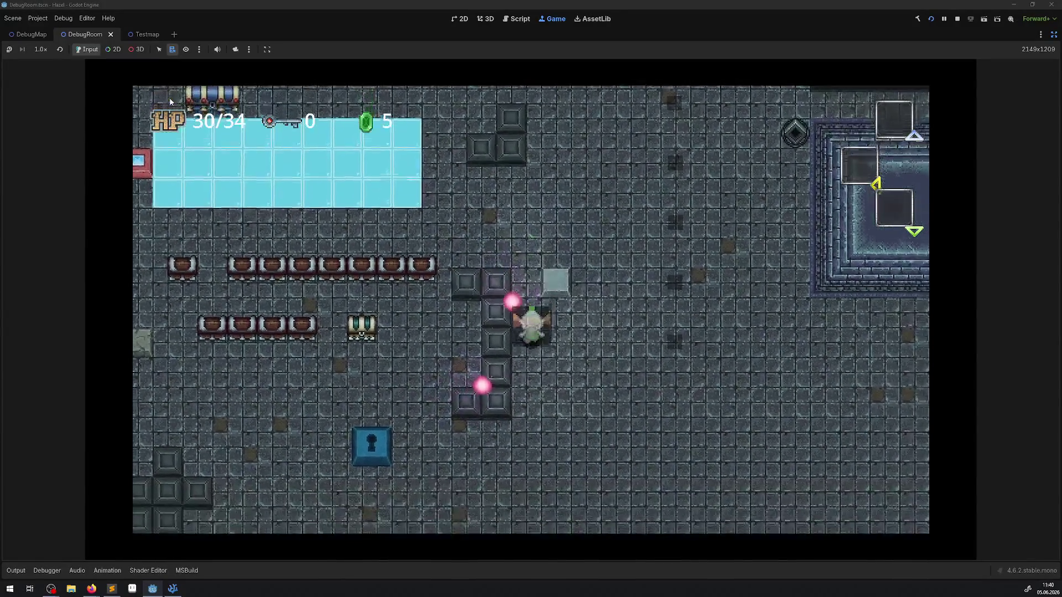
pyautogui.press('Left')
pyautogui.press('Down')
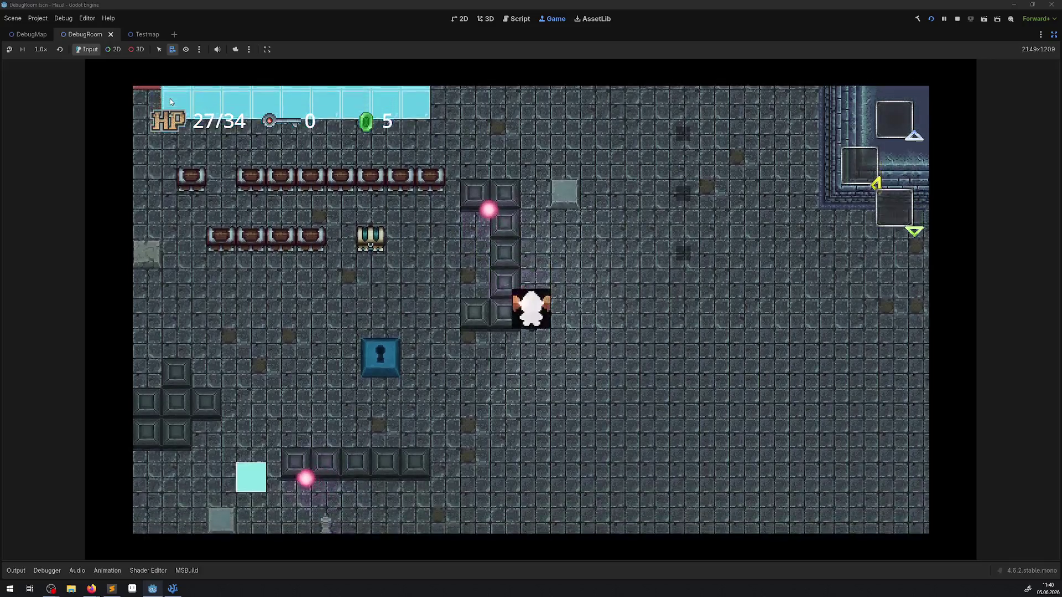
pyautogui.press('Left')
pyautogui.press('Down')
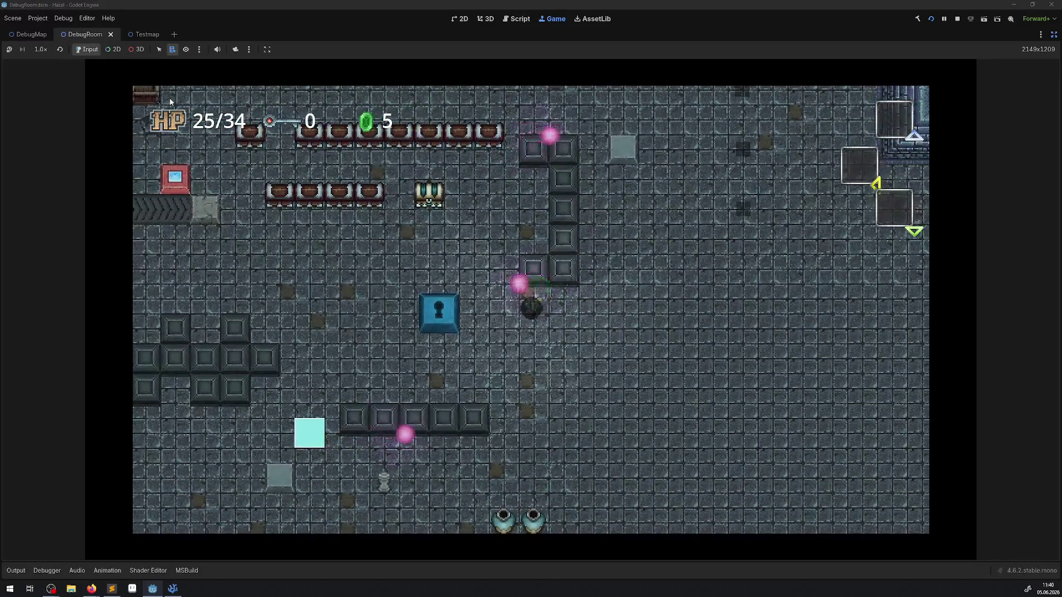
pyautogui.press('Up')
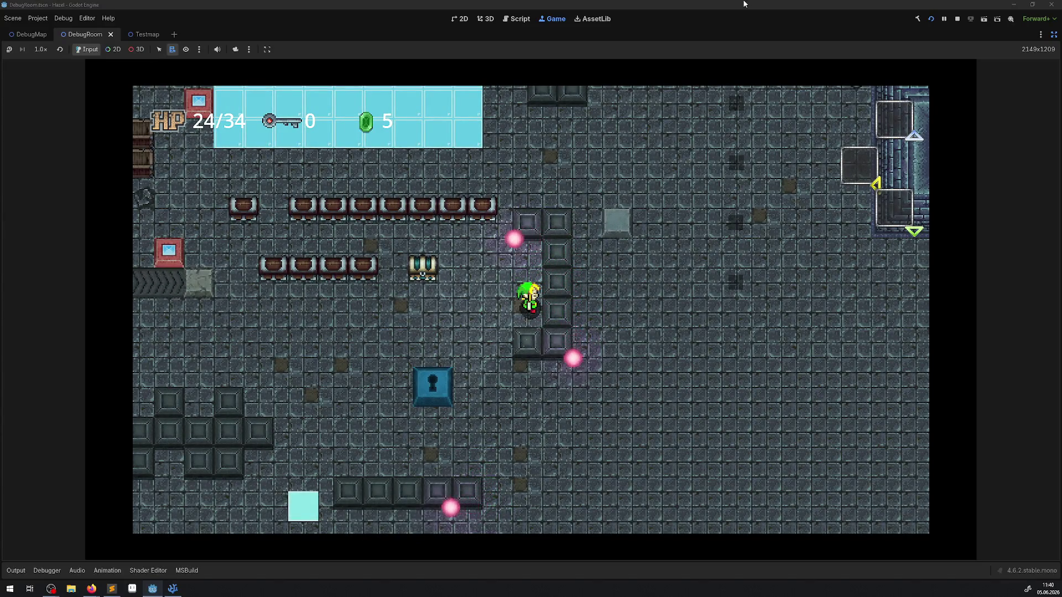
pyautogui.click(961, 19)
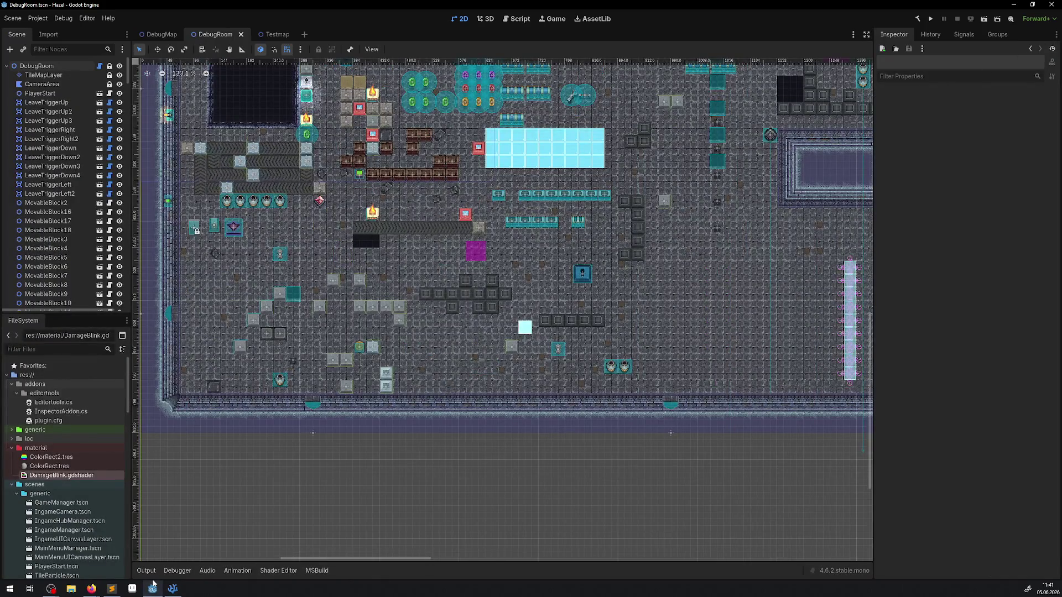
# Step: Glance at PCharacter.cs in VSCodium, then reopen DamageBlink.gdshader in the Shader Editor
pyautogui.click(172, 590)
pyautogui.click(277, 574)
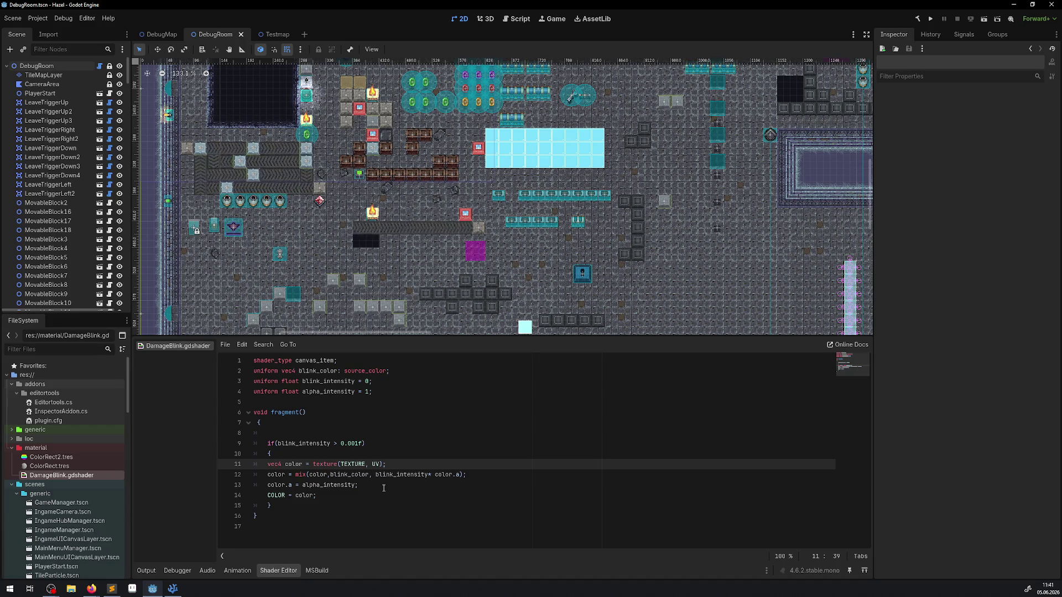
# Step: On line 12, replace color.a in mix() with alpha_intensity copied from line 13
pyautogui.doubleClick(445, 474)
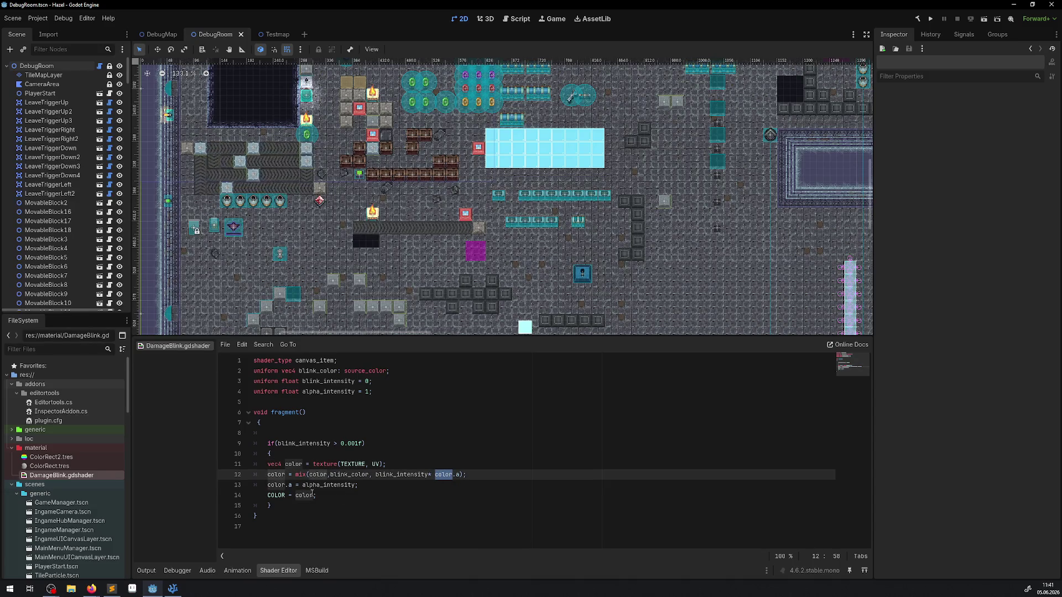
pyautogui.moveTo(304, 485); pyautogui.dragTo(355, 489)
pyautogui.hotkey('ctrl', 'c')
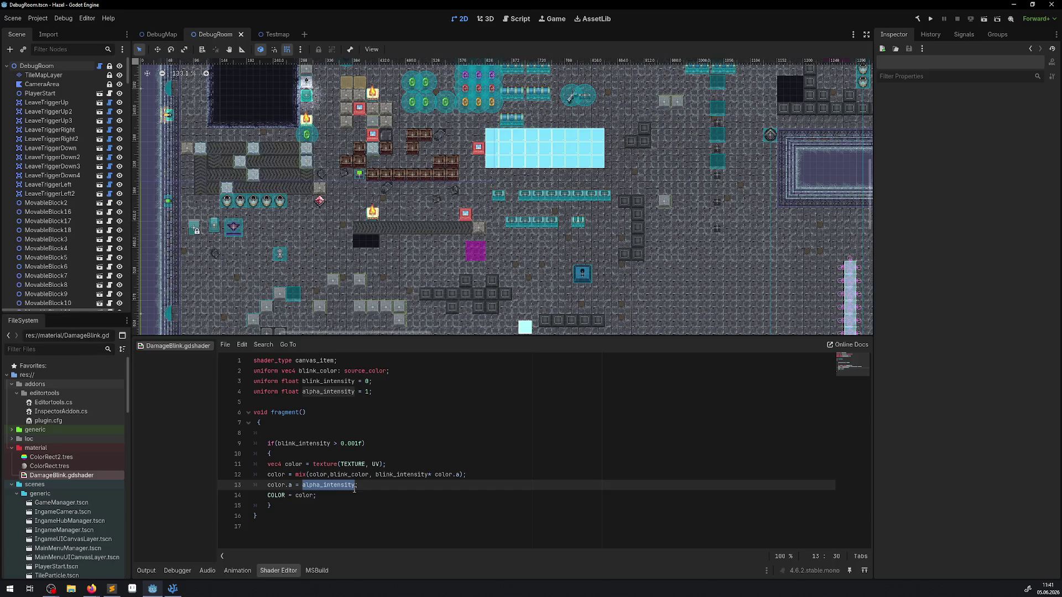
pyautogui.moveTo(434, 475); pyautogui.dragTo(459, 477)
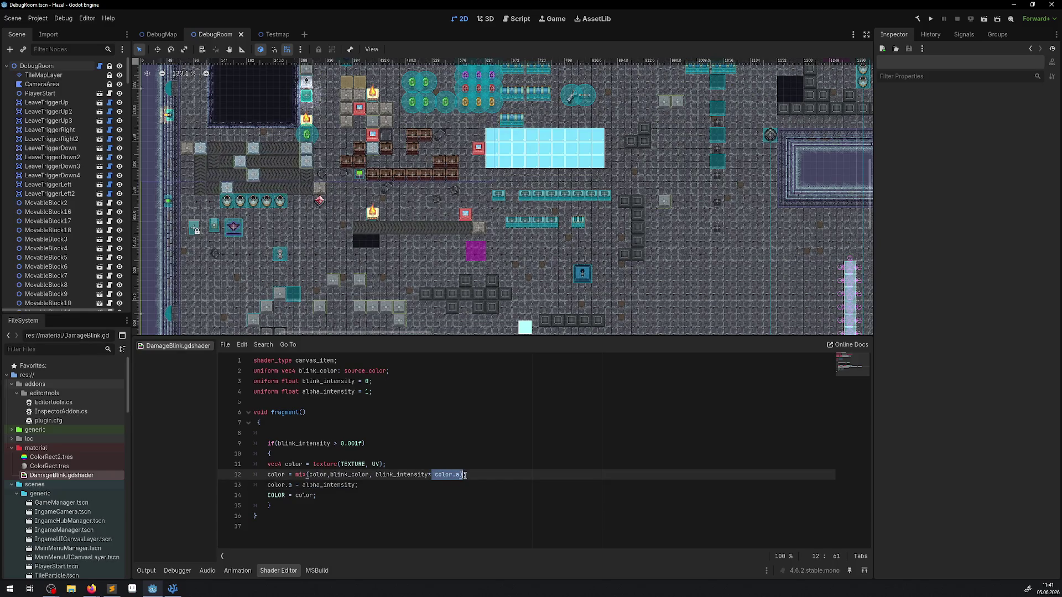
pyautogui.press('BackSpace')
pyautogui.hotkey('ctrl', 'v')
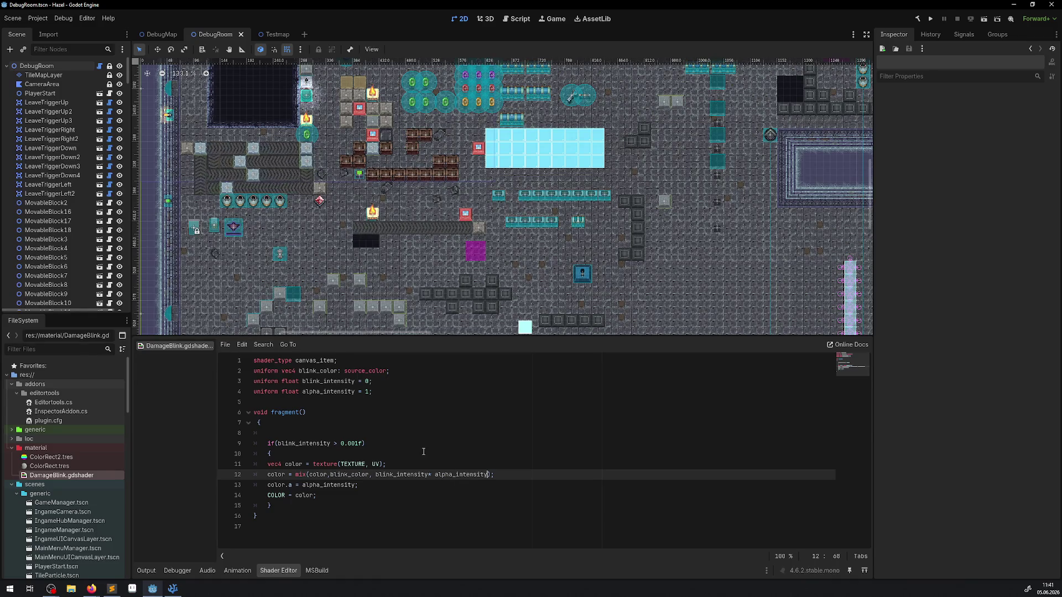
pyautogui.click(175, 587)
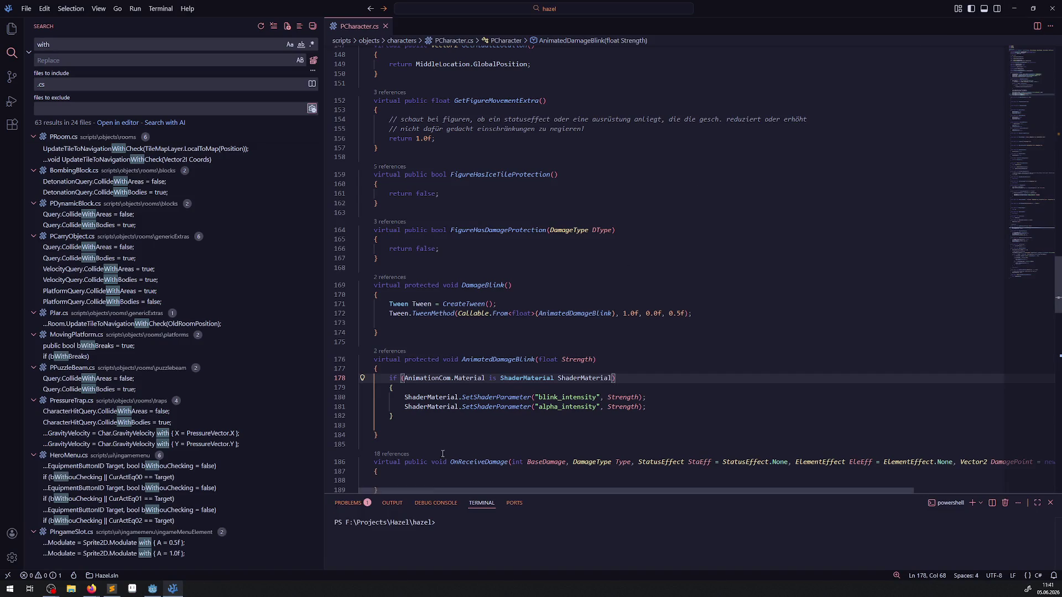
# Step: Run the project to test the blink (HP down to 32/34), stop it, and check PCharacter.cs
pyautogui.click(153, 588)
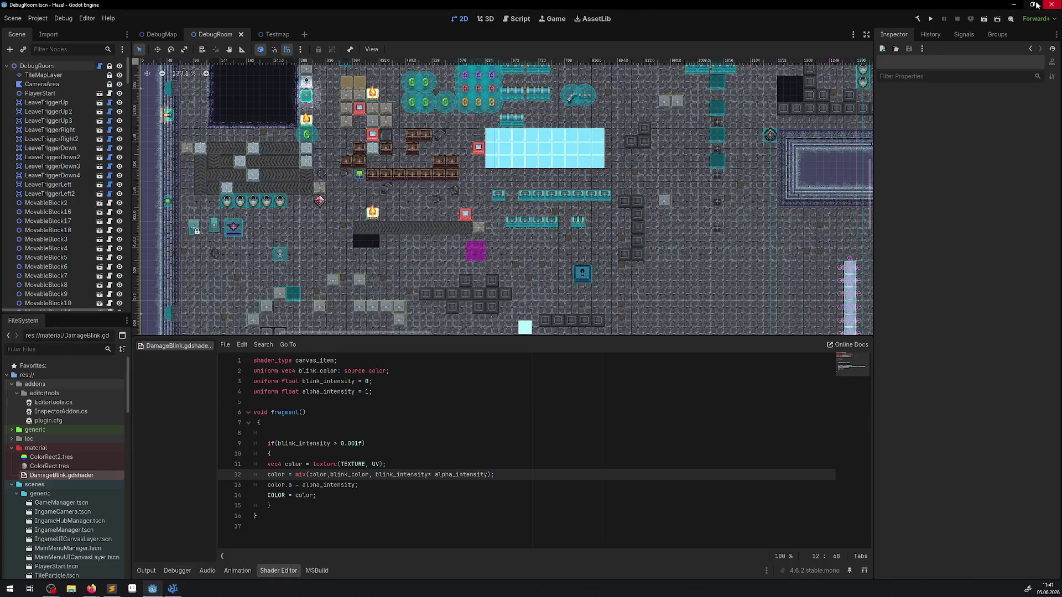
pyautogui.click(932, 19)
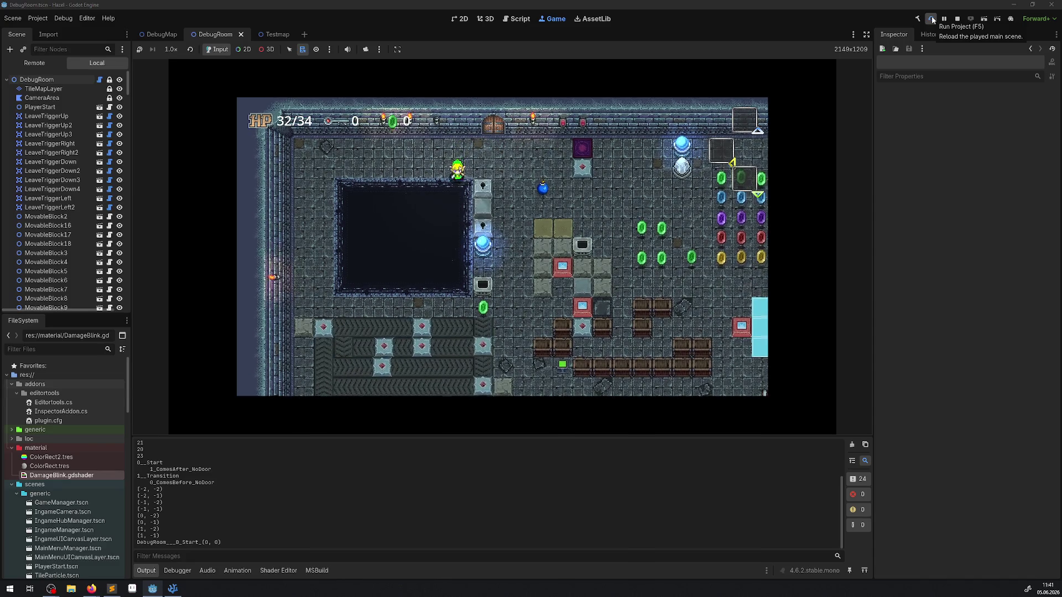
pyautogui.click(954, 24)
pyautogui.click(173, 589)
pyautogui.click(618, 343)
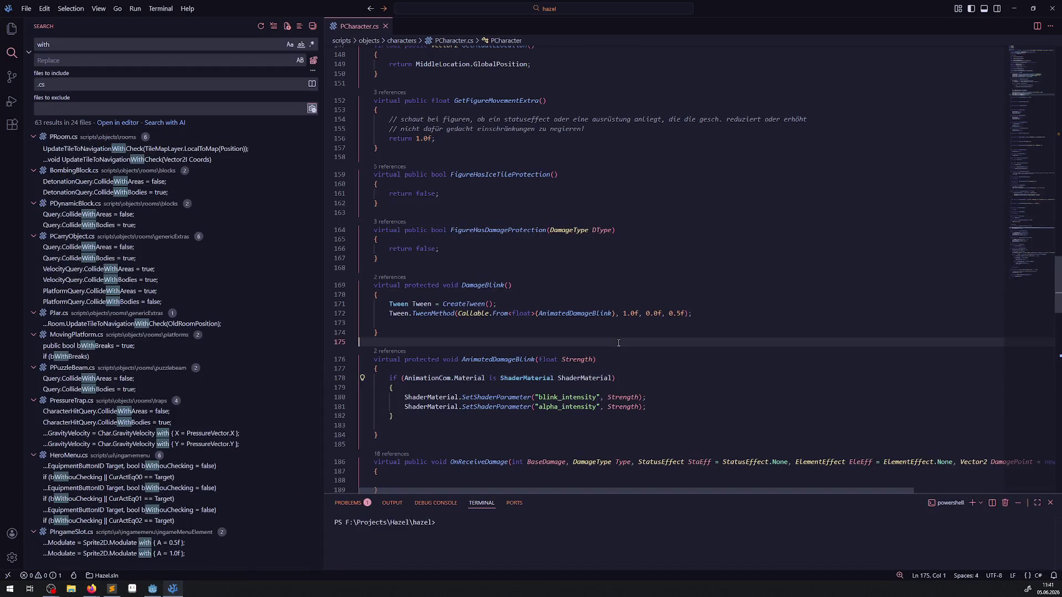
pyautogui.hotkey('alt', 'Tab')
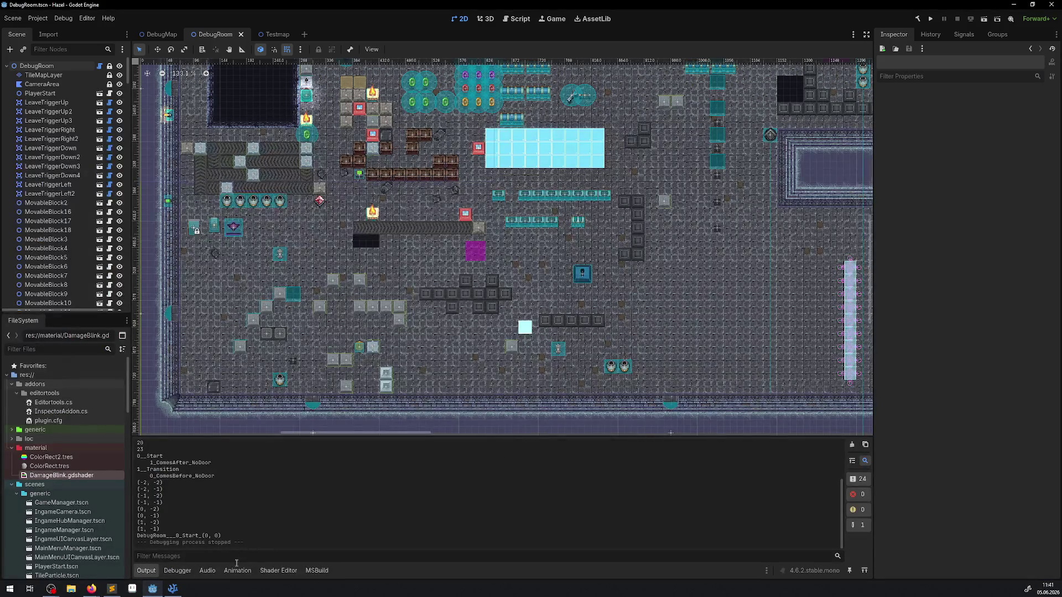
# Step: Comment out the color.a = alpha_intensity line 13 in DamageBlink.gdshader
pyautogui.click(270, 571)
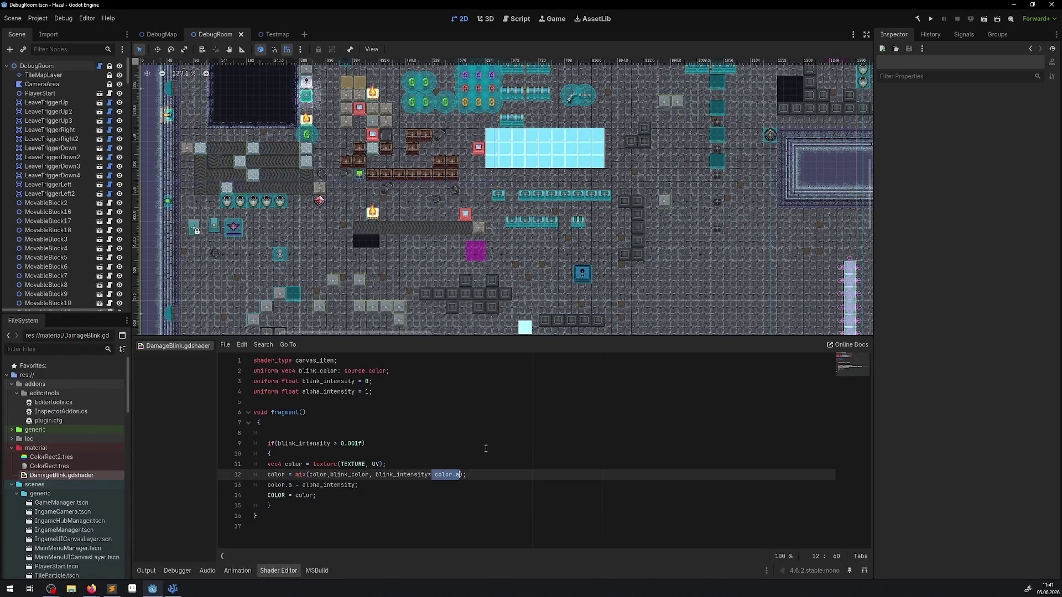
pyautogui.click(481, 446)
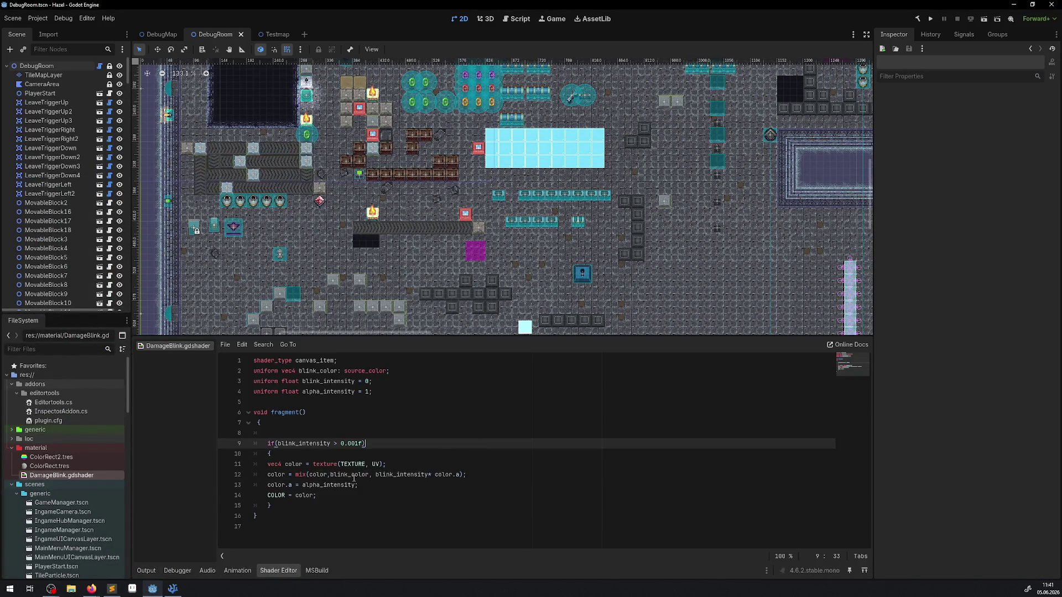
pyautogui.click(269, 485)
pyautogui.write('//')
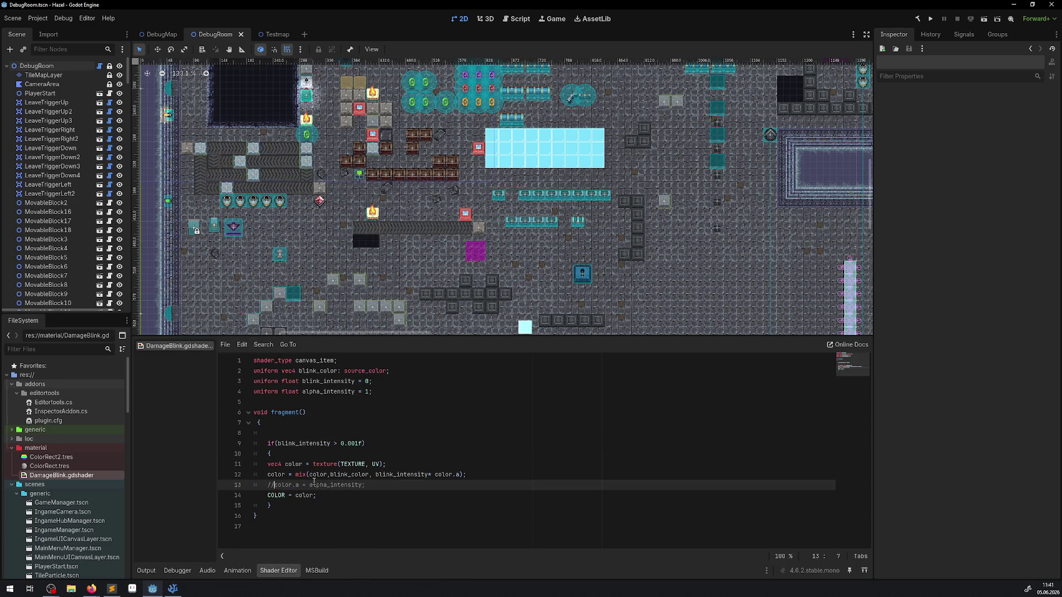
# Step: Add a new line 15 and try out ALPHA, ALBE and COL with autocomplete
pyautogui.click(320, 495)
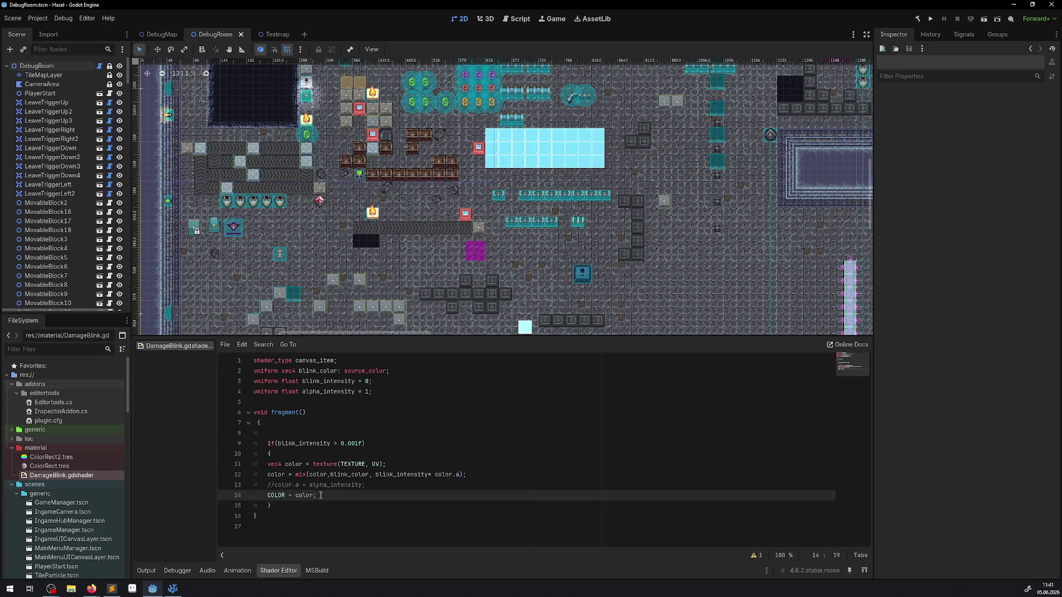
pyautogui.press('Return')
pyautogui.write('ALP')
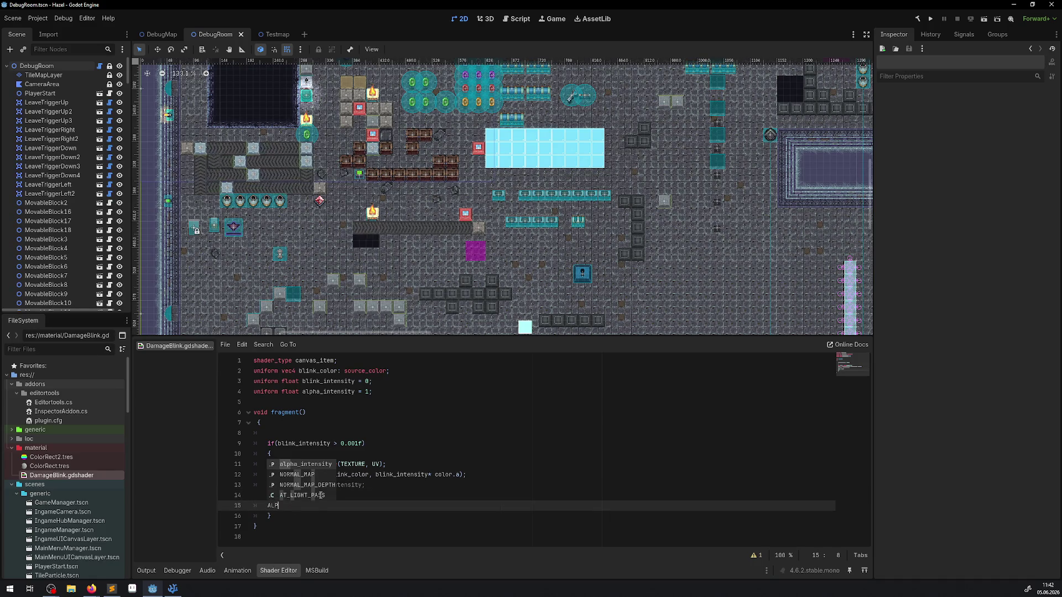
pyautogui.write('HA')
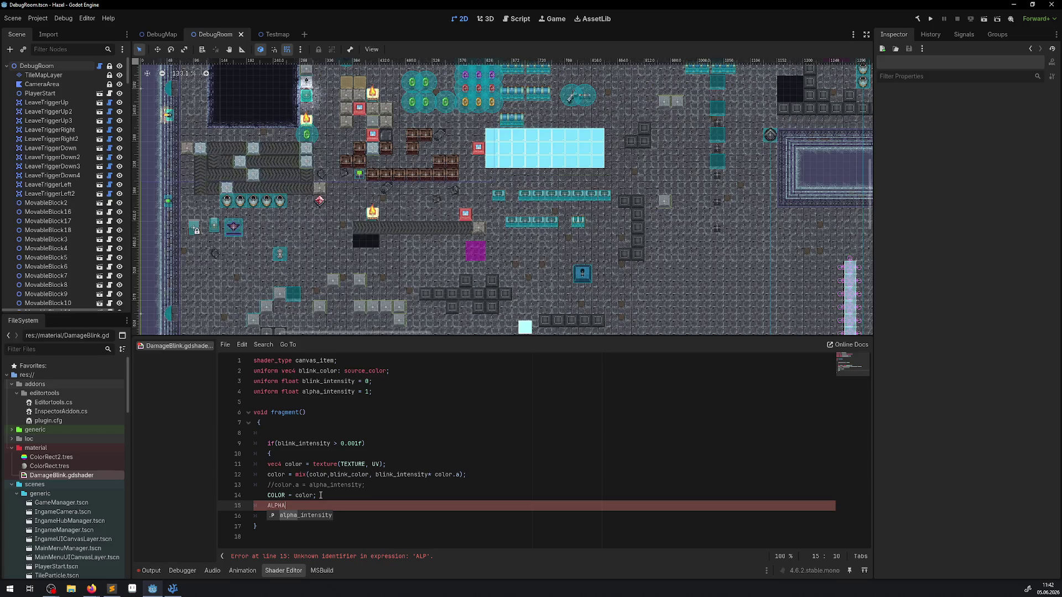
pyautogui.hotkey('ctrl', 'BackSpace')
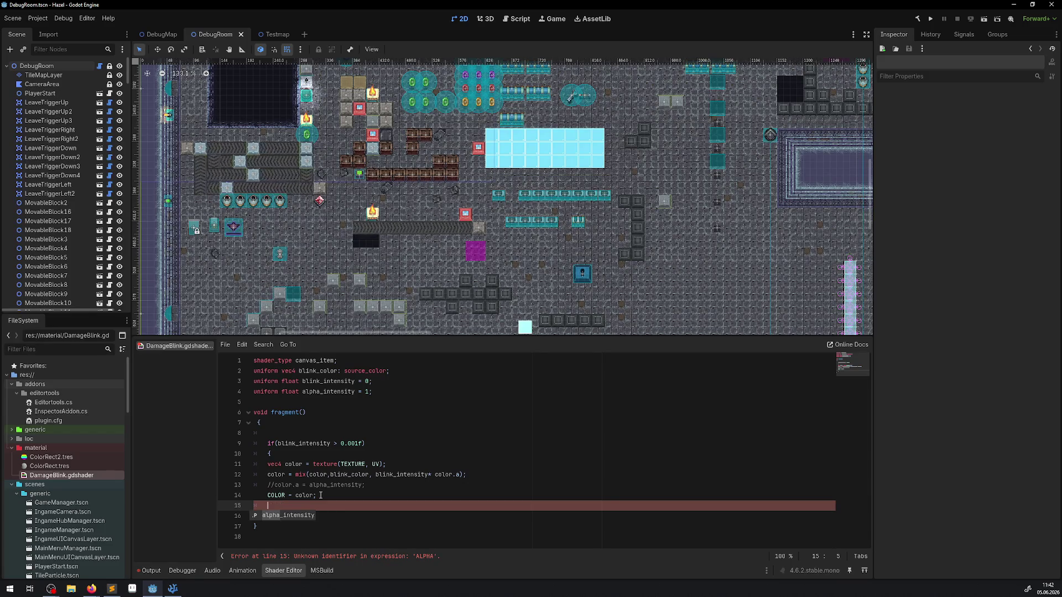
pyautogui.write('AL')
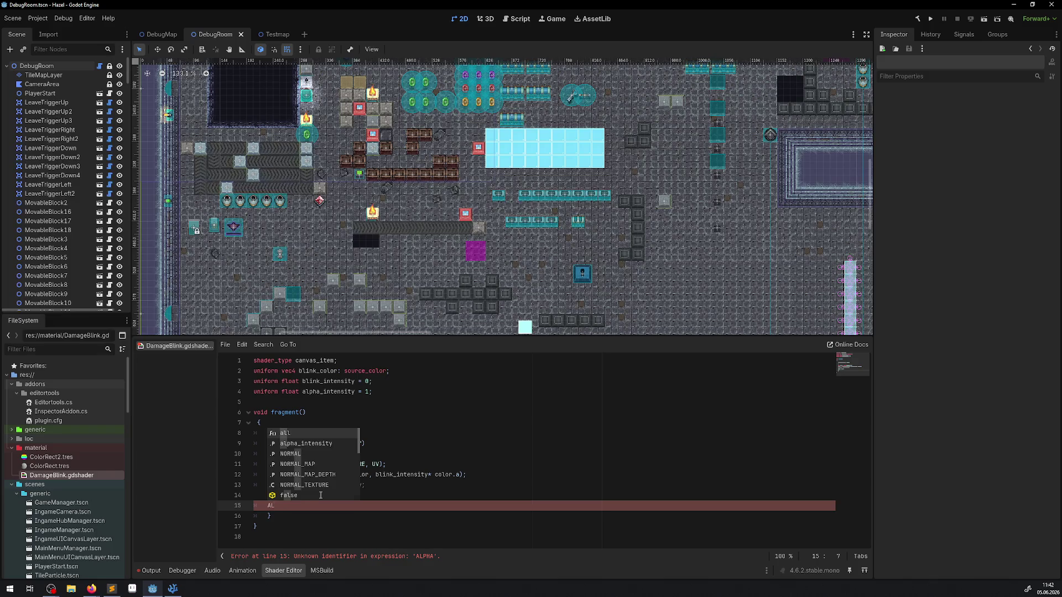
pyautogui.write('BE')
pyautogui.hotkey('ctrl', 'BackSpace')
pyautogui.write('OL')
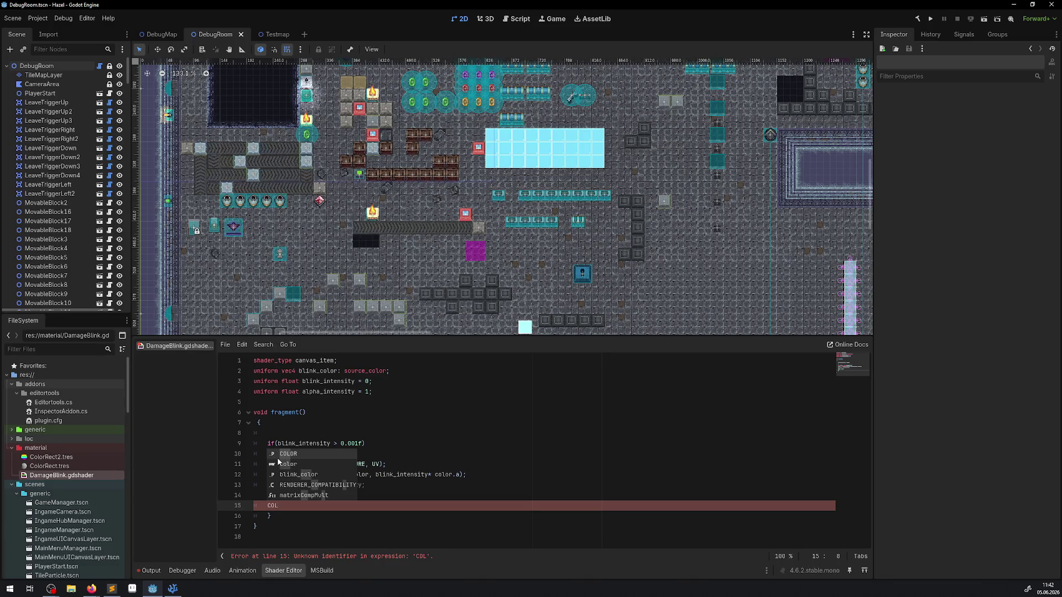
pyautogui.press('Escape')
# Step: Delete the stray COL text from line 15 so the shader error clears
pyautogui.press('Up')
pyautogui.press('Up')
pyautogui.press('Up')
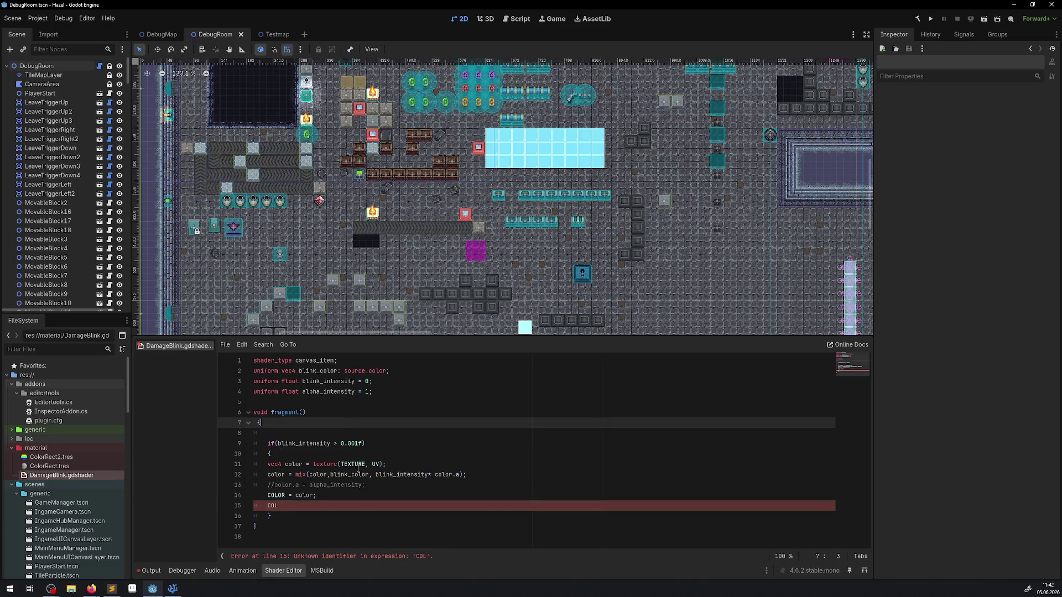
pyautogui.click(289, 506)
pyautogui.press('BackSpace')
pyautogui.press('BackSpace')
pyautogui.press('BackSpace')
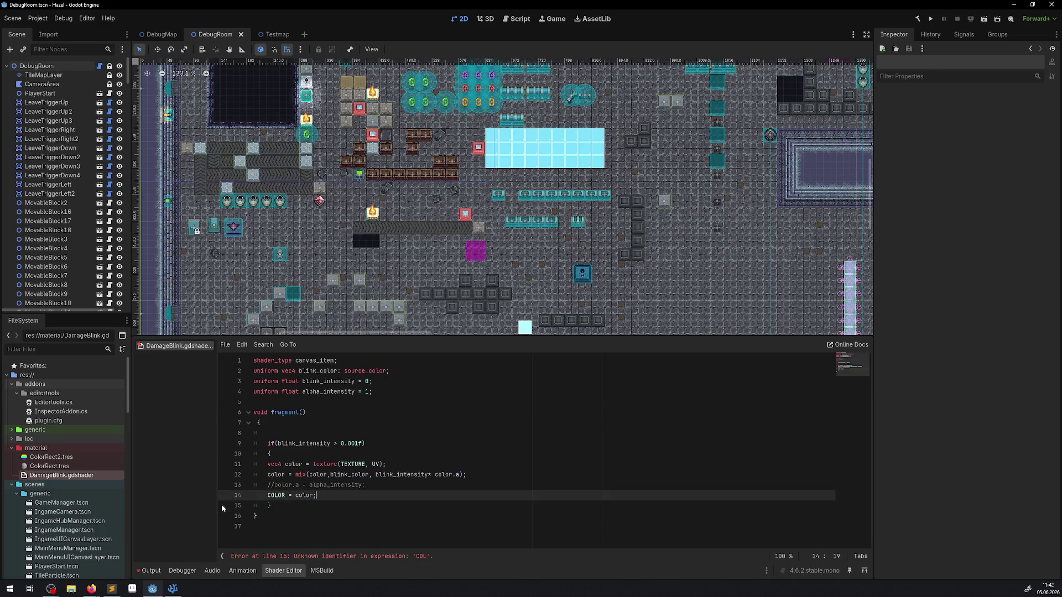
pyautogui.click(342, 507)
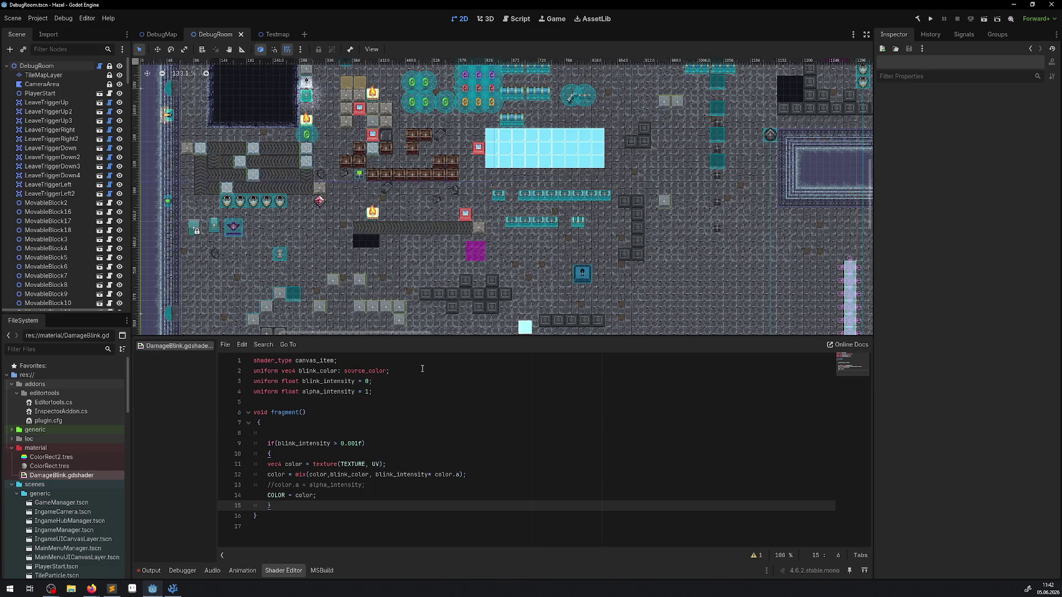
# Step: Run the project and walk the player down-right, collecting rupees, into the first orb
pyautogui.click(931, 20)
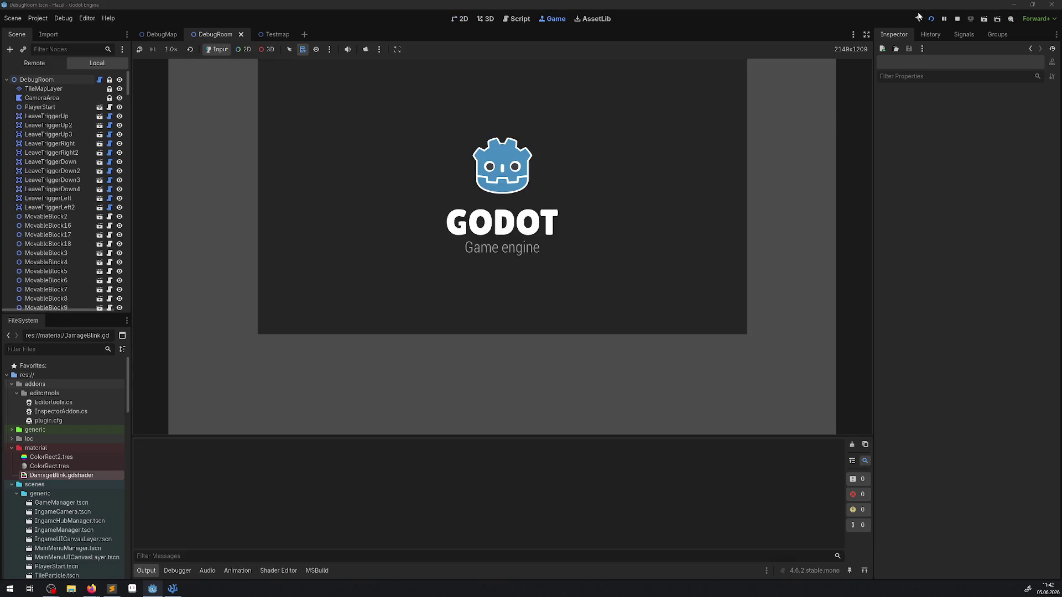
pyautogui.press('Down')
pyautogui.press('Right')
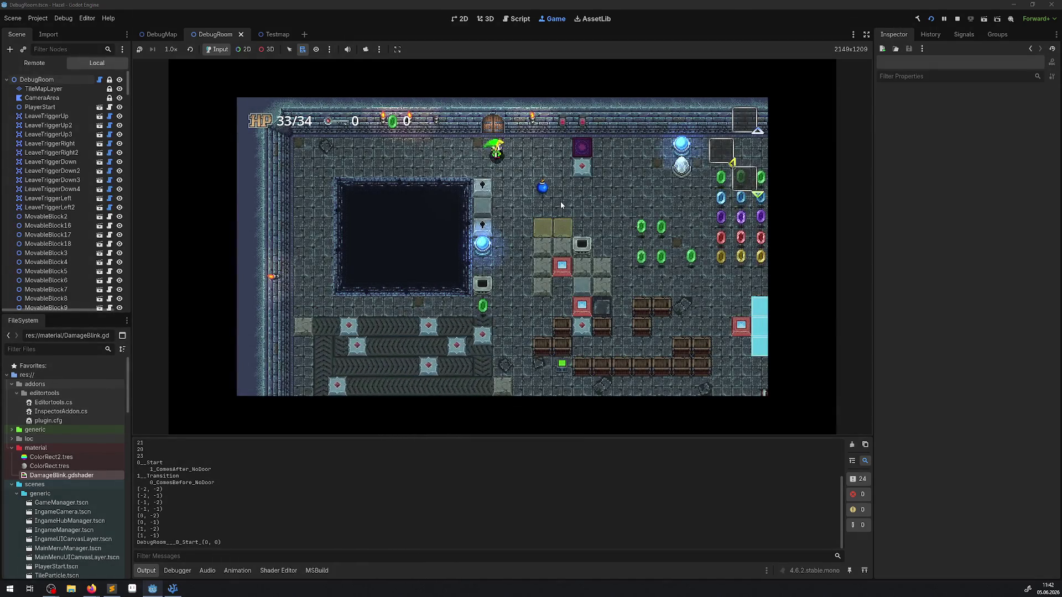
pyautogui.press('Right')
pyautogui.press('Down')
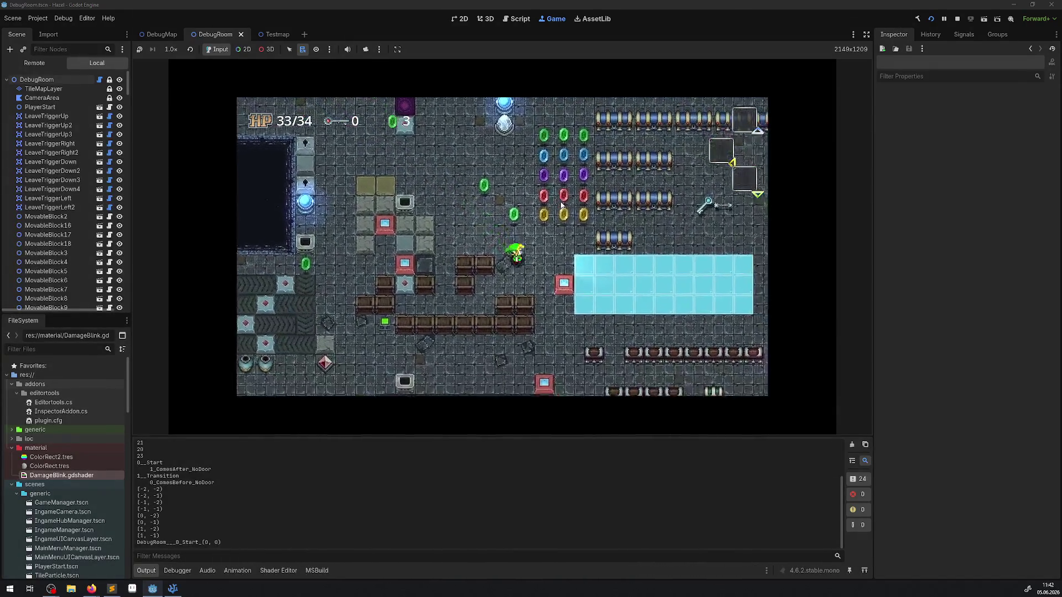
pyautogui.press('Right')
pyautogui.press('Down')
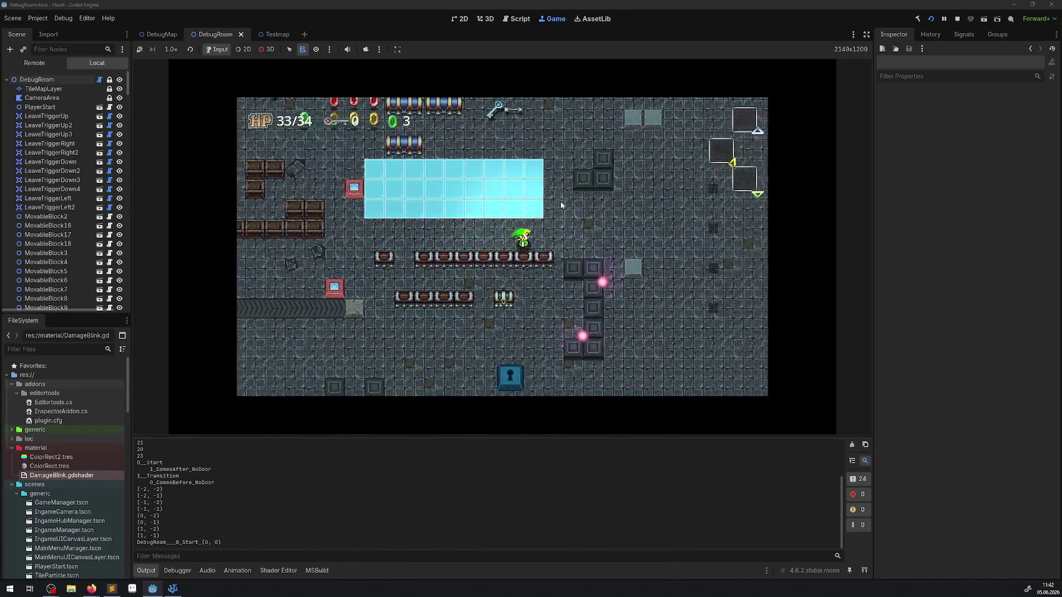
# Step: Take more orb hits to drop HP to 27/34, with the shader code shown below the game
pyautogui.press('Down')
pyautogui.press('Left')
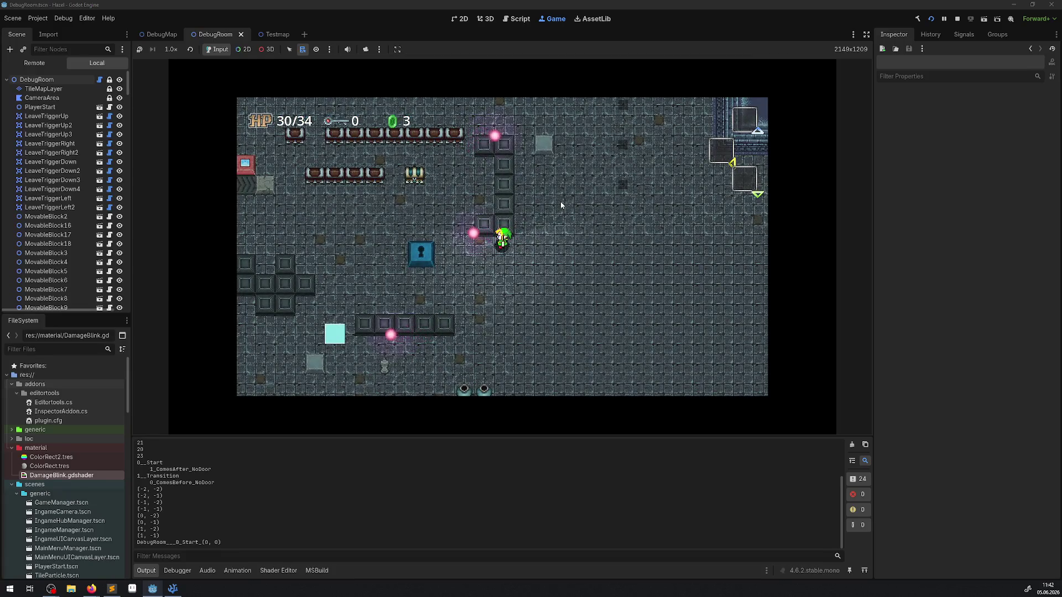
pyautogui.press('Left')
pyautogui.press('Up')
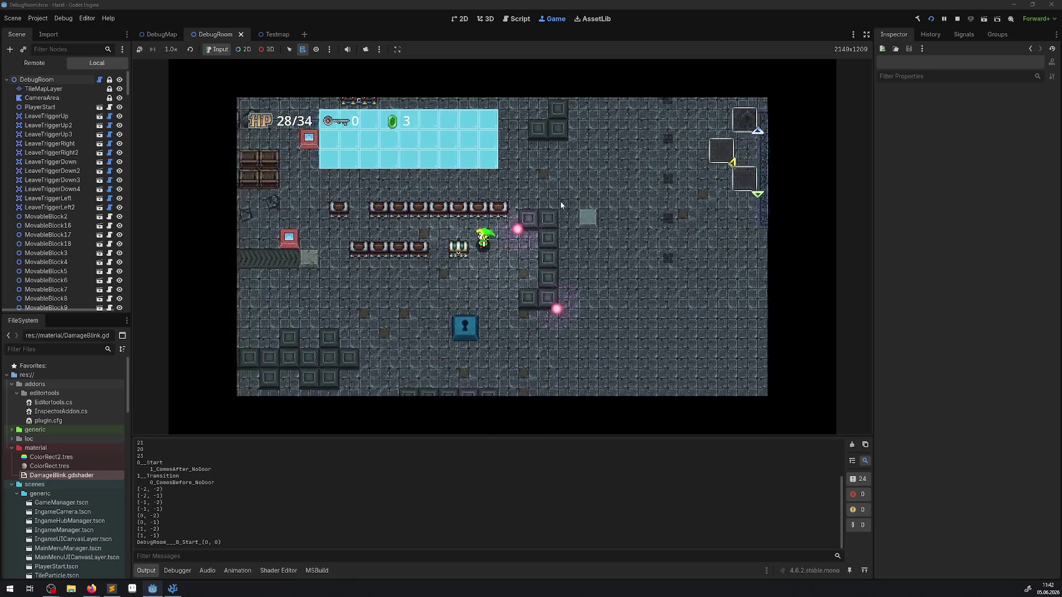
pyautogui.press('Down')
pyautogui.press('Left')
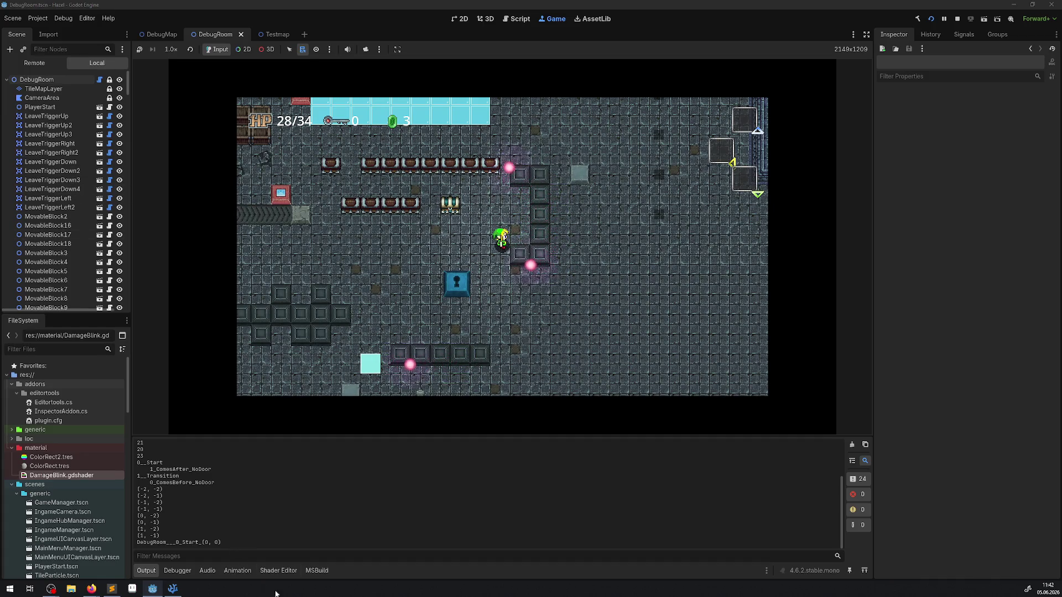
pyautogui.click(280, 573)
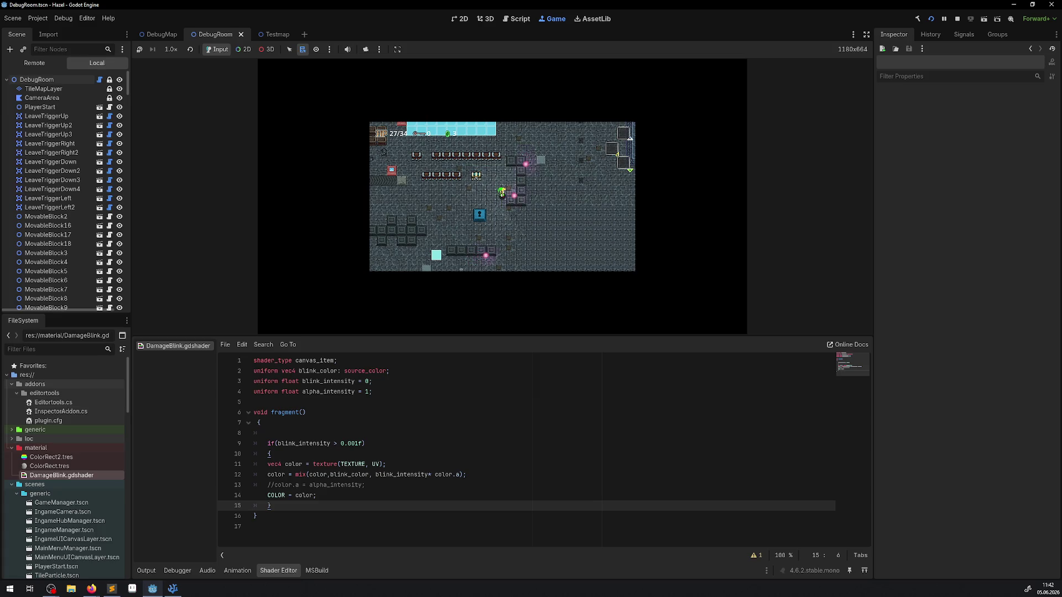
pyautogui.hotkey('alt', 'Tab')
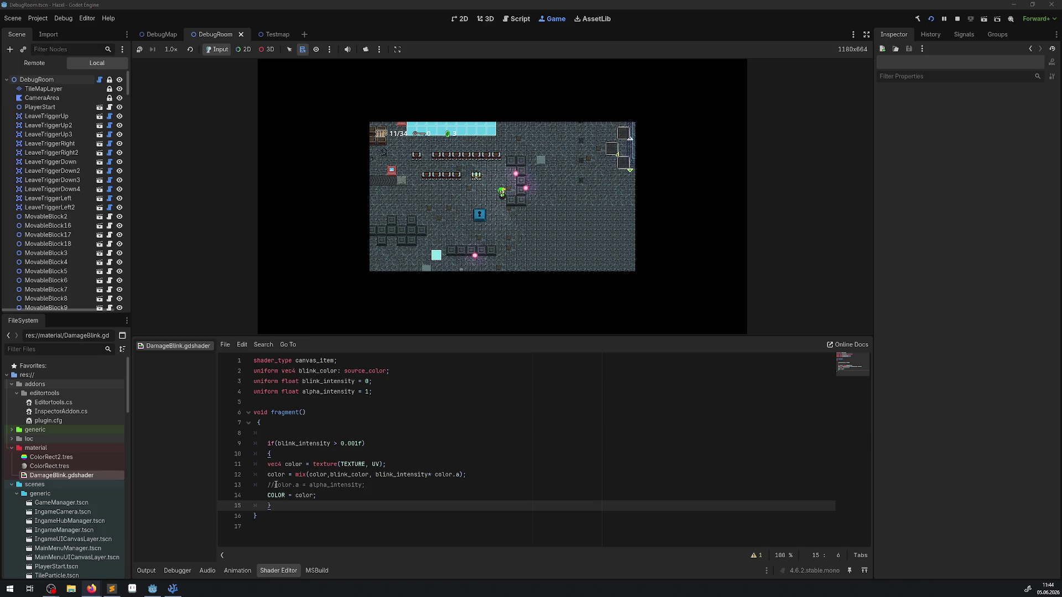
# Step: Select the comment marker on shader line 13, then stop the running game
pyautogui.moveTo(273, 484); pyautogui.dragTo(263, 485)
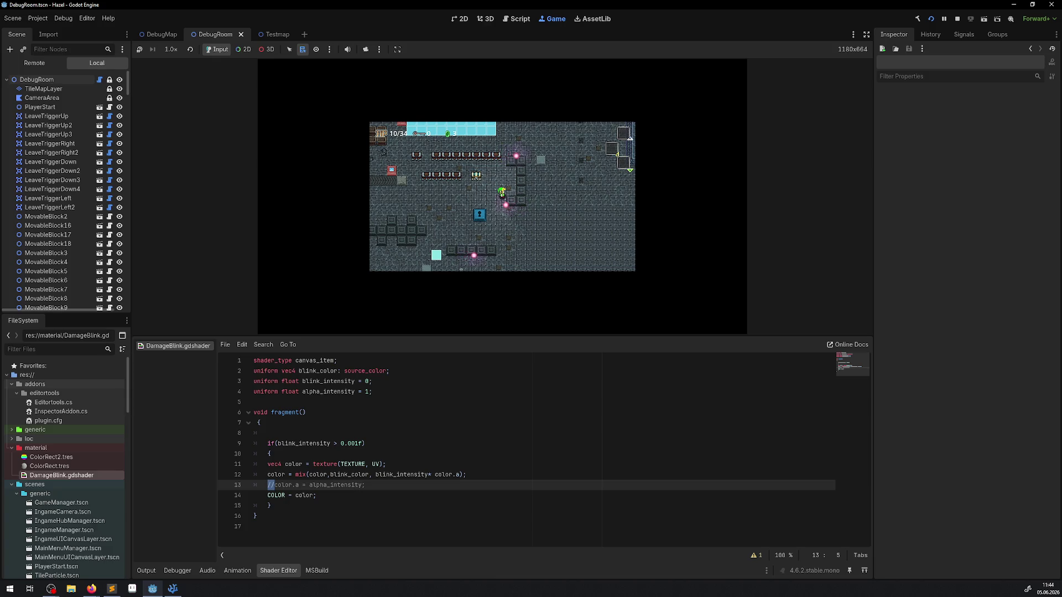
pyautogui.hotkey('alt', 'Tab')
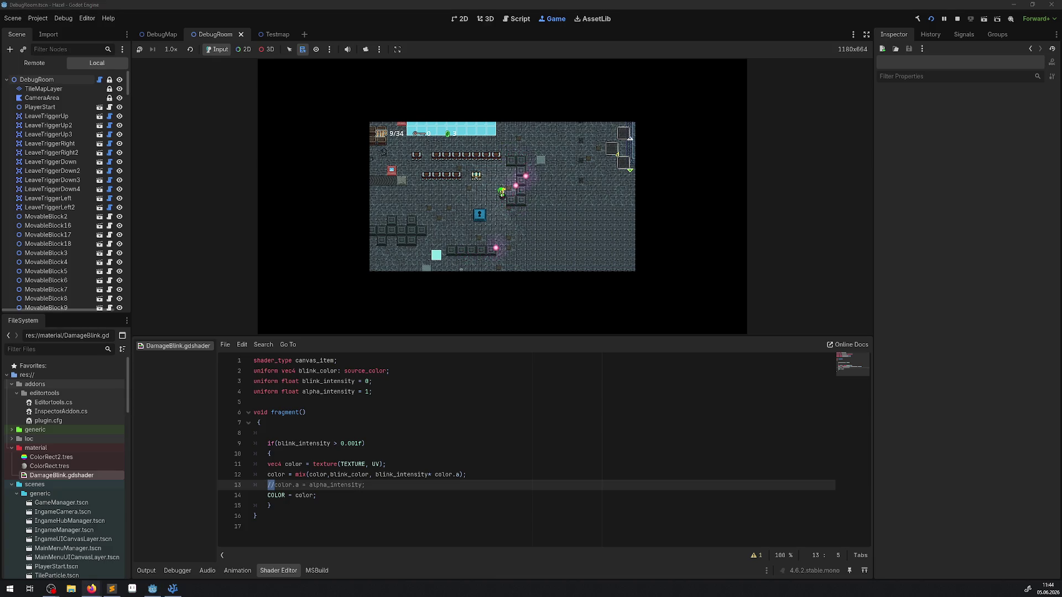
pyautogui.click(360, 507)
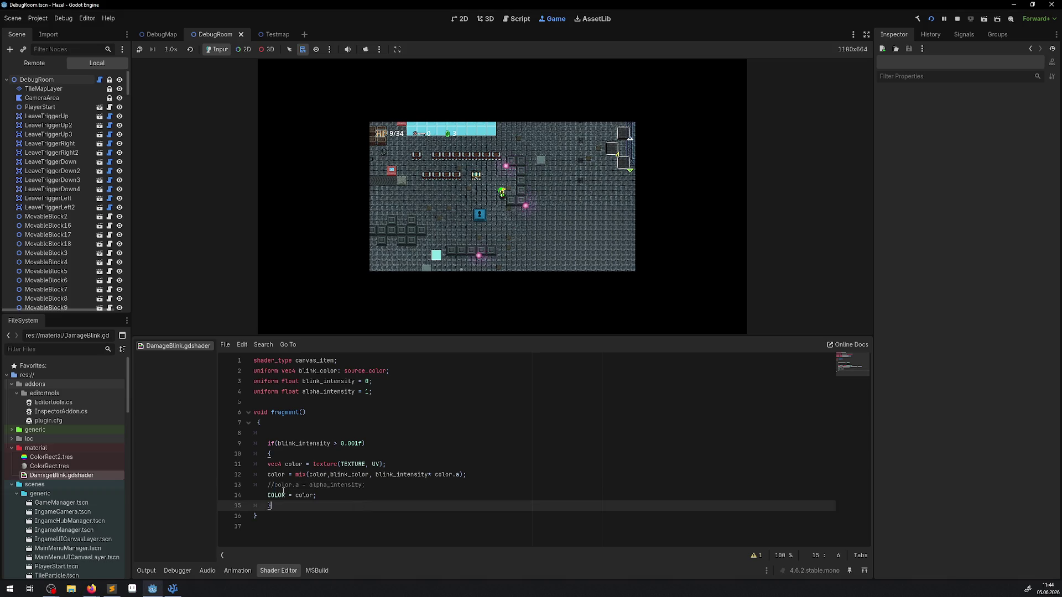
pyautogui.click(954, 20)
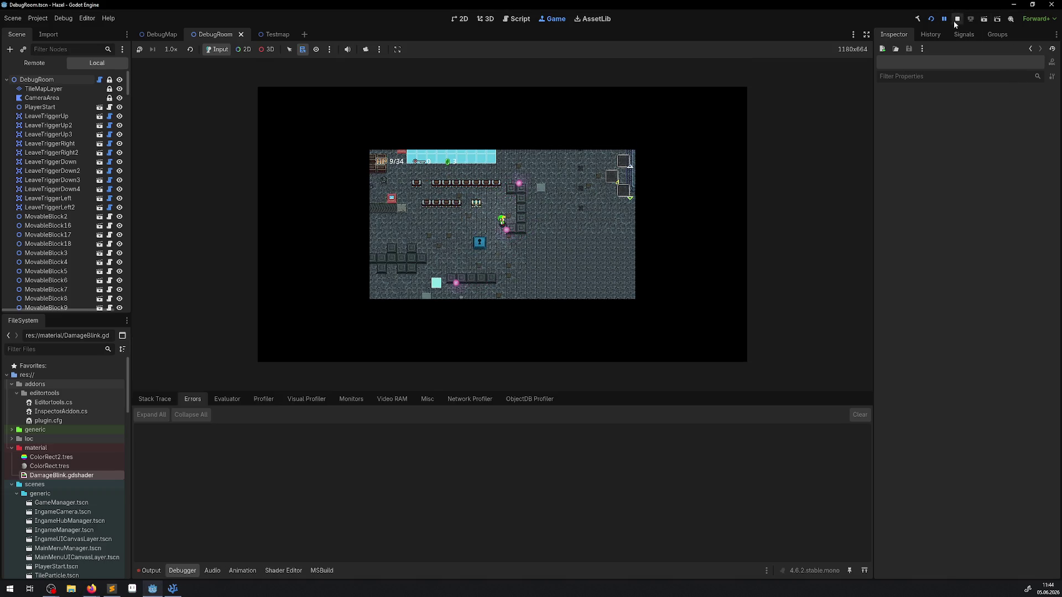
# Step: Uncomment line 13 of the DamageBlink shader by deleting its // marker
pyautogui.click(278, 571)
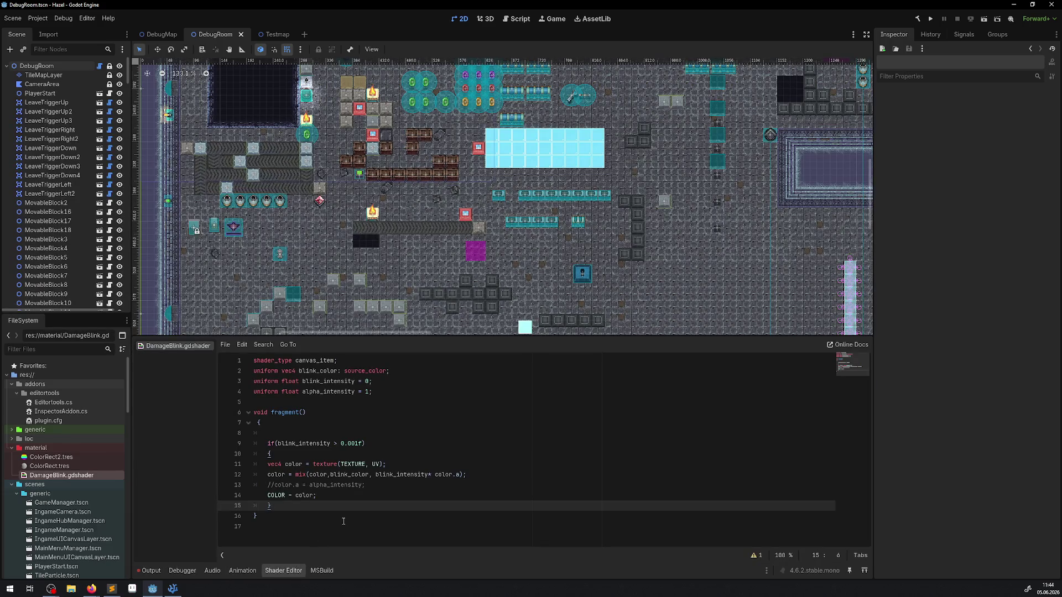
pyautogui.moveTo(361, 485); pyautogui.dragTo(267, 485)
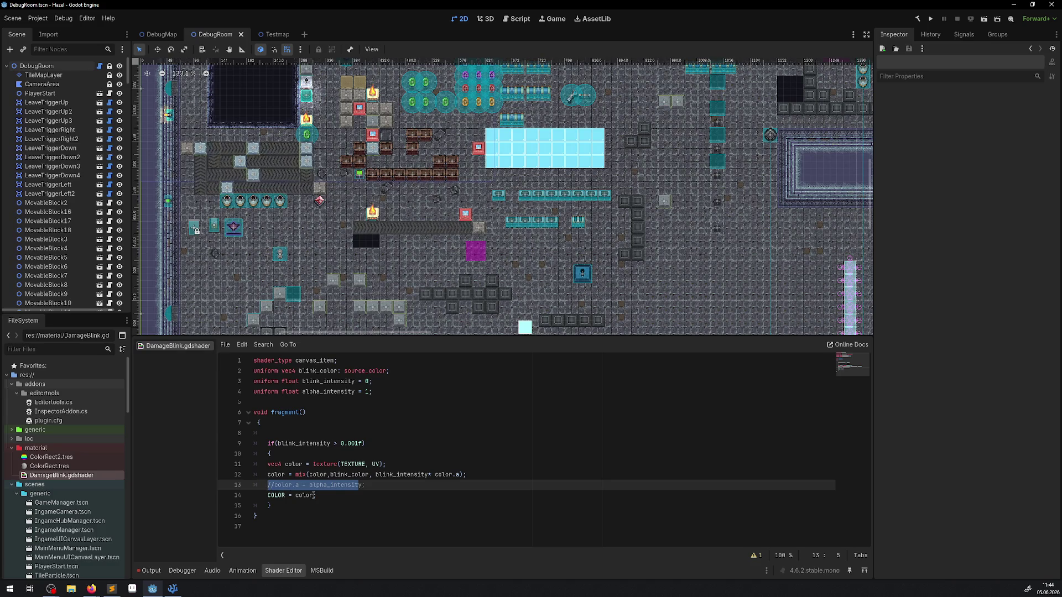
pyautogui.click(331, 500)
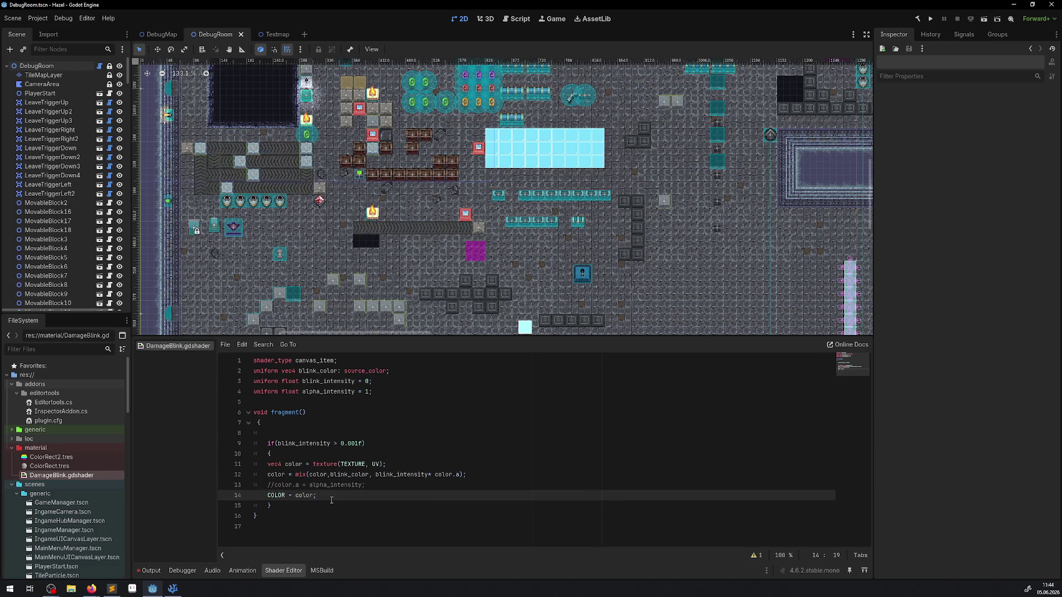
pyautogui.click(268, 485)
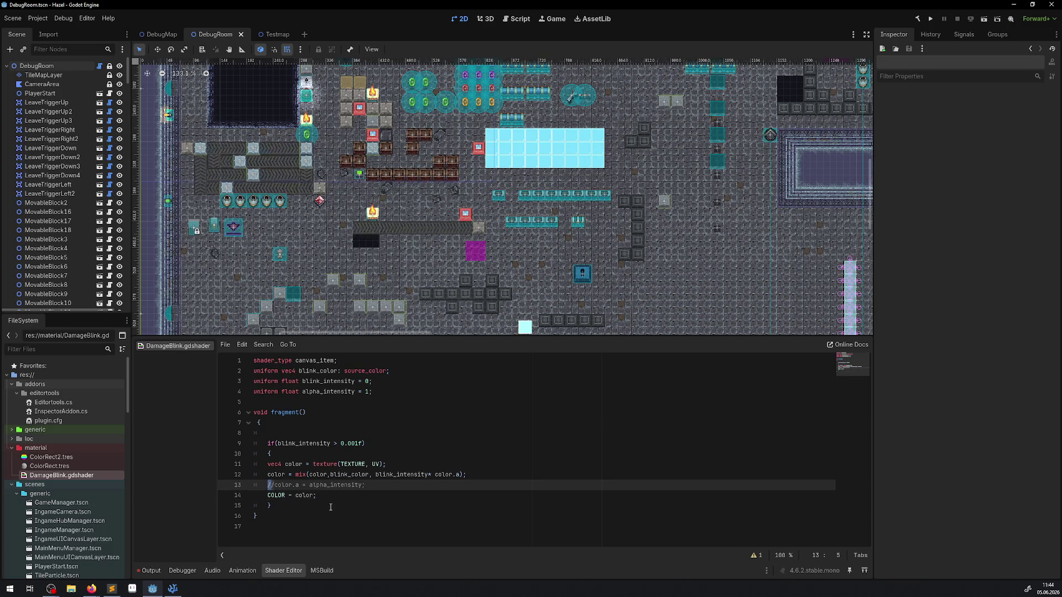
pyautogui.press('Delete')
pyautogui.press('Delete')
# Step: Change line 13 to color.a *= alpha_intensity; and run the project again
pyautogui.moveTo(295, 487); pyautogui.dragTo(265, 485)
pyautogui.click(296, 485)
pyautogui.write('*')
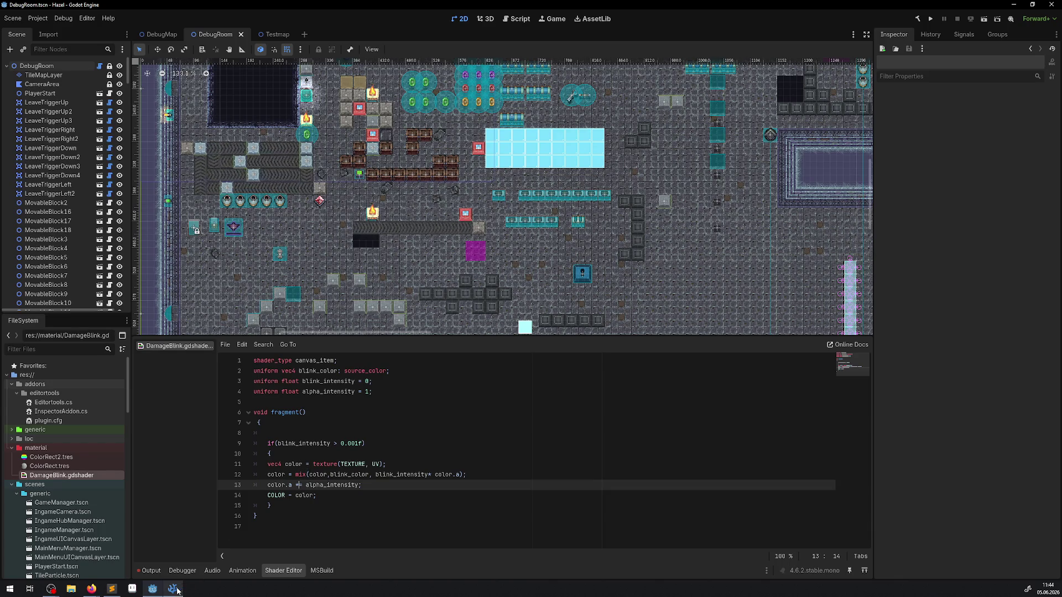
pyautogui.click(931, 18)
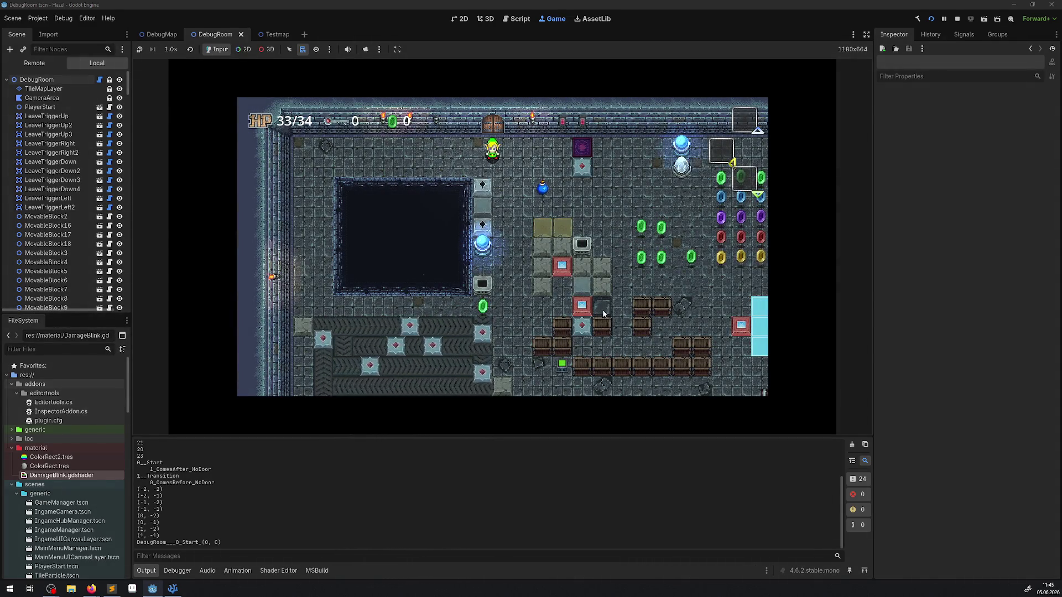
# Step: Enlarge the game view and walk the player past five rupees into the first orb
pyautogui.press('Right')
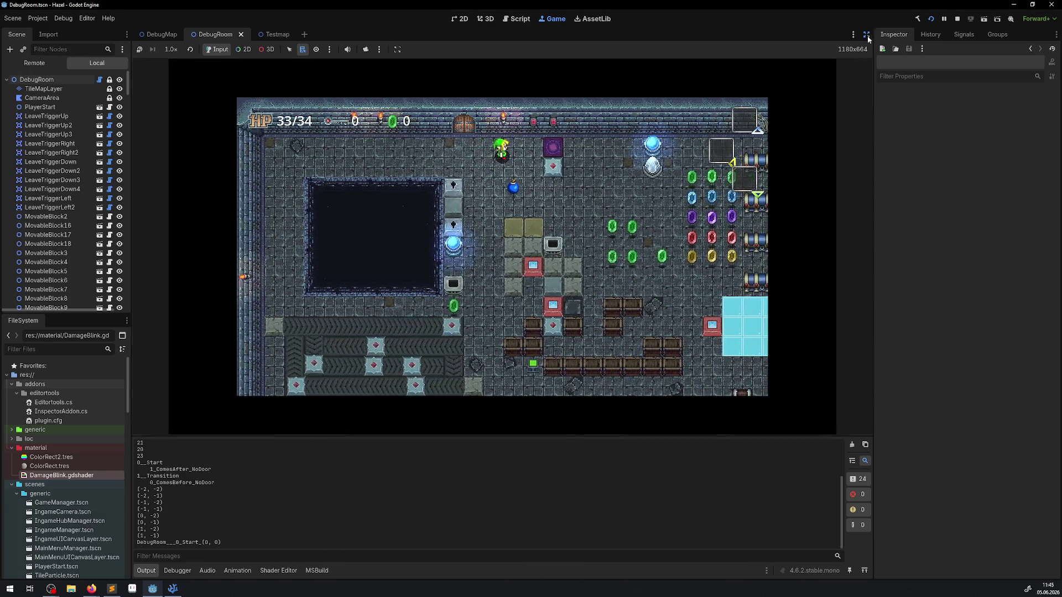
pyautogui.click(866, 34)
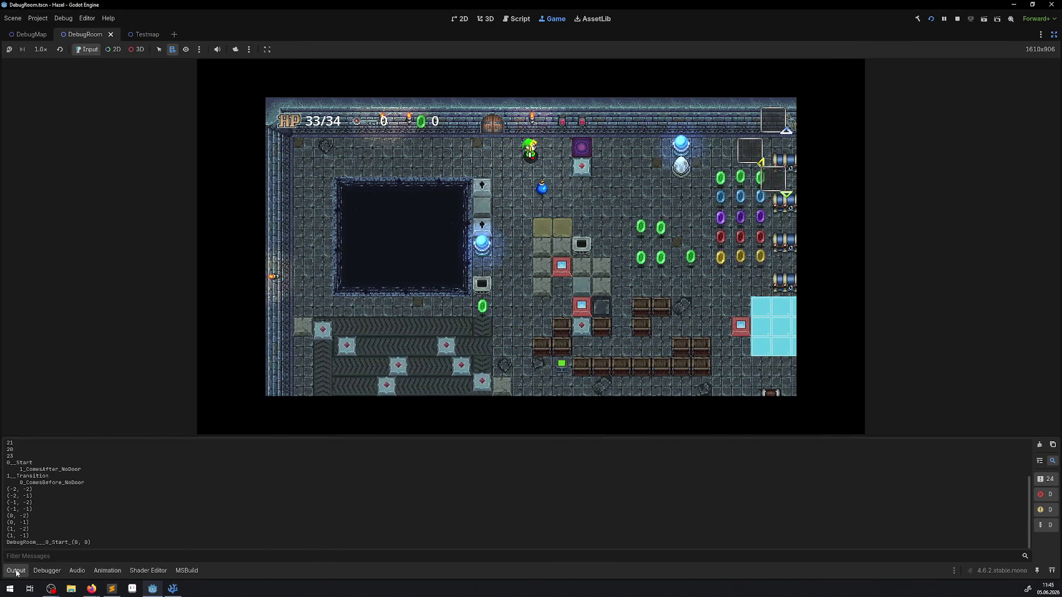
pyautogui.press('Down')
pyautogui.press('Right')
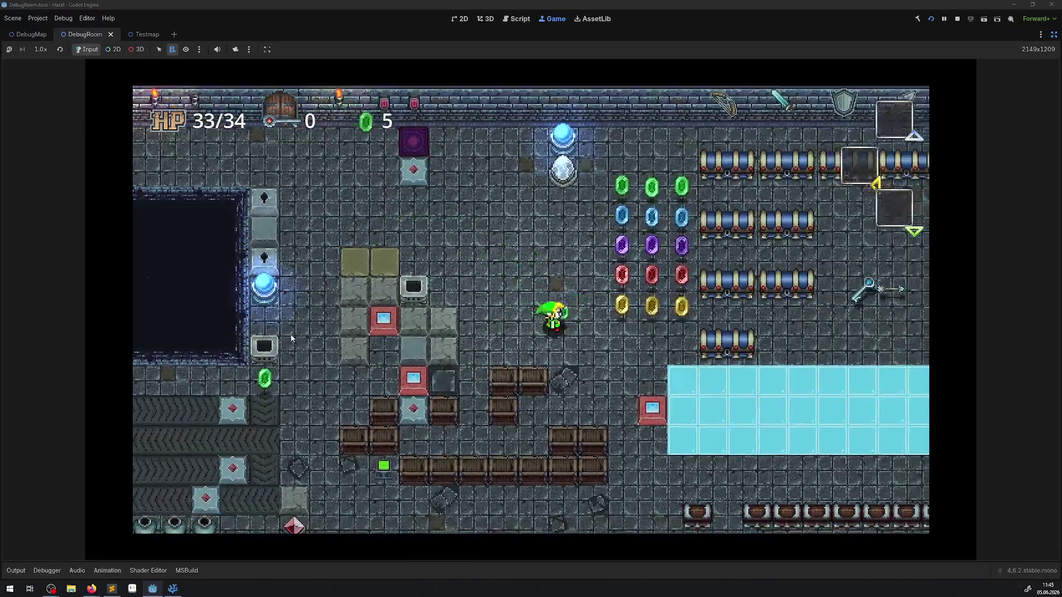
pyautogui.press('Down')
pyautogui.press('Right')
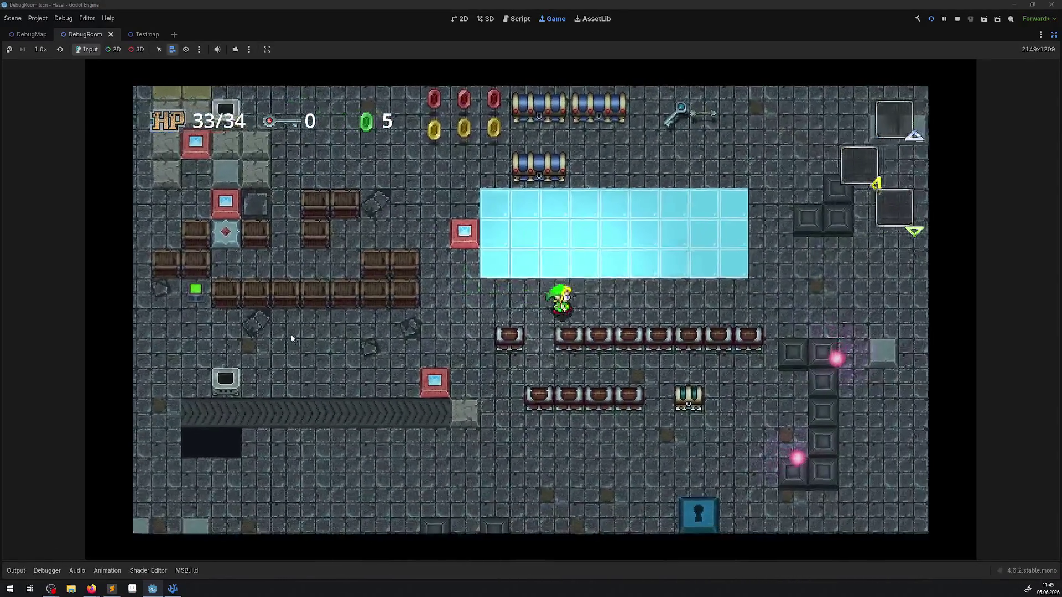
pyautogui.press('Right')
pyautogui.press('Down')
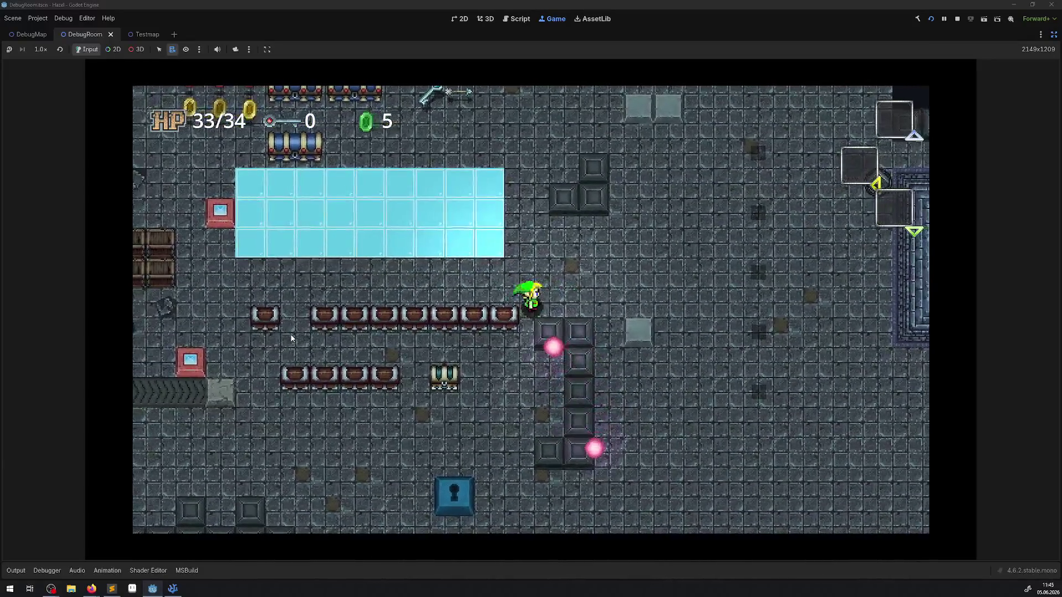
pyautogui.press('Right')
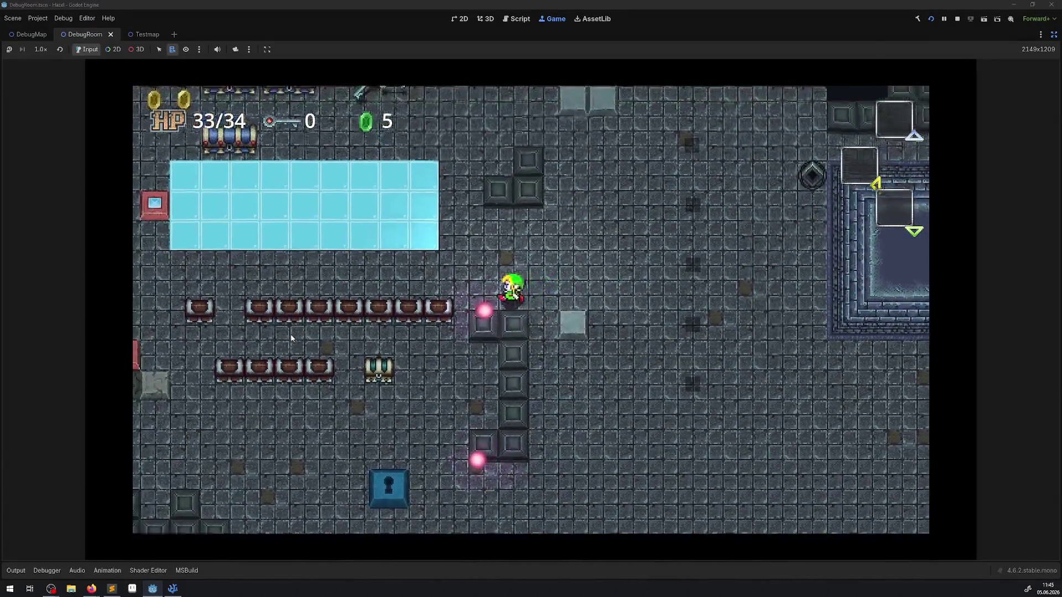
# Step: Keep walking into orbs until HP reaches 23/34, then stop the game
pyautogui.press('Down')
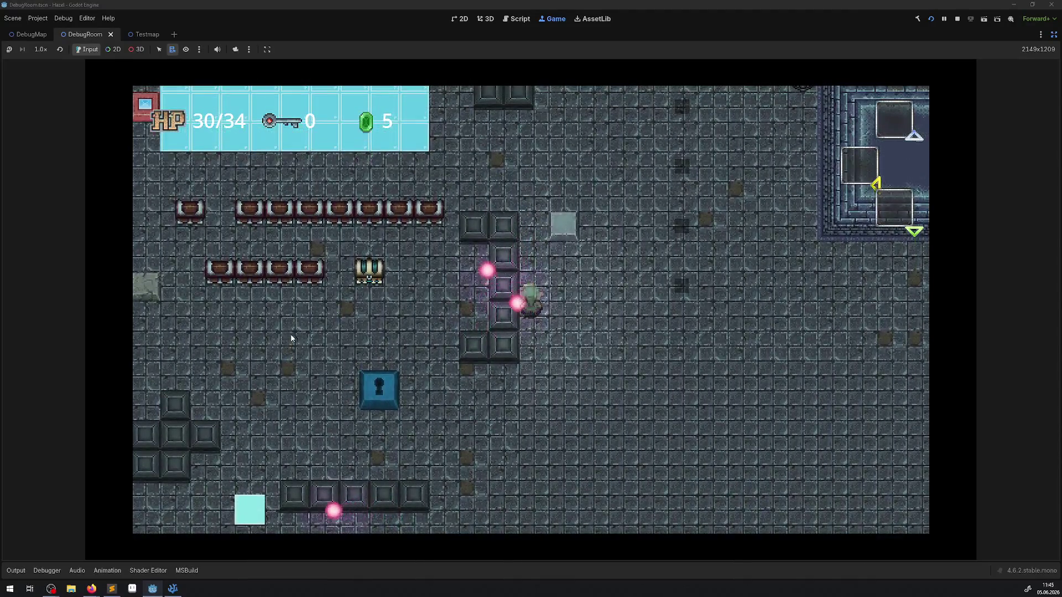
pyautogui.press('Down')
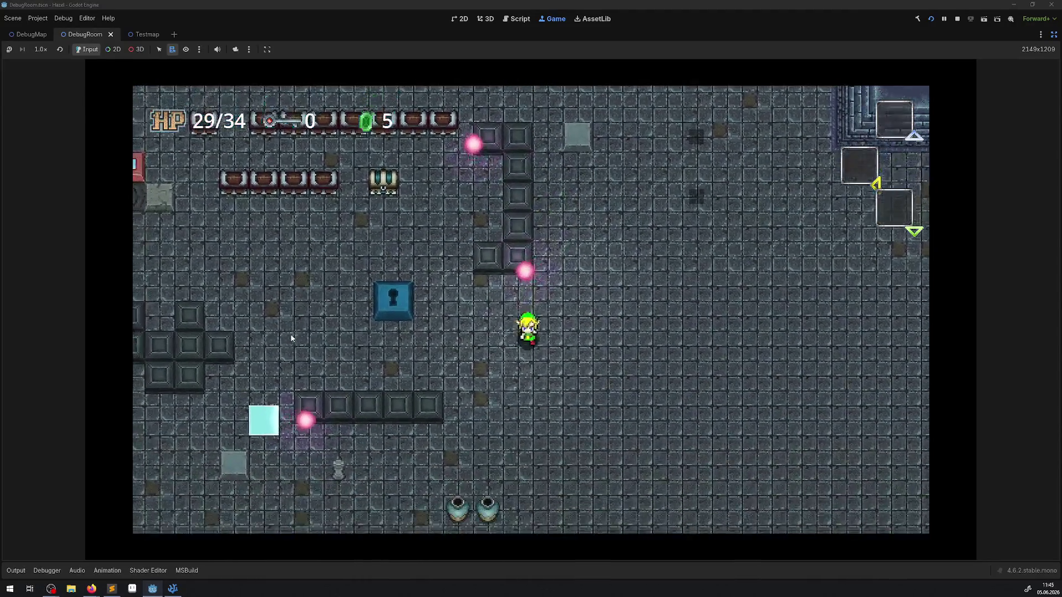
pyautogui.press('Up')
pyautogui.press('Right')
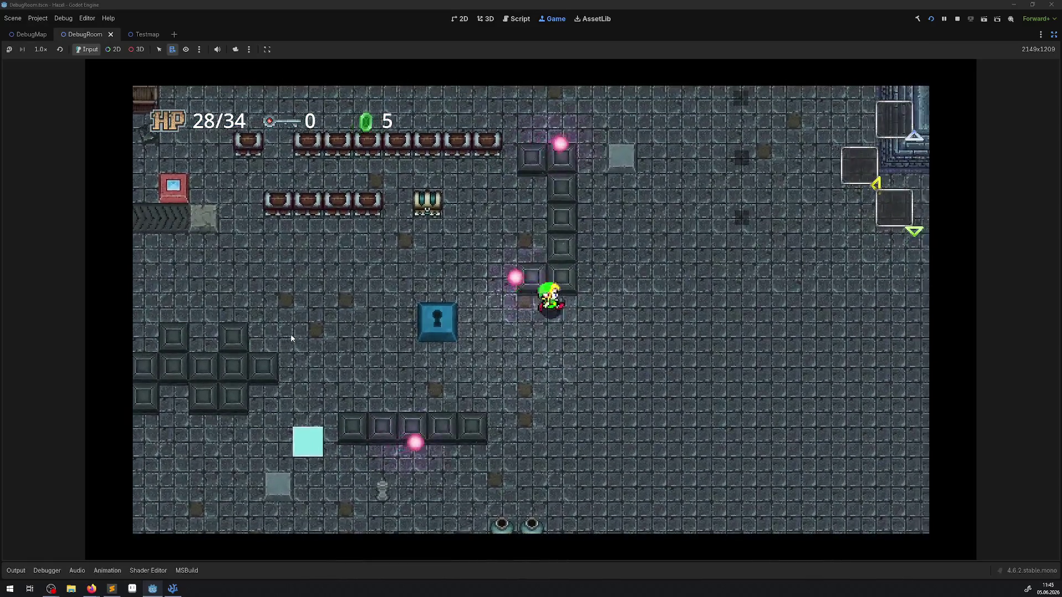
pyautogui.press('Down')
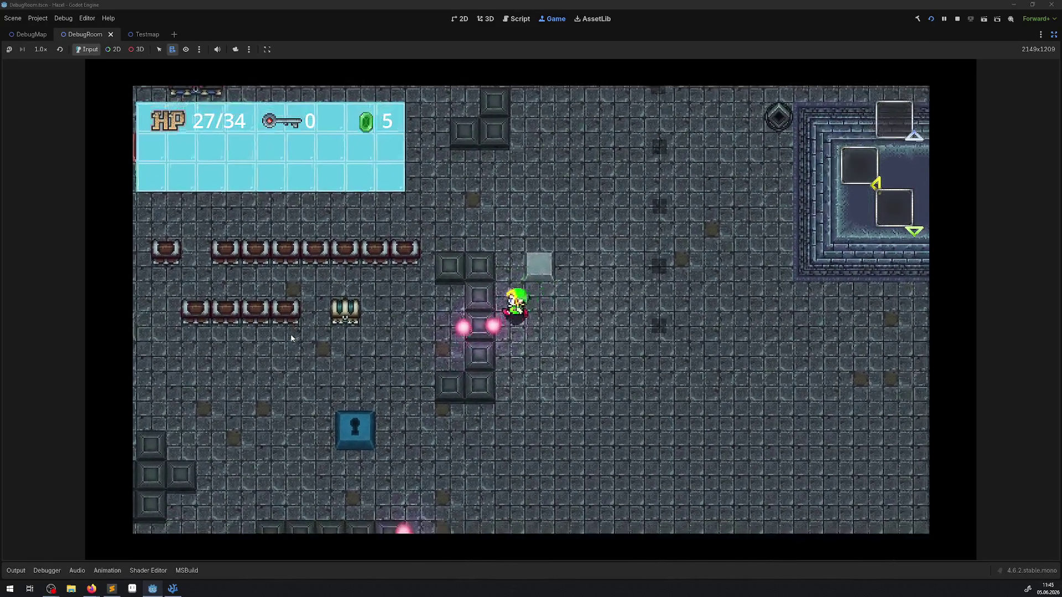
pyautogui.press('Down')
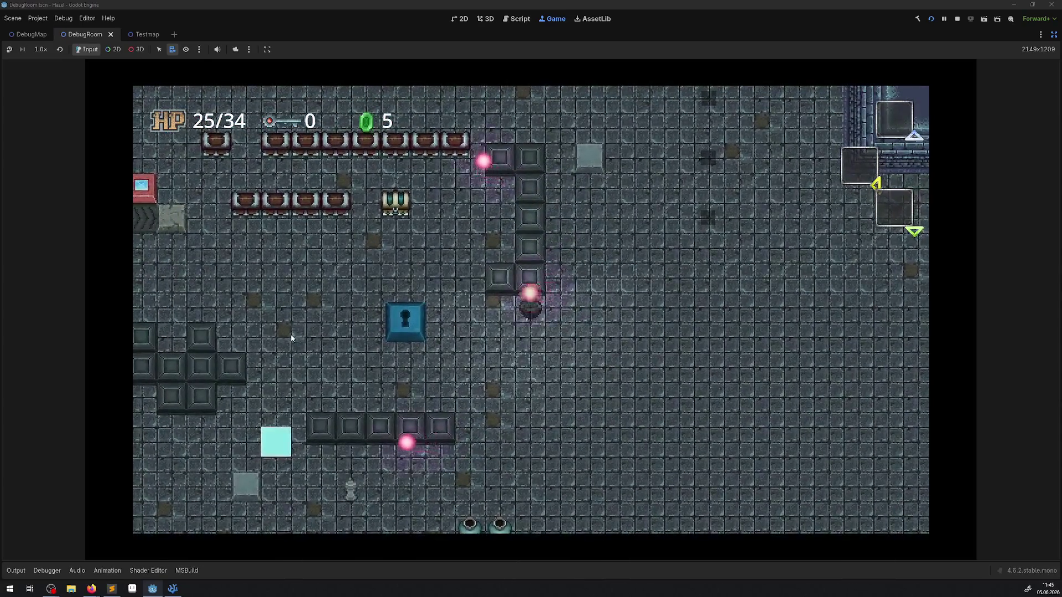
pyautogui.press('Right')
pyautogui.press('Up')
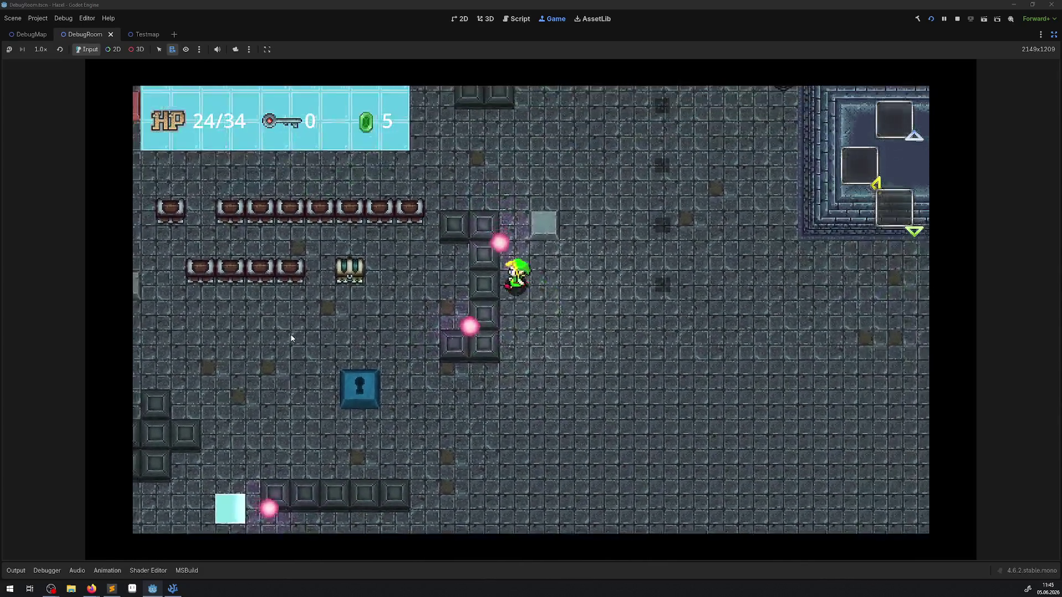
pyautogui.press('Right')
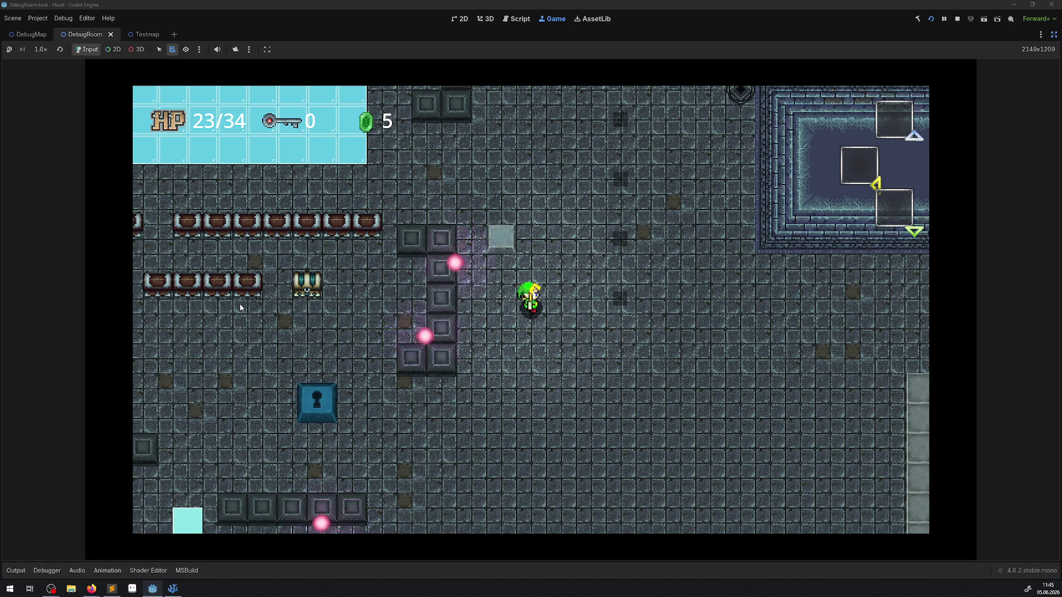
pyautogui.click(958, 19)
# Step: In VSCodium, inspect the Strength parameter and the 0.5f duration in AnimatedDamageBlink
pyautogui.click(173, 589)
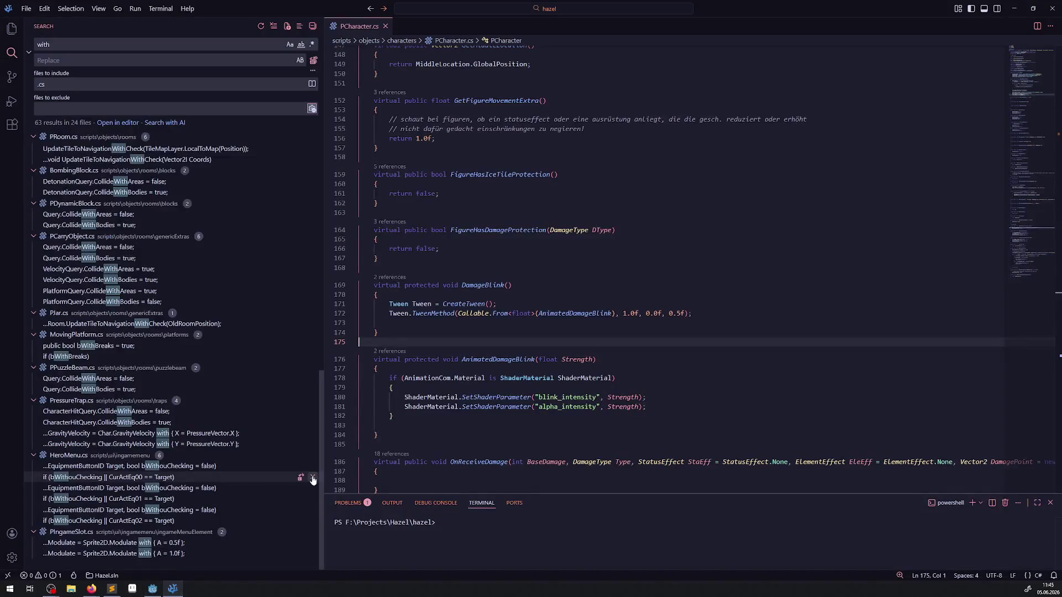
pyautogui.doubleClick(623, 407)
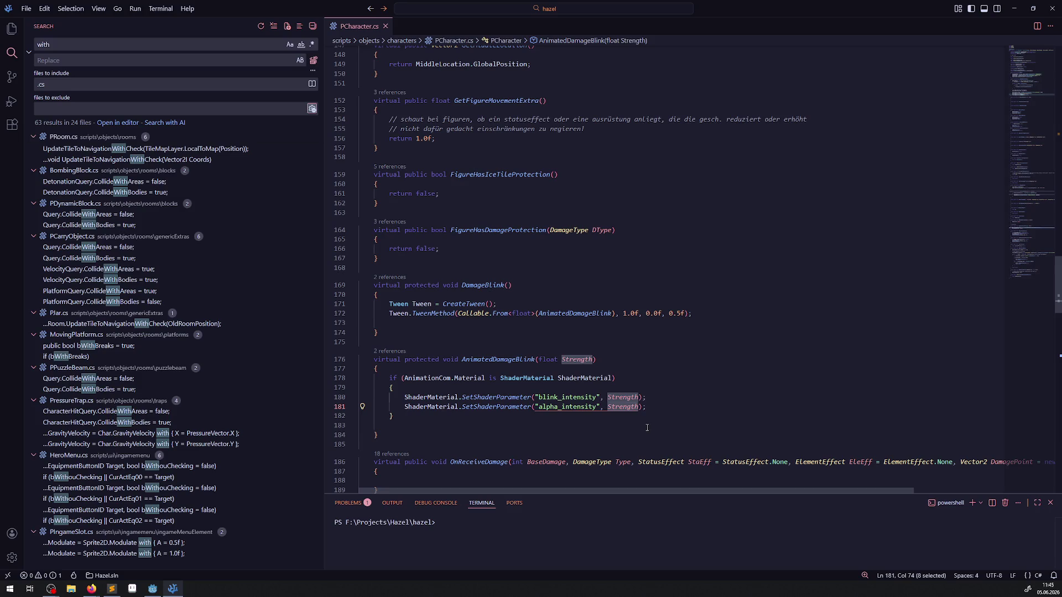
pyautogui.moveTo(435, 316)
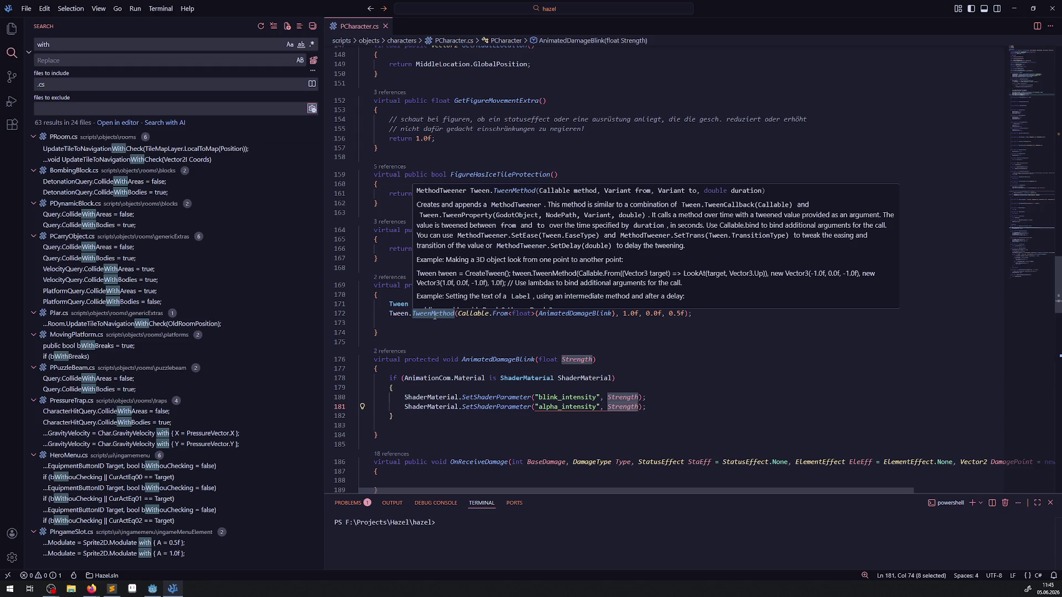
pyautogui.hotkey('alt', 'Left')
pyautogui.moveTo(675, 314); pyautogui.dragTo(679, 314)
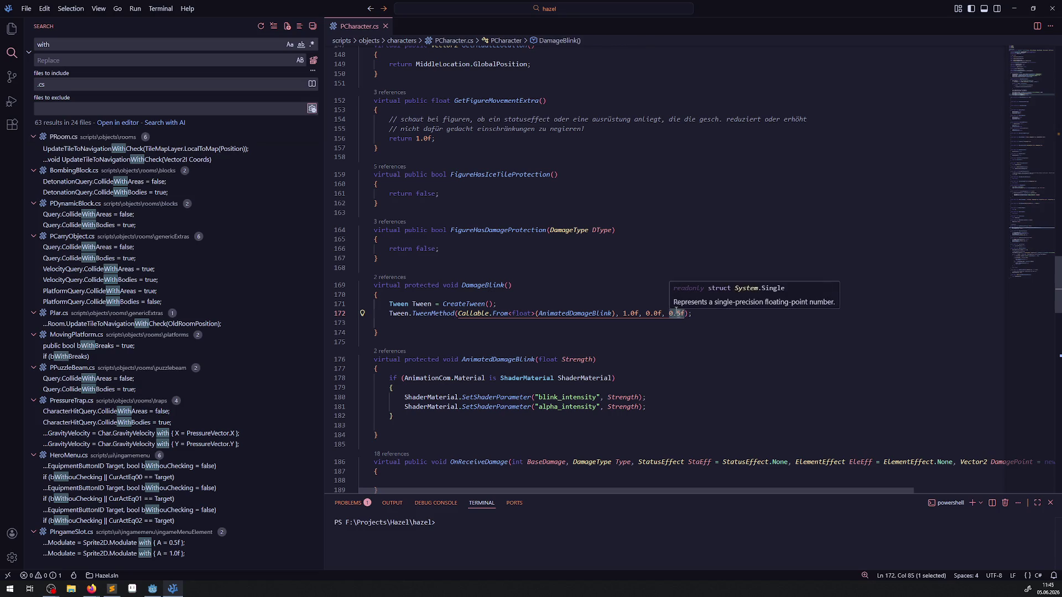
pyautogui.doubleClick(620, 407)
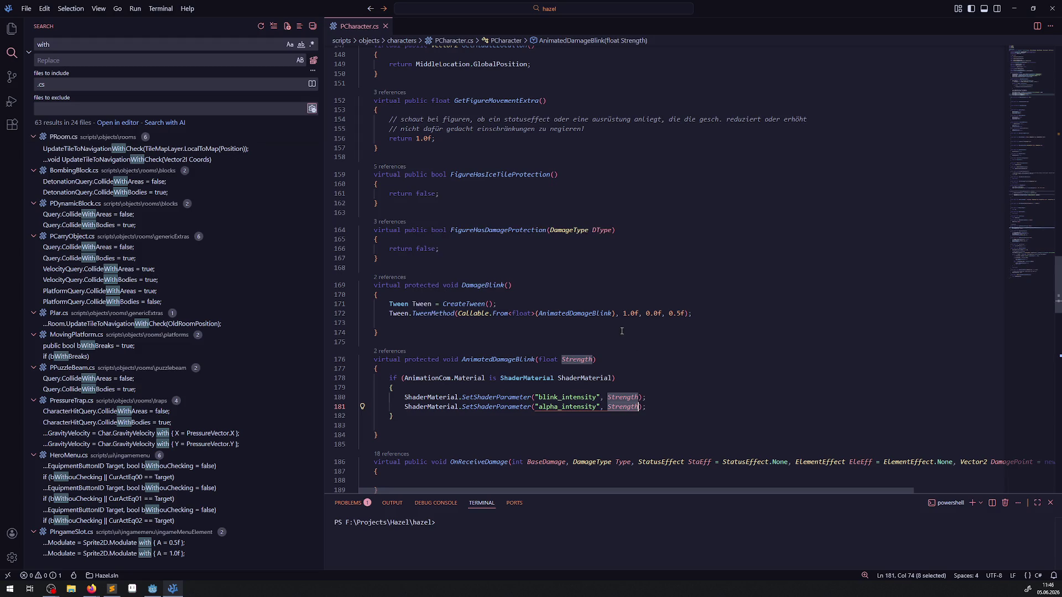
pyautogui.moveTo(649, 313)
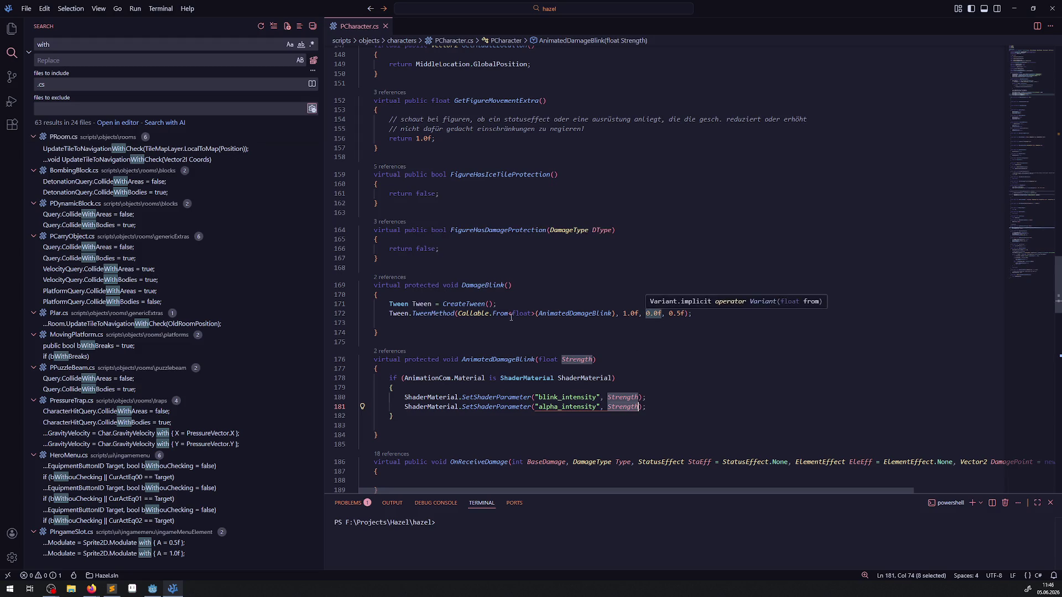
# Step: Add a GD.Print(); line at the top of AnimatedDamageBlink and save
pyautogui.click(453, 387)
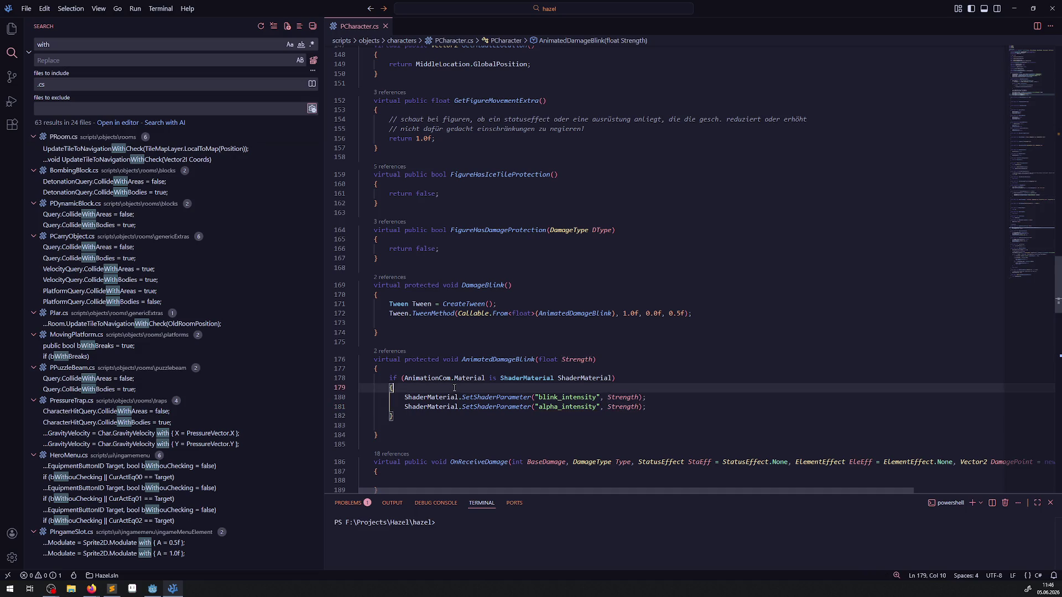
pyautogui.press('Return')
pyautogui.write('GD.Print();')
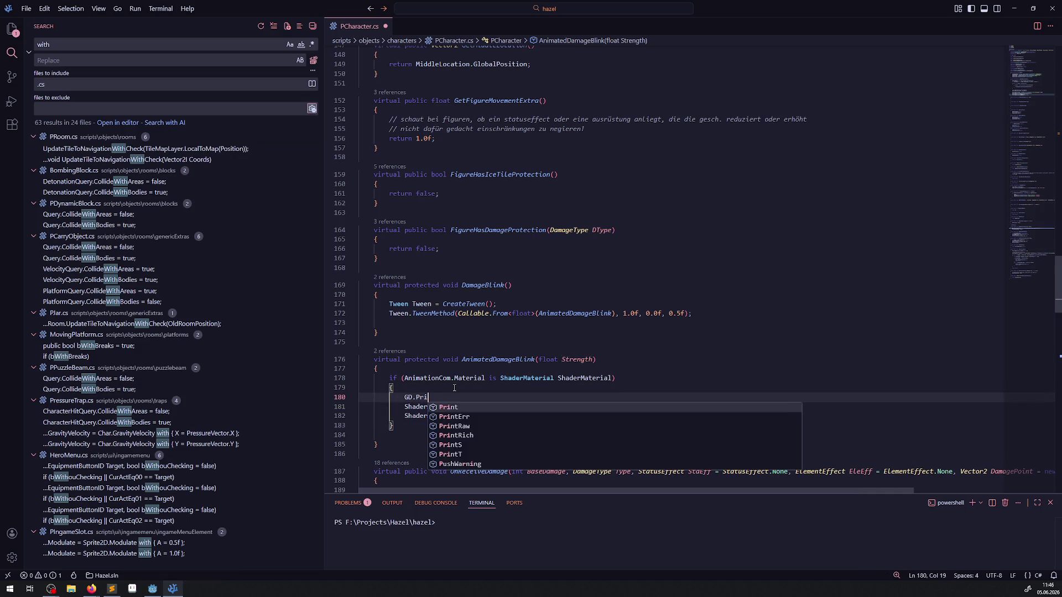
pyautogui.hotkey('ctrl', 's')
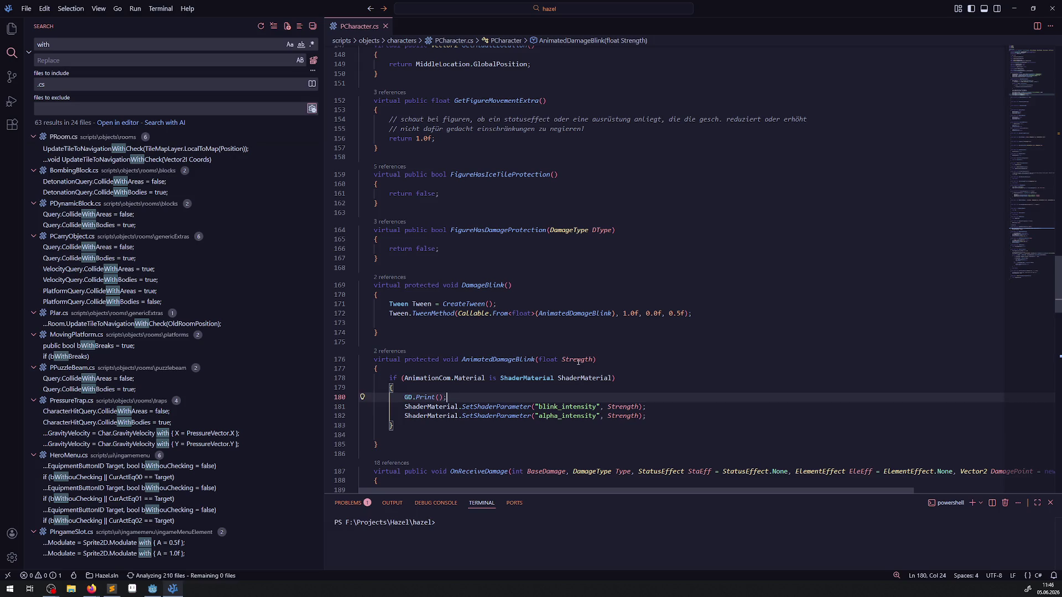
# Step: Paste Strength into the call to make GD.Print(Strength);, save, and return to Godot
pyautogui.doubleClick(577, 360)
pyautogui.hotkey('ctrl', 'c')
pyautogui.click(437, 397)
pyautogui.hotkey('ctrl', 'v')
pyautogui.hotkey('ctrl', 's')
pyautogui.hotkey('alt', 'Tab')
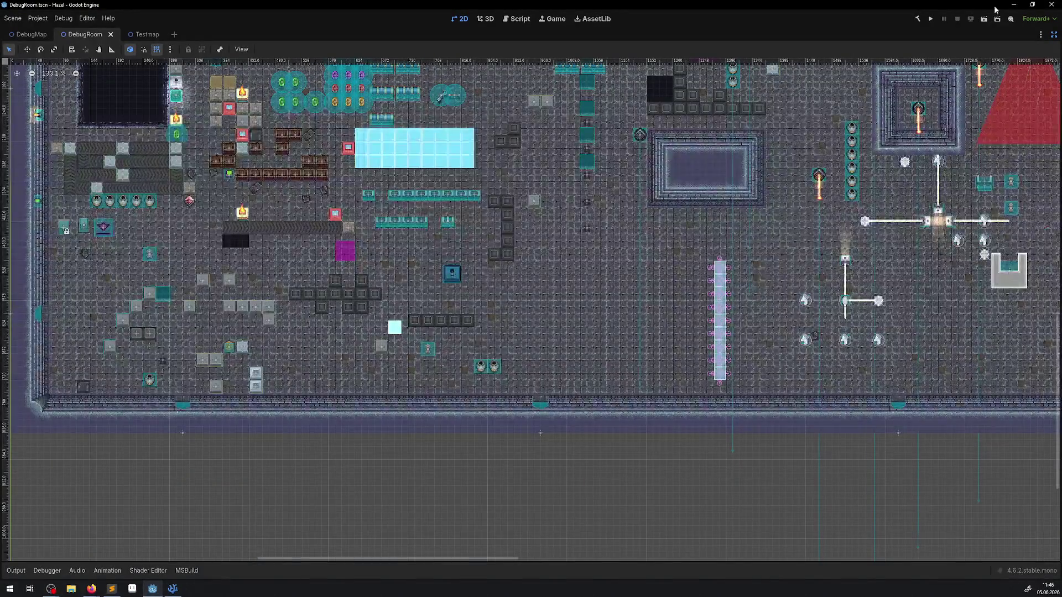
# Step: Rebuild and run the game, restore the side docks, and take damage to log Strength values
pyautogui.click(915, 20)
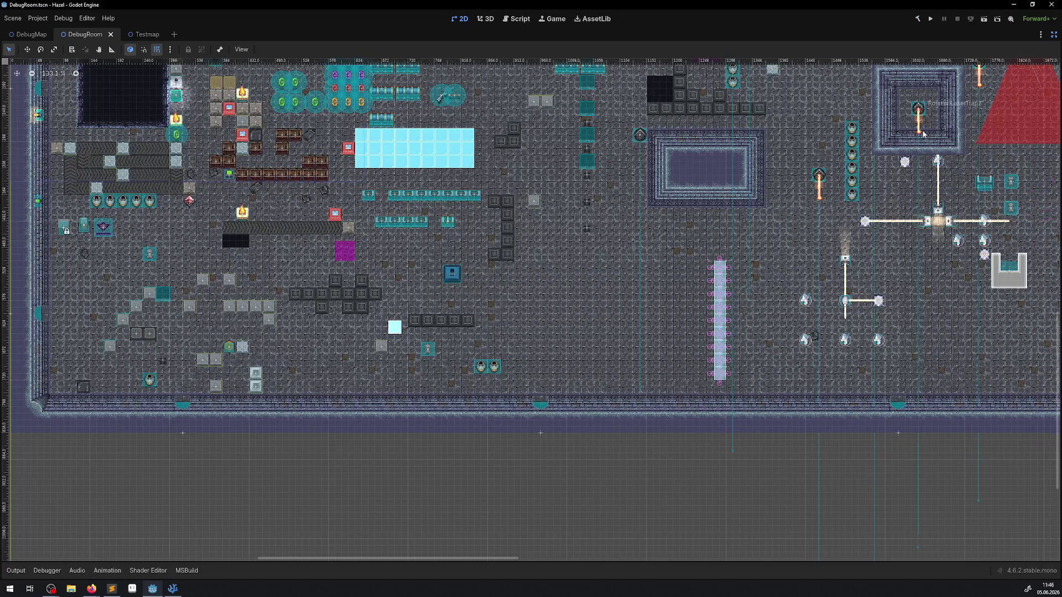
pyautogui.click(1054, 35)
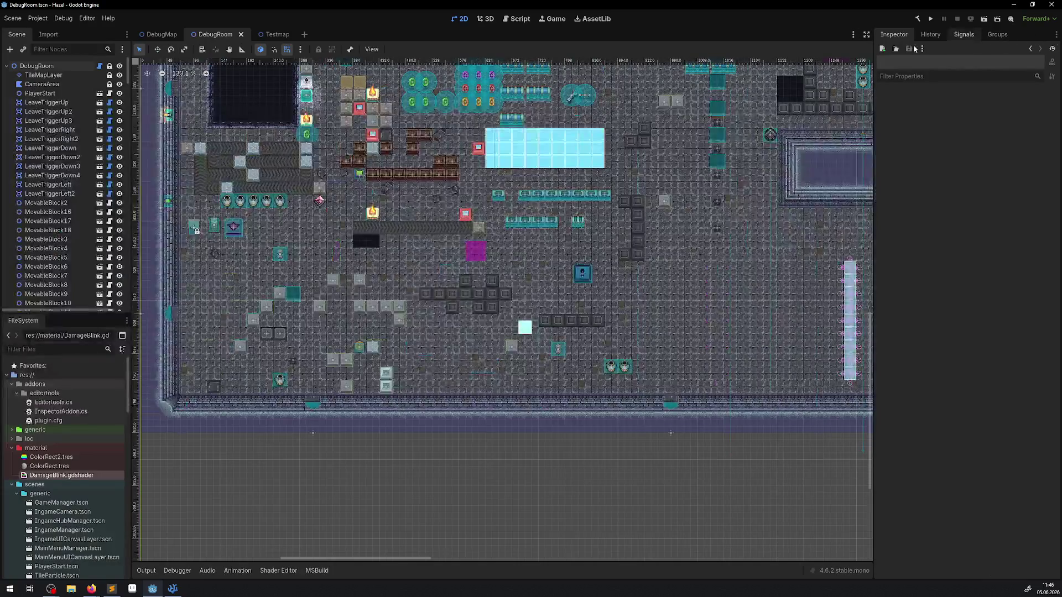
pyautogui.click(930, 21)
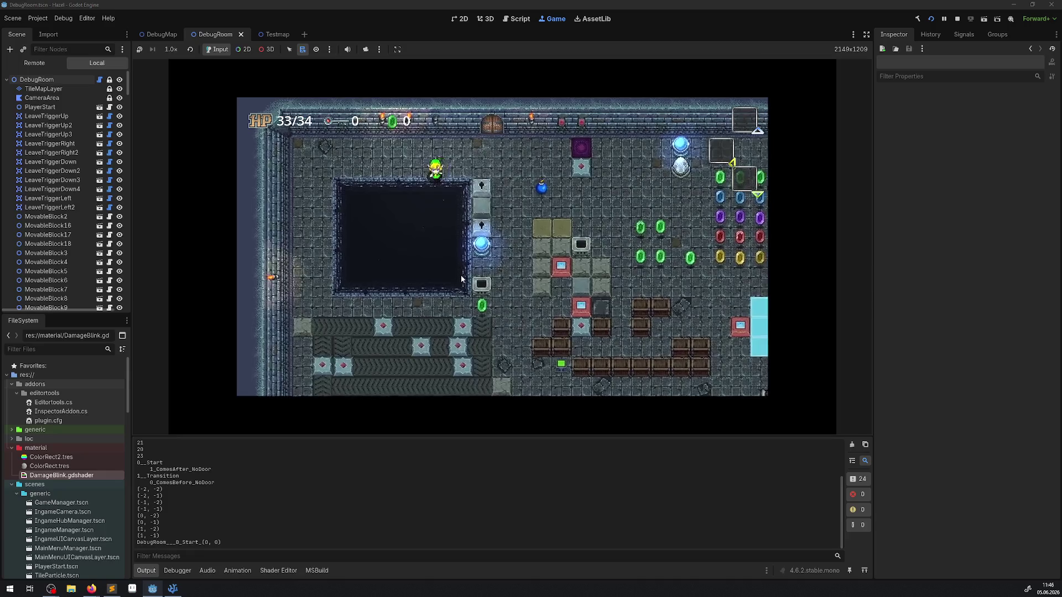
pyautogui.press('Down')
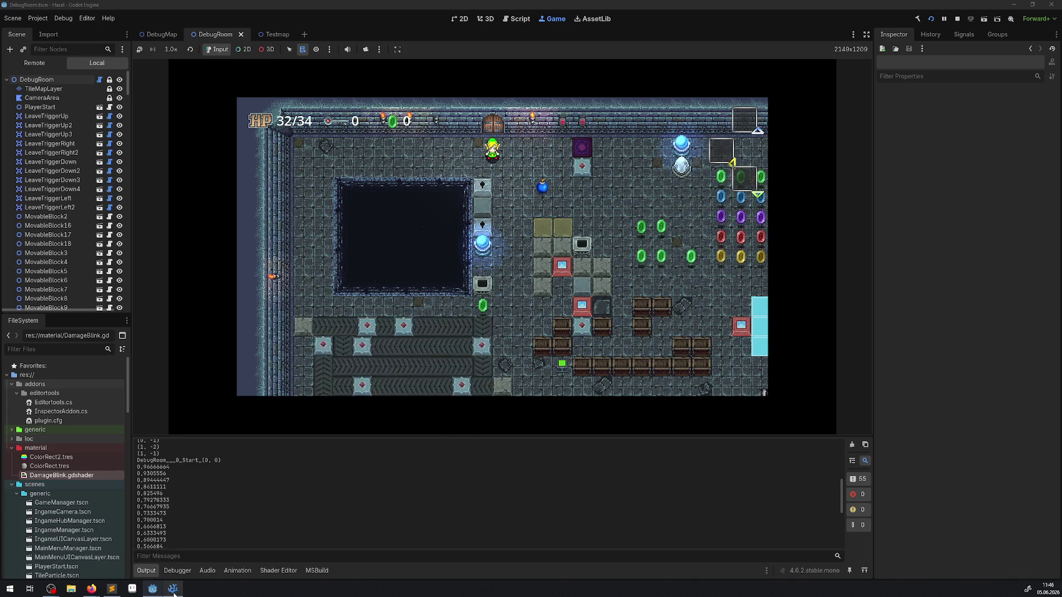
# Step: Back in VSCodium, put the caret before Strength on line 182
pyautogui.moveTo(173, 592)
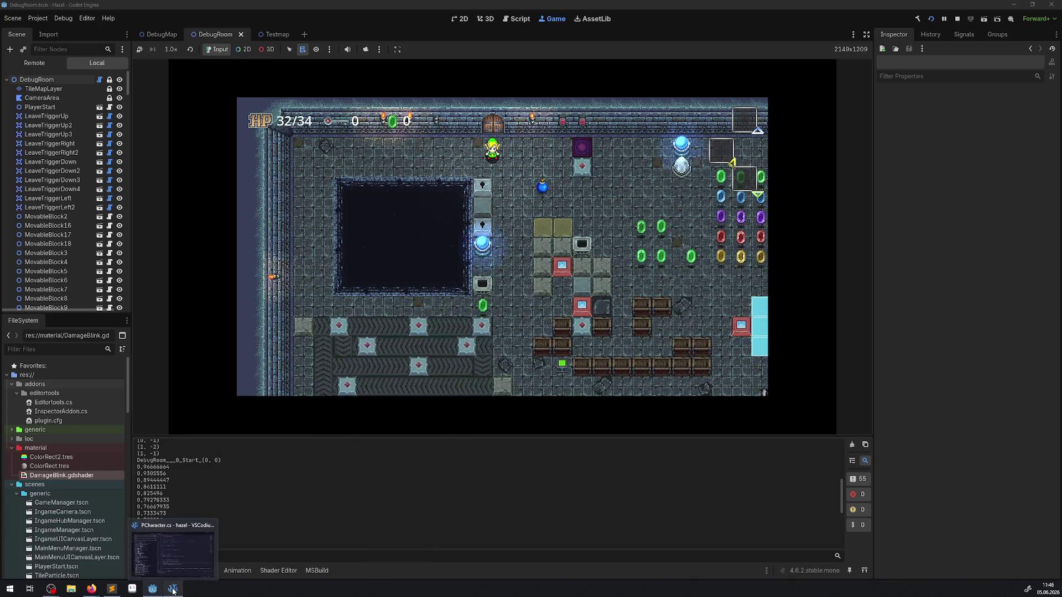
pyautogui.click(173, 590)
pyautogui.click(607, 416)
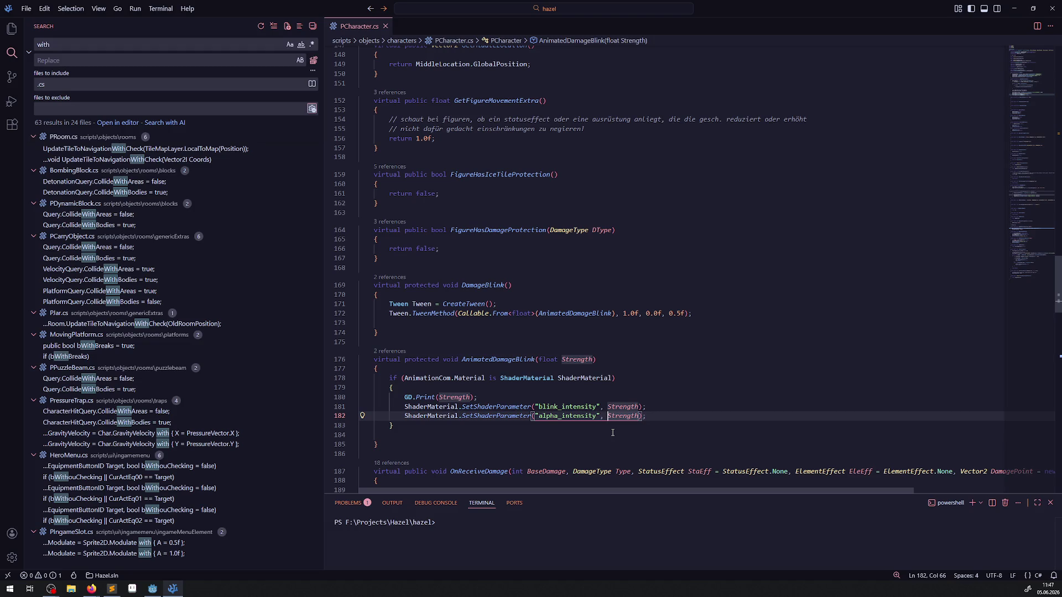
# Step: Wrap Strength on line 182 in a Mathf.Clamp call, correcting the MathF casing
pyautogui.write('MathF')
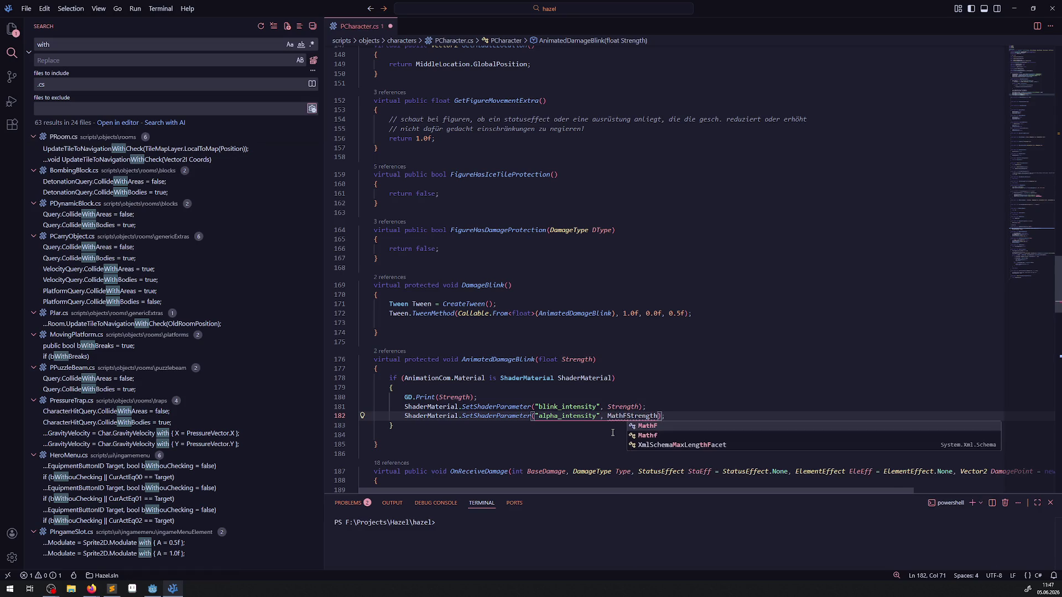
pyautogui.write('.Clamp(')
pyautogui.hotkey('ctrl', 'Right')
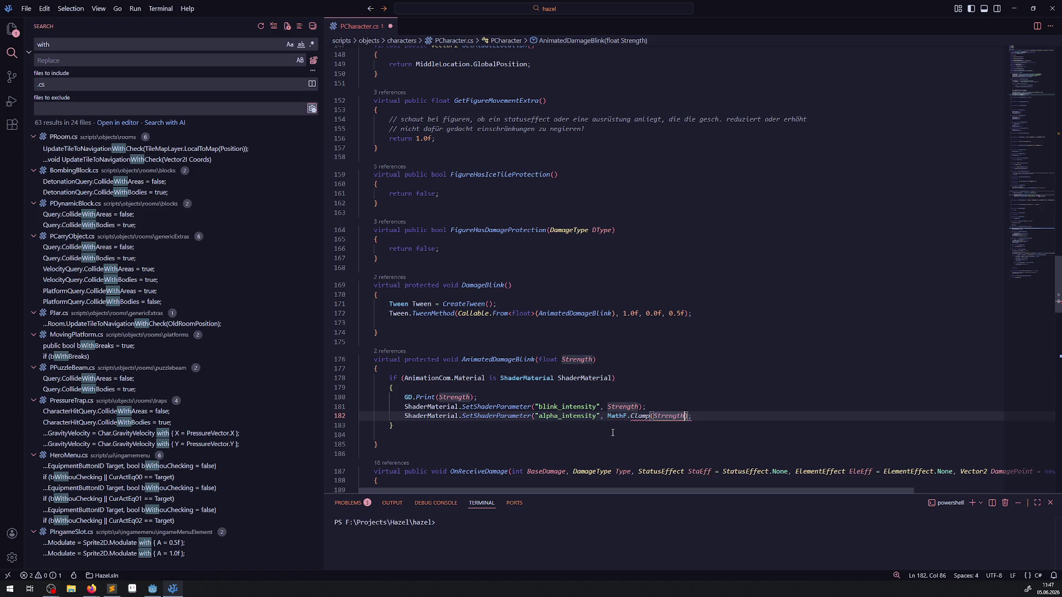
pyautogui.write(')')
pyautogui.click(629, 415)
pyautogui.press('BackSpace')
pyautogui.write('f')
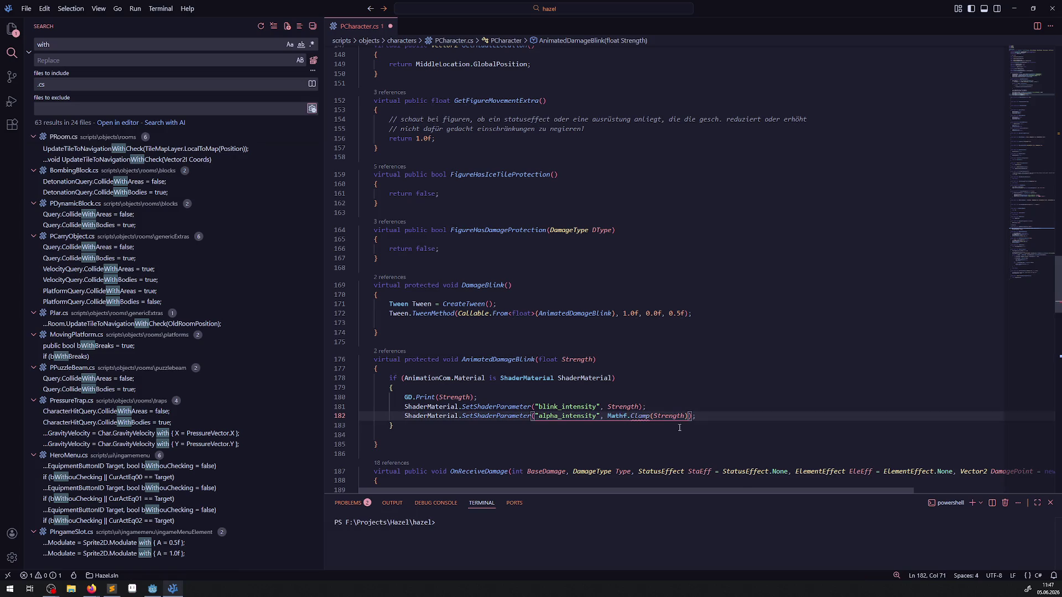
pyautogui.click(685, 416)
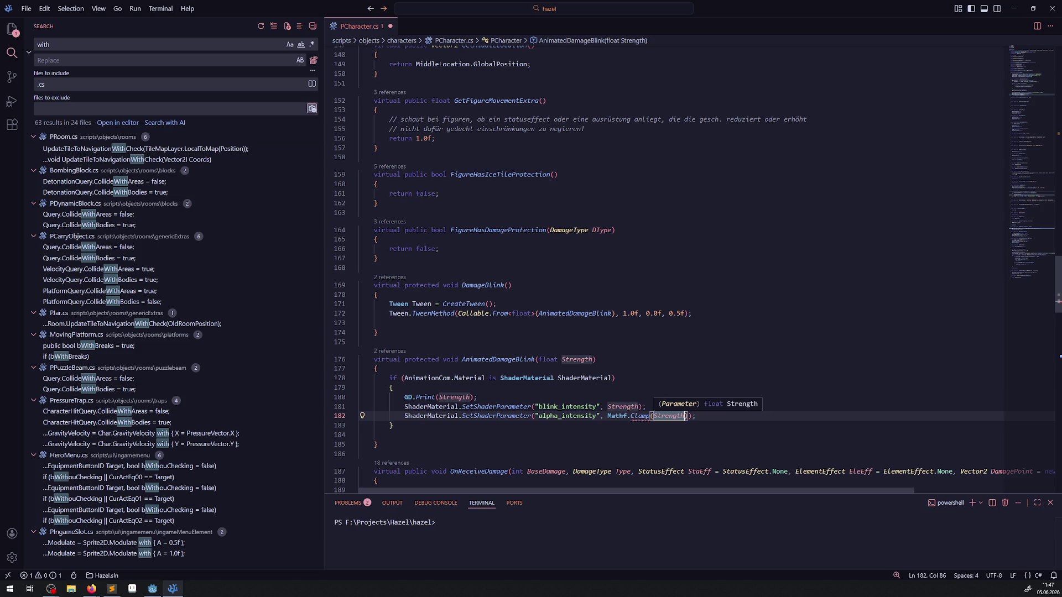
pyautogui.write(',1')
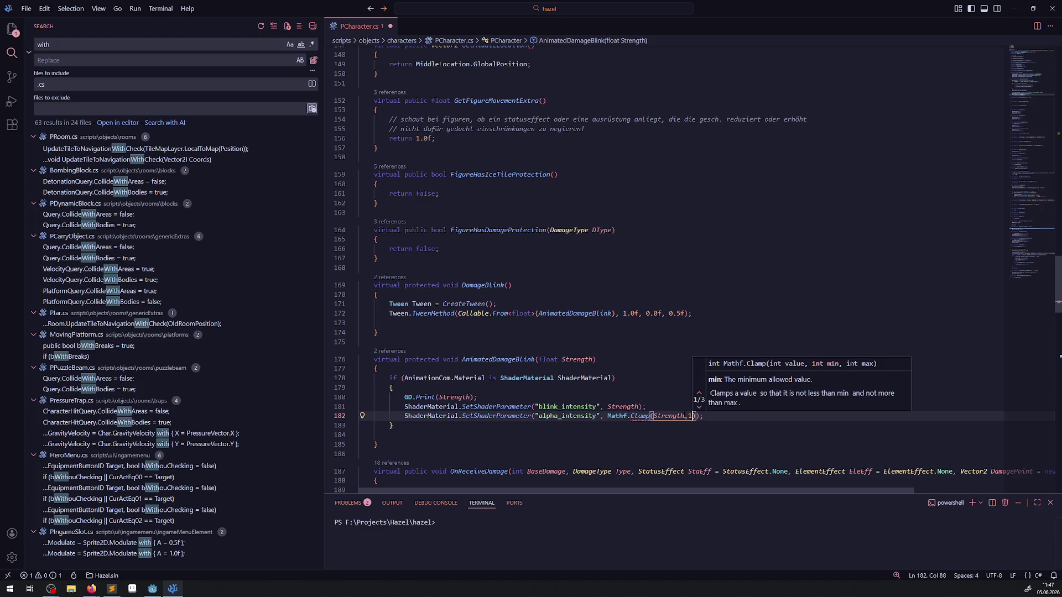
# Step: Stop the game, set the clamp bounds to 0.5 and 0, save, and rerun the project
pyautogui.click(152, 590)
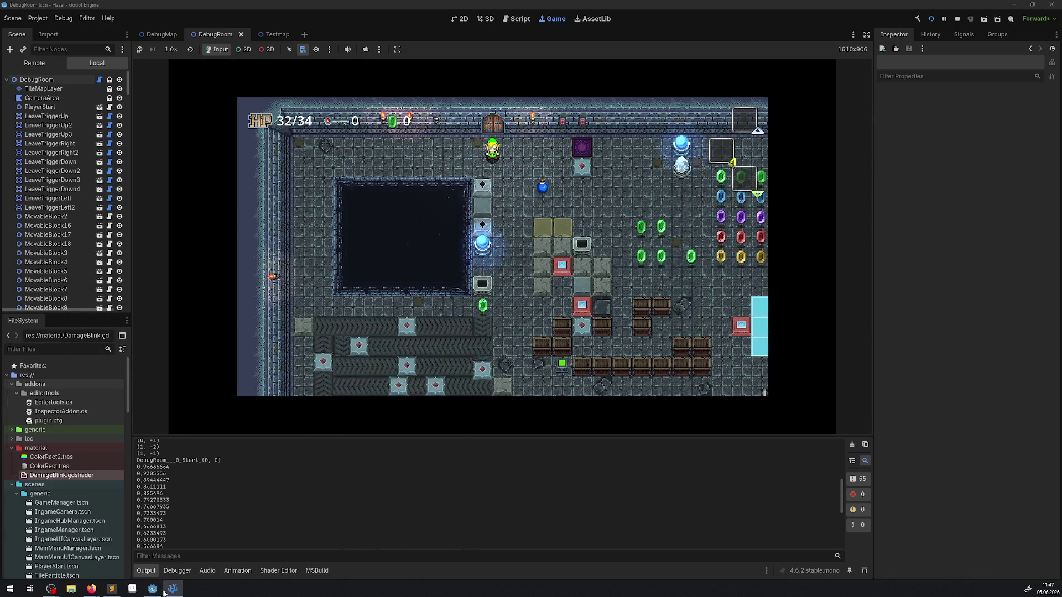
pyautogui.click(957, 19)
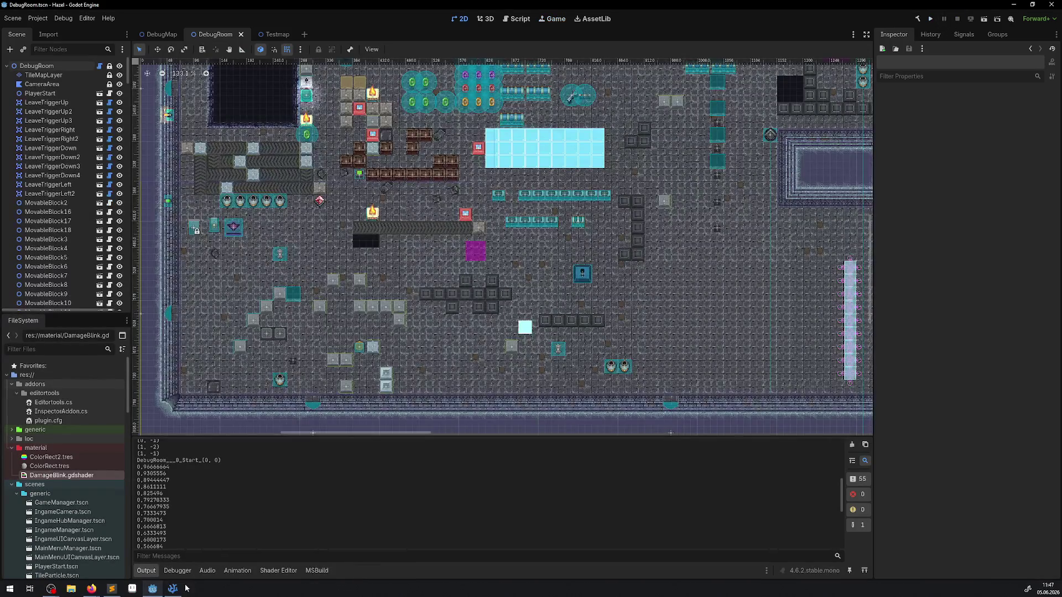
pyautogui.click(172, 589)
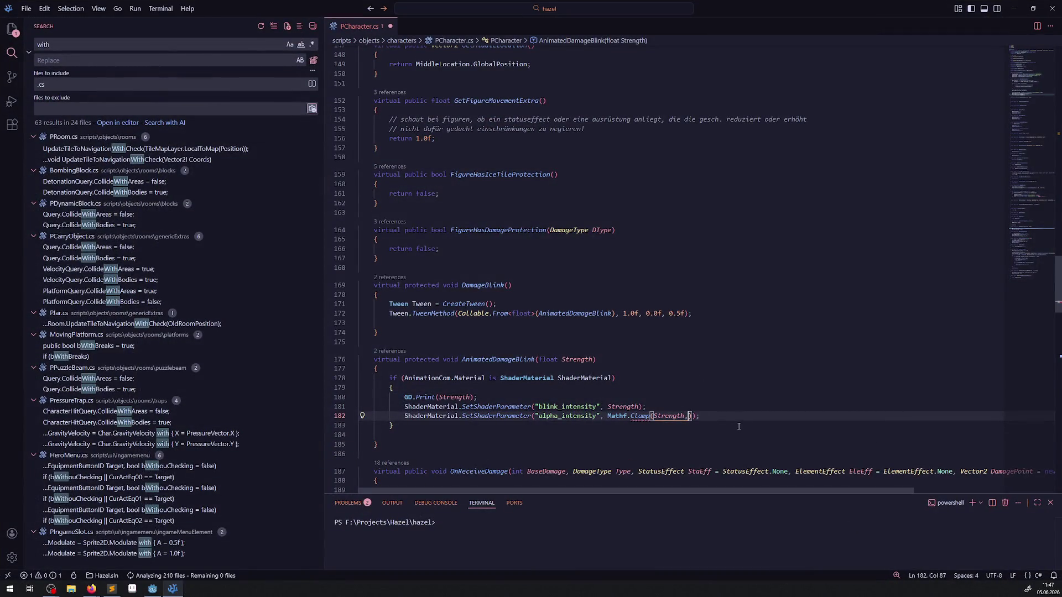
pyautogui.write('0.5, 0')
pyautogui.hotkey('ctrl', 's')
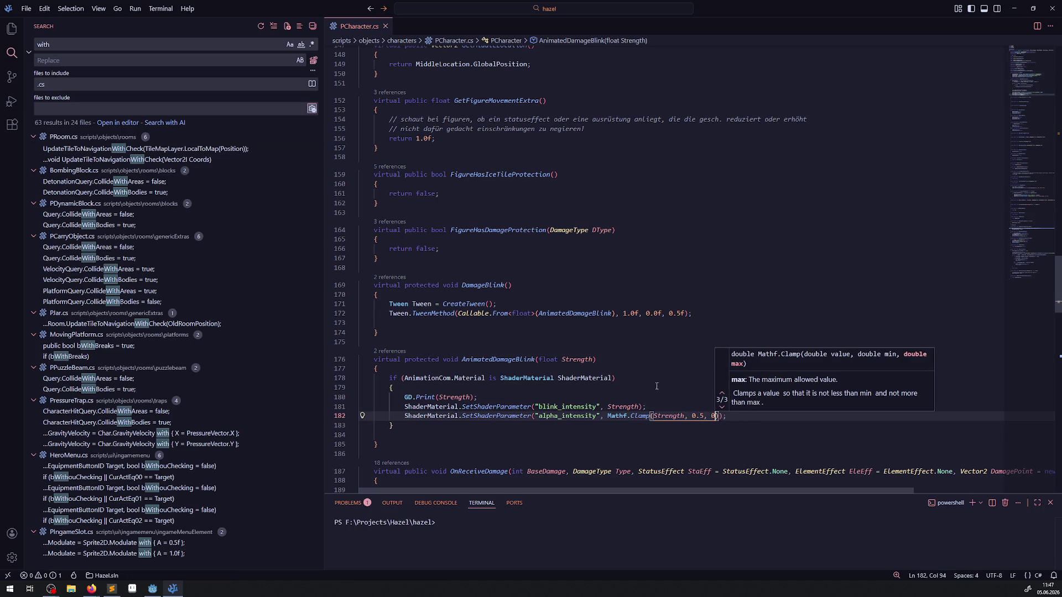
pyautogui.click(636, 378)
pyautogui.click(153, 589)
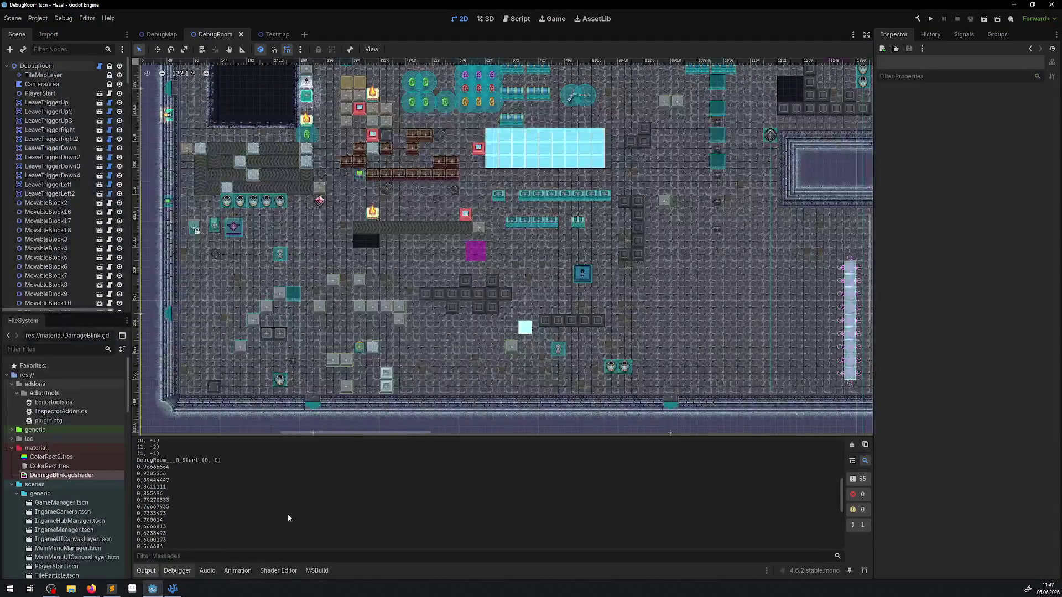
pyautogui.click(932, 19)
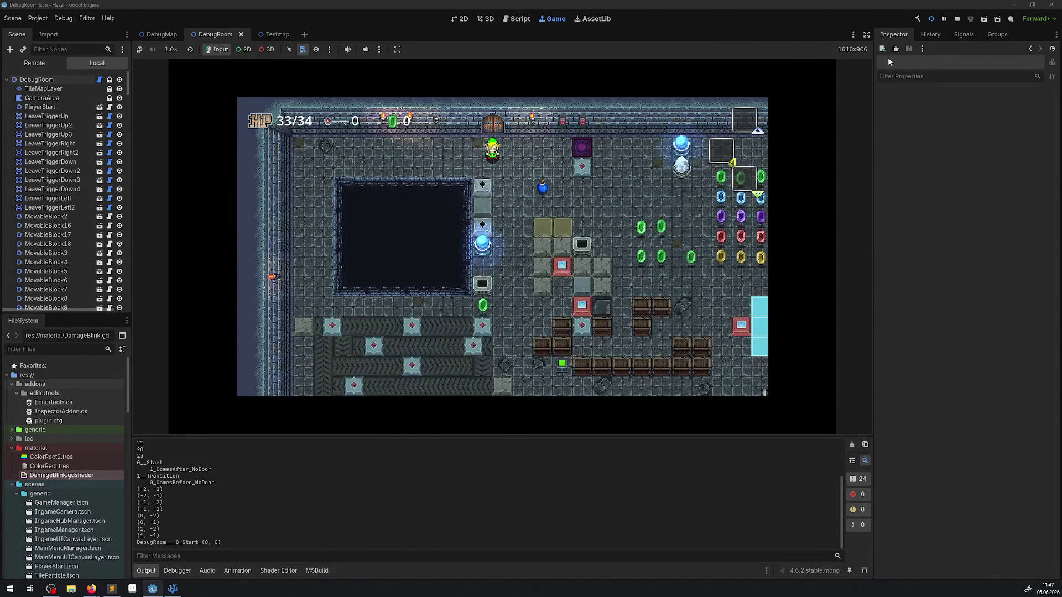
# Step: Enlarge the game view and walk through the pink orbs to take damage
pyautogui.click(866, 34)
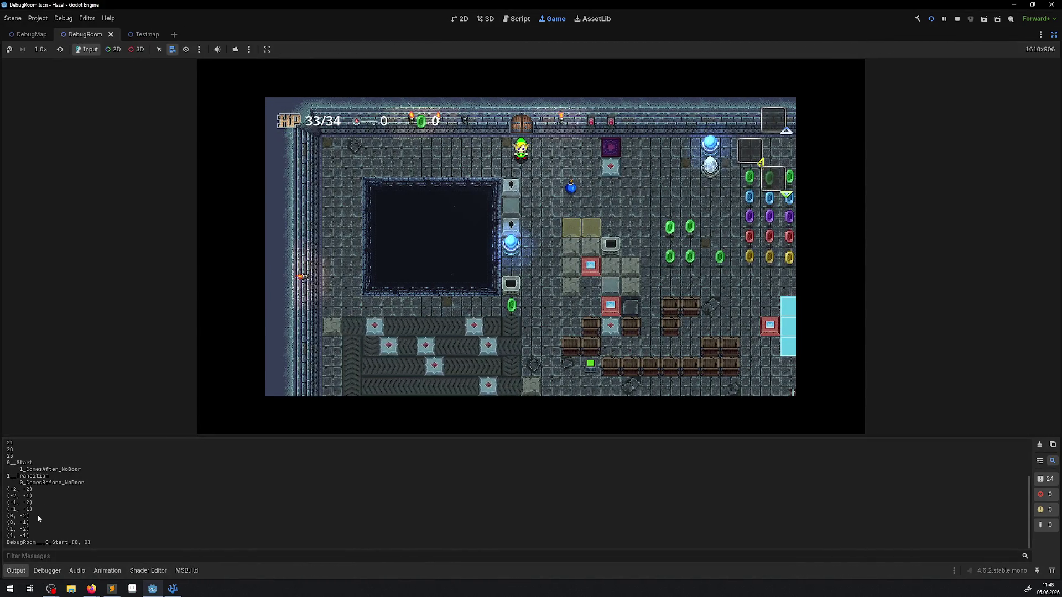
pyautogui.click(23, 568)
pyautogui.click(335, 370)
pyautogui.press('Down')
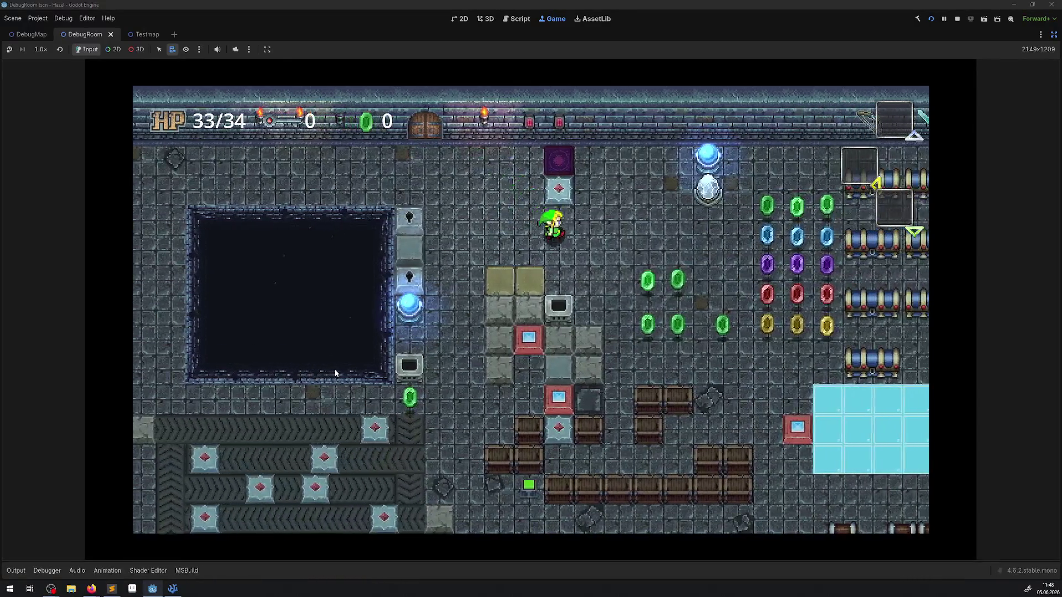
pyautogui.press('Right')
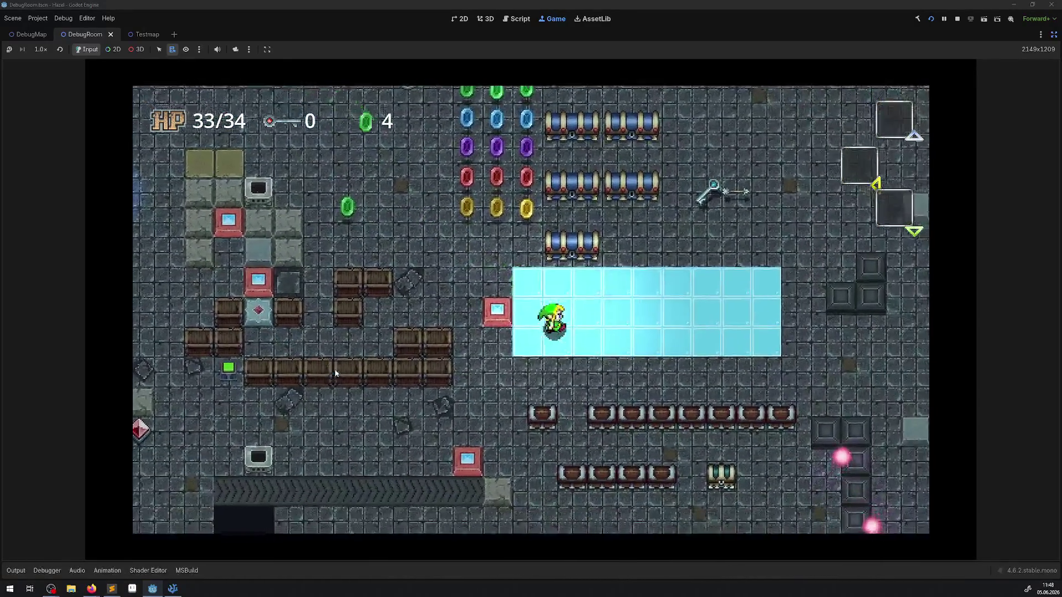
pyautogui.press('Right')
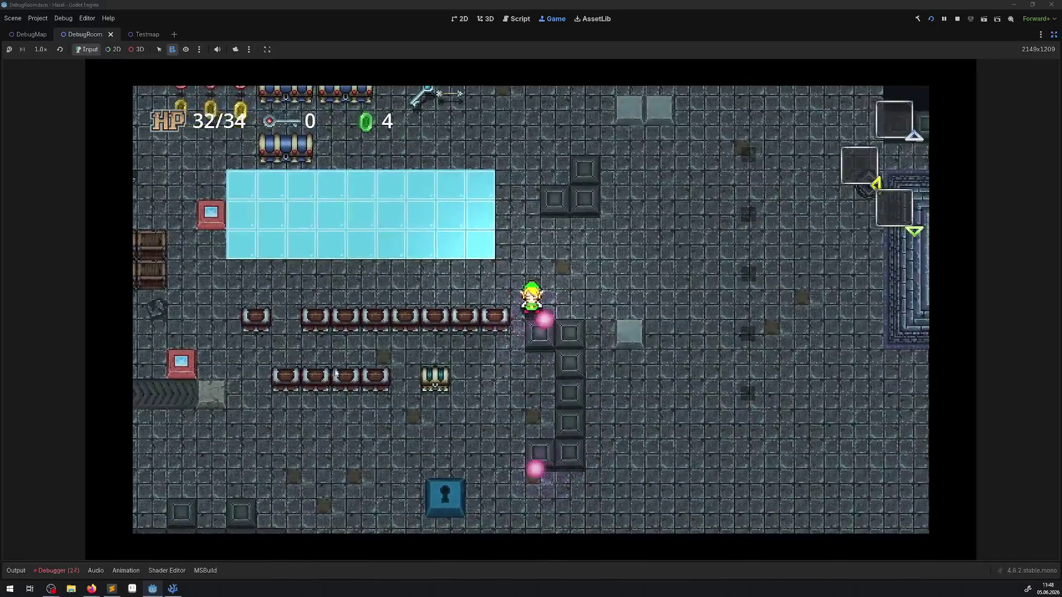
pyautogui.press('Down')
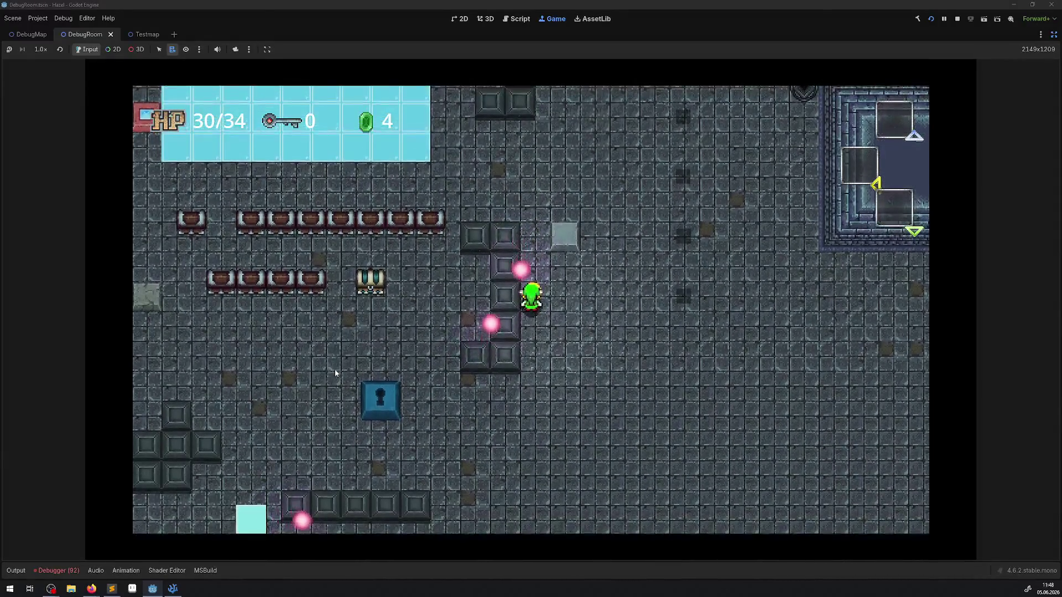
pyautogui.press('Down')
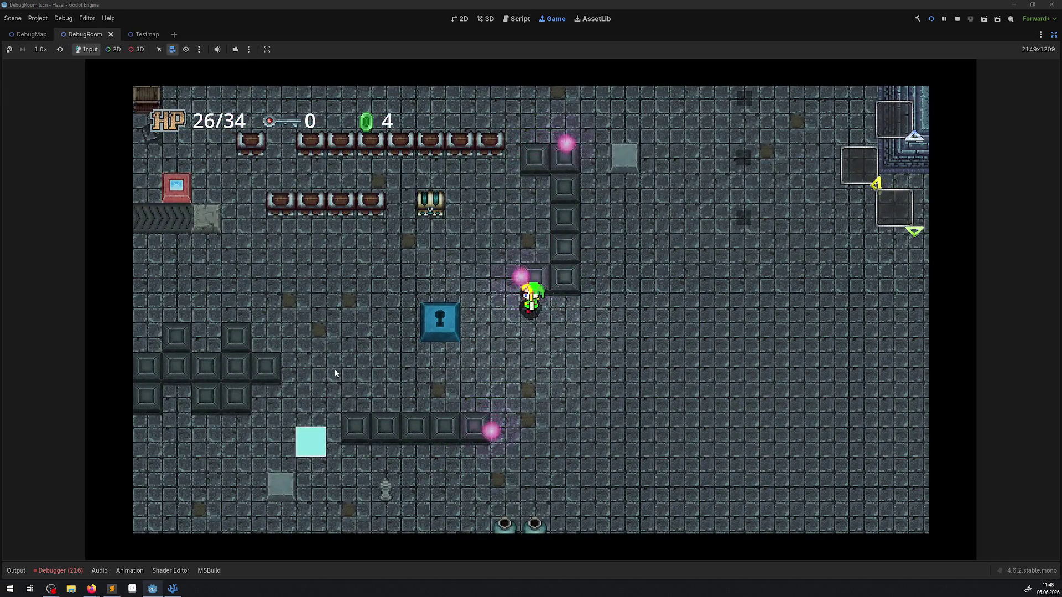
# Step: Stop the game and review the 216 errors that '0,5' cannot be greater than 0
pyautogui.click(958, 21)
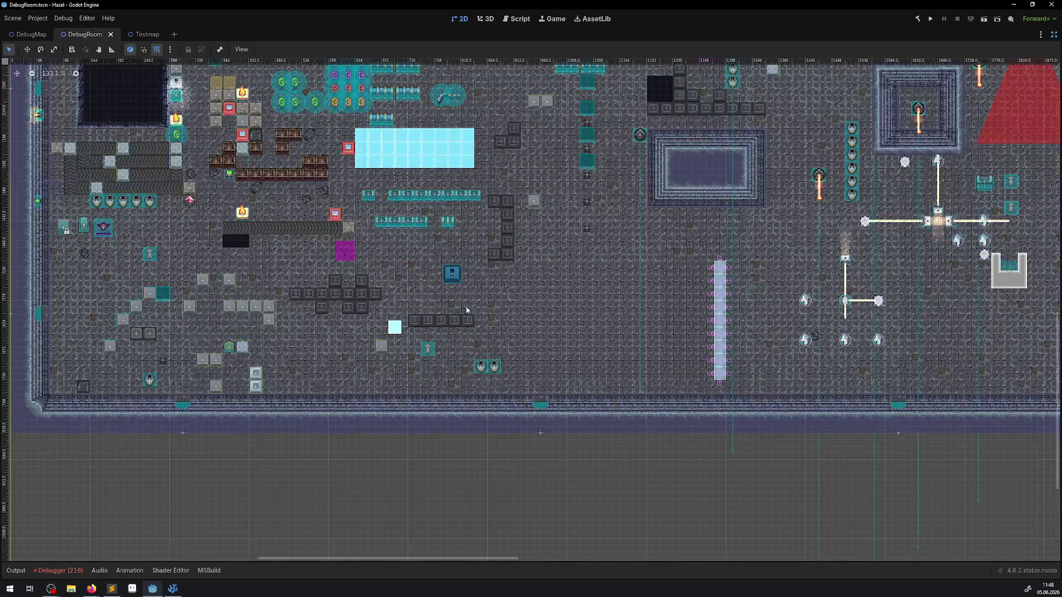
pyautogui.click(58, 570)
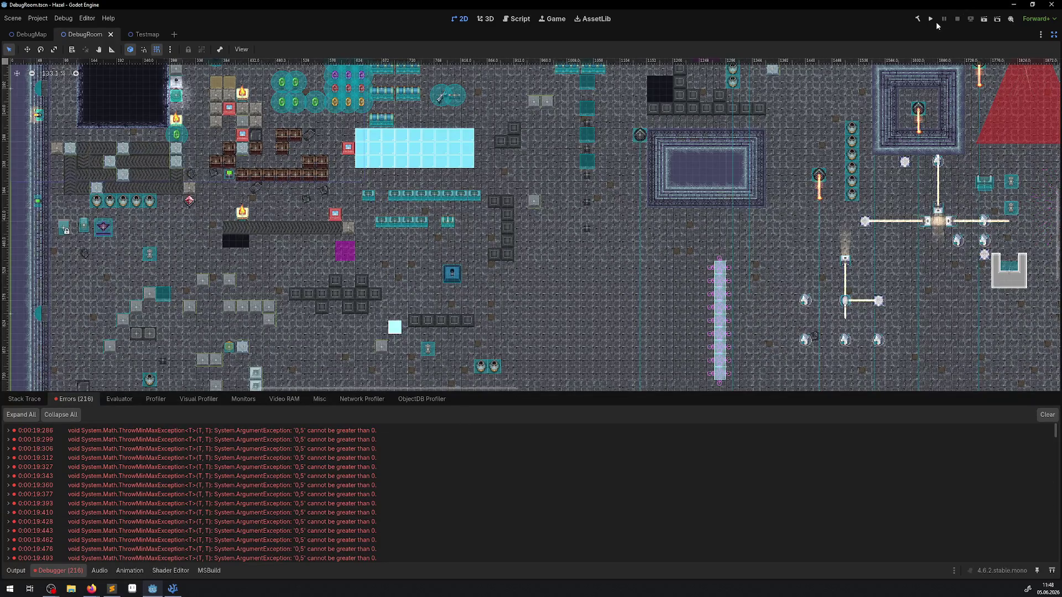
pyautogui.hotkey('alt', 'Tab')
pyautogui.scroll(-4, 586, 321)
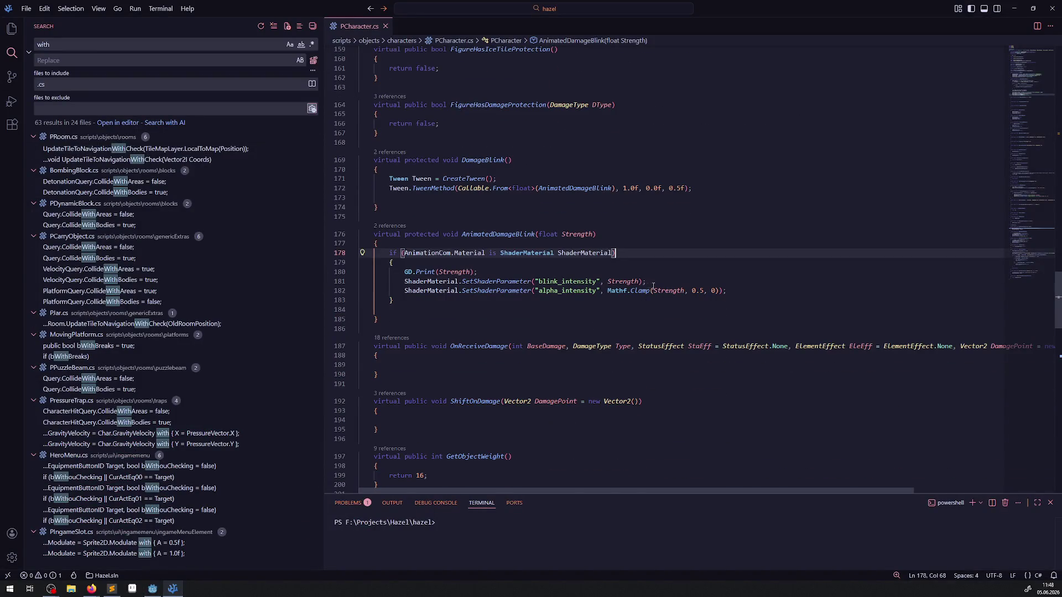
# Step: Swap the bounds on line 182 to Mathf.Clamp(Strength, 0, 0.5)
pyautogui.moveTo(643, 291)
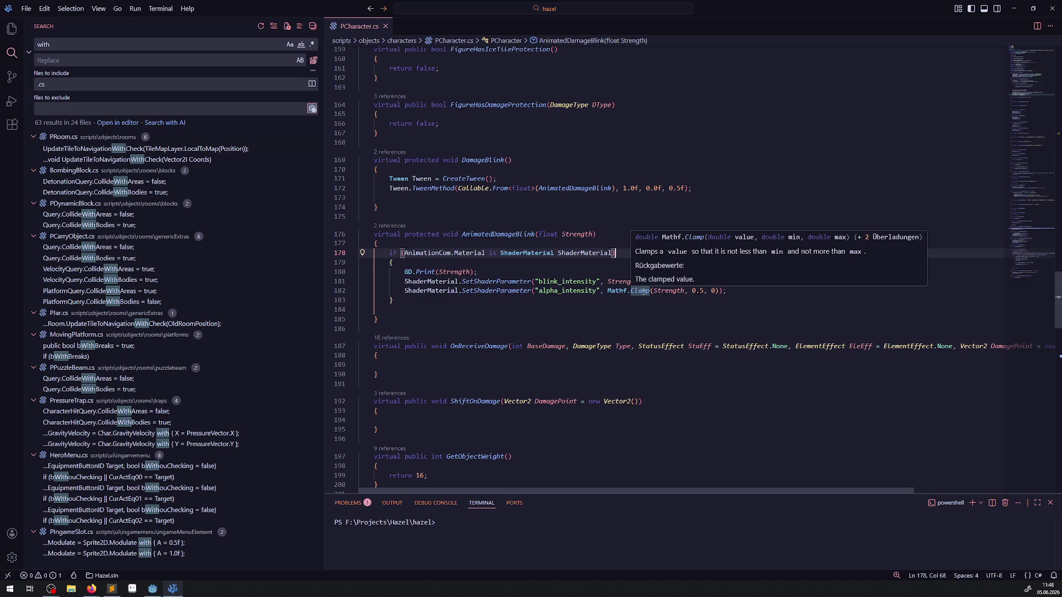
pyautogui.click(706, 291)
pyautogui.press('BackSpace')
pyautogui.press('BackSpace')
pyautogui.write('.5')
pyautogui.click(707, 262)
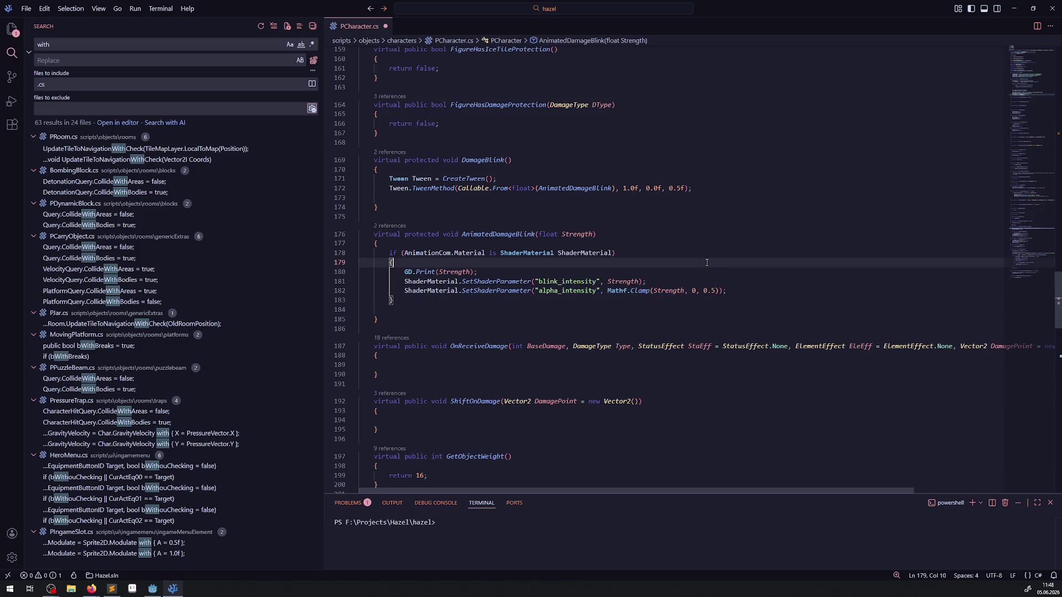
pyautogui.moveTo(153, 588)
pyautogui.click(241, 553)
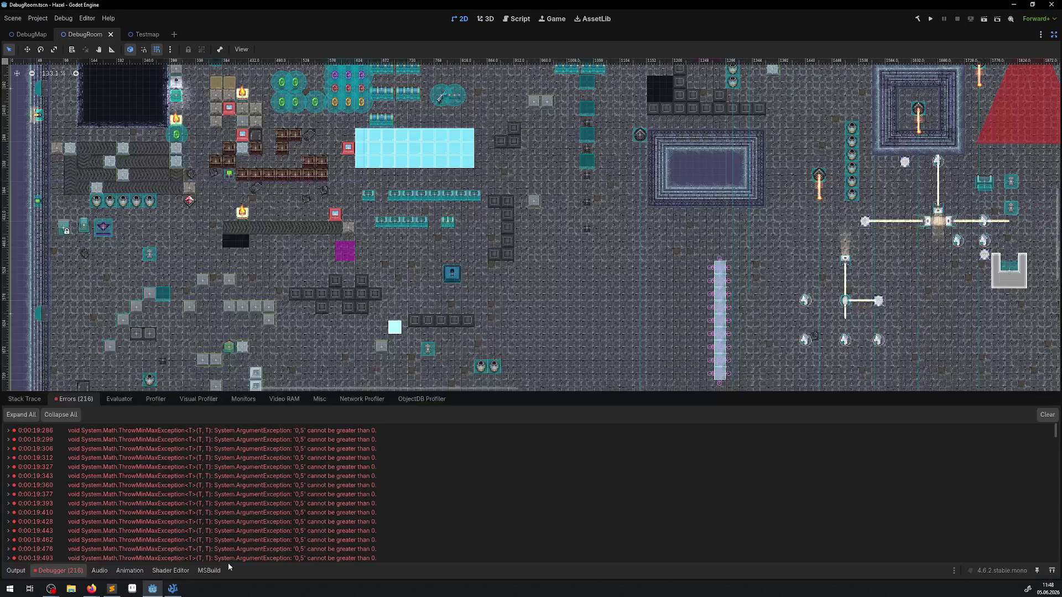
# Step: Rebuild and run the project with the corrected alpha clamp
pyautogui.click(930, 19)
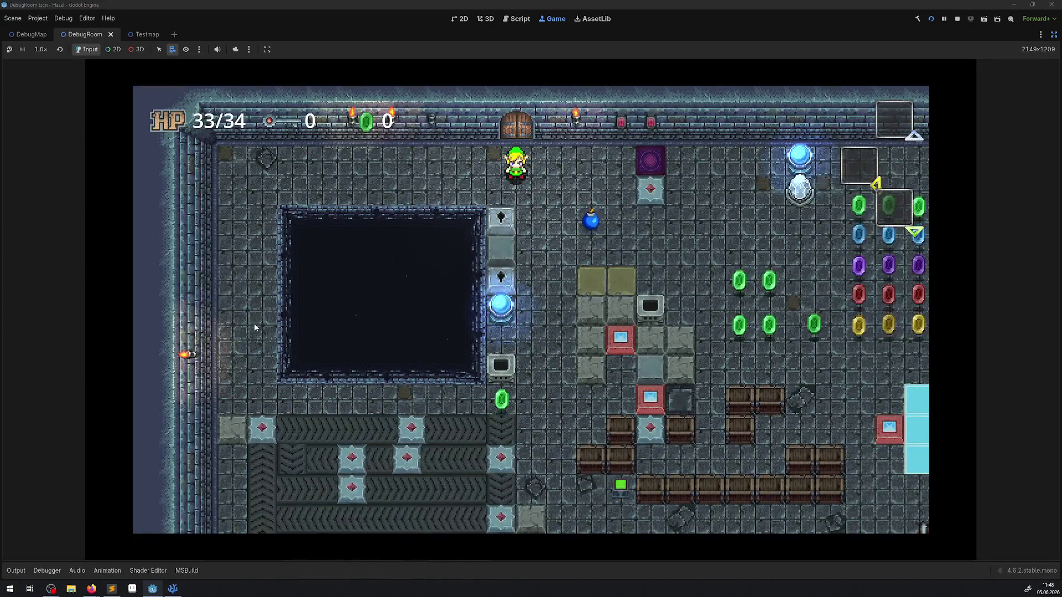
# Step: Walk the player through the rupee rows into the pink orbs, taking hits that bring HP down to 18/34
pyautogui.press('Down')
pyautogui.press('Right')
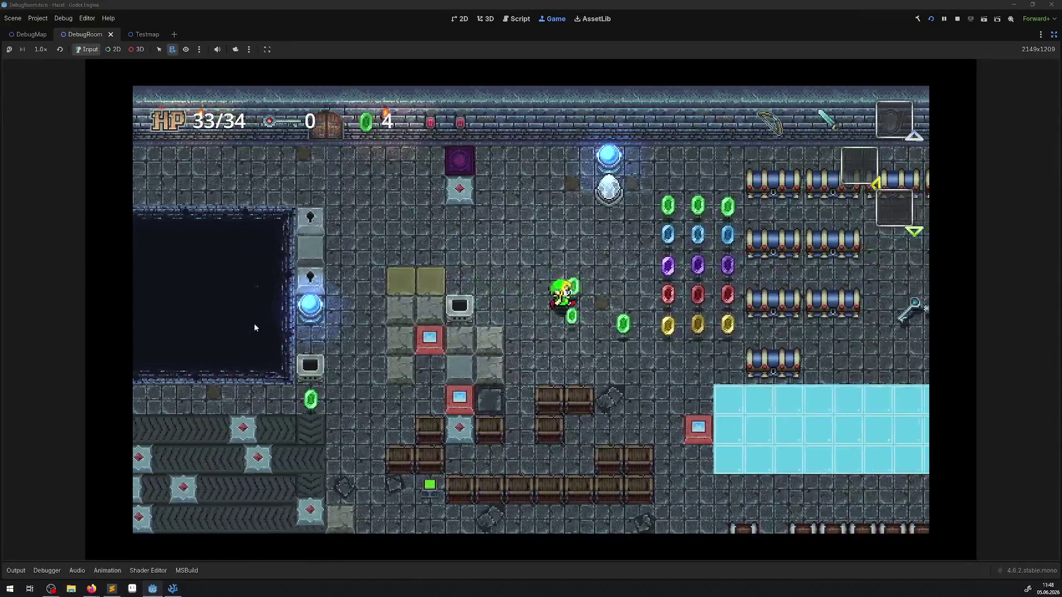
pyautogui.press('Right')
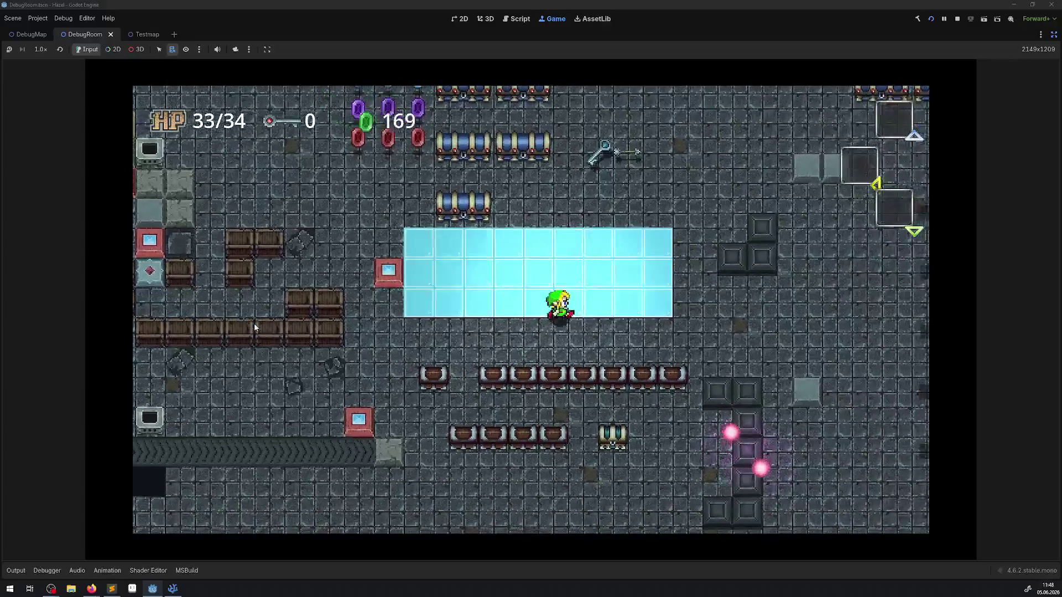
pyautogui.press('Down')
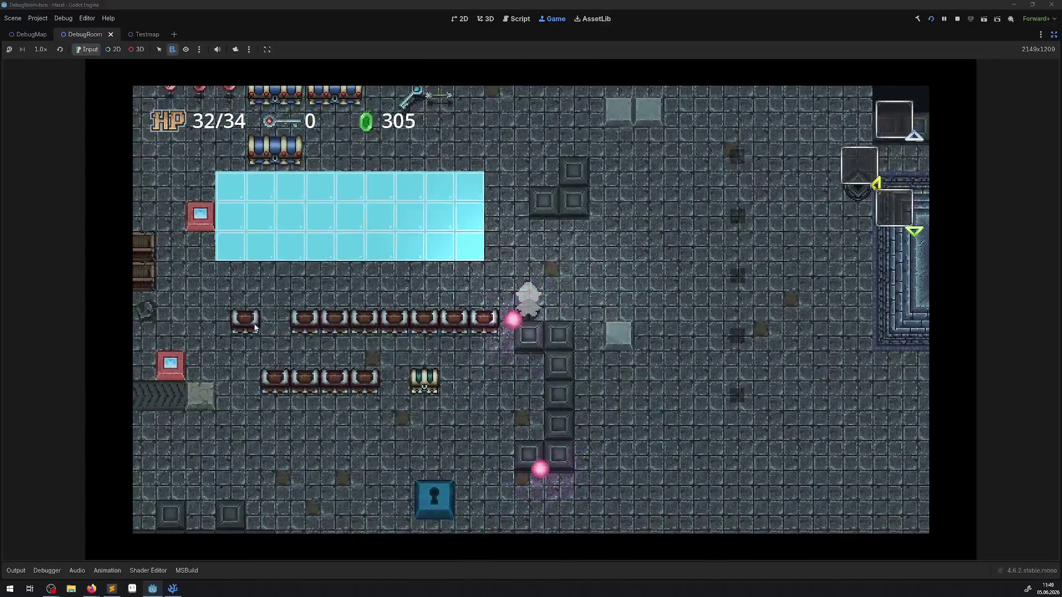
pyautogui.press('Right')
pyautogui.press('Down')
pyautogui.press('Up')
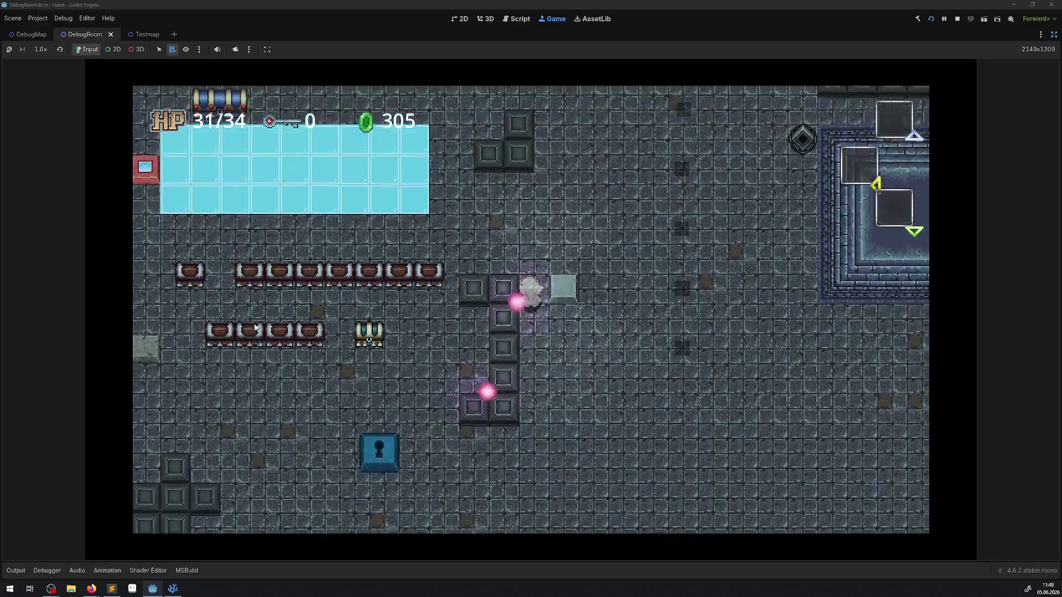
pyautogui.press('Down')
pyautogui.press('Up')
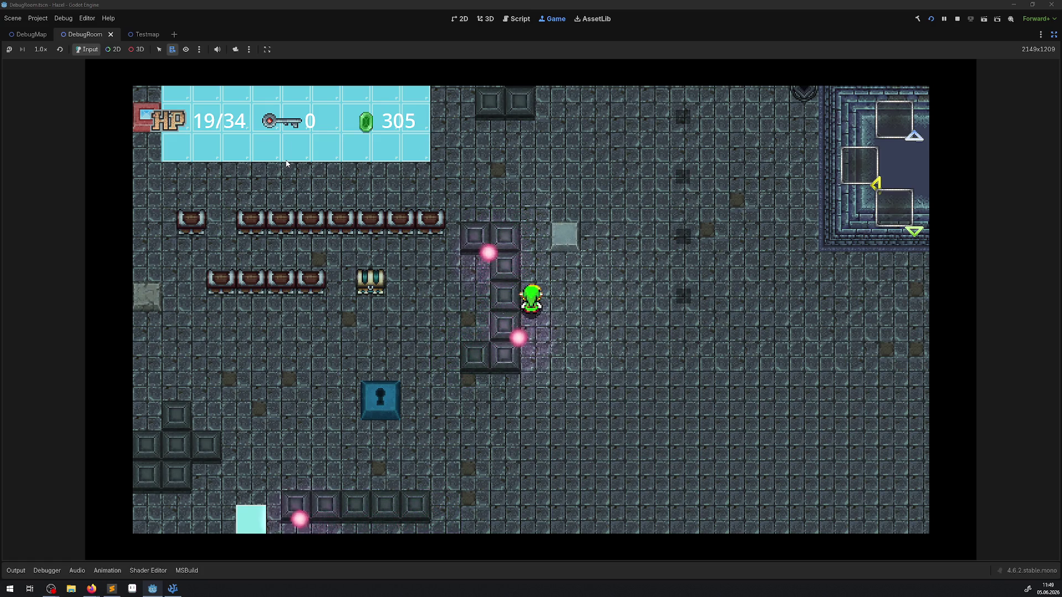
pyautogui.press('Up')
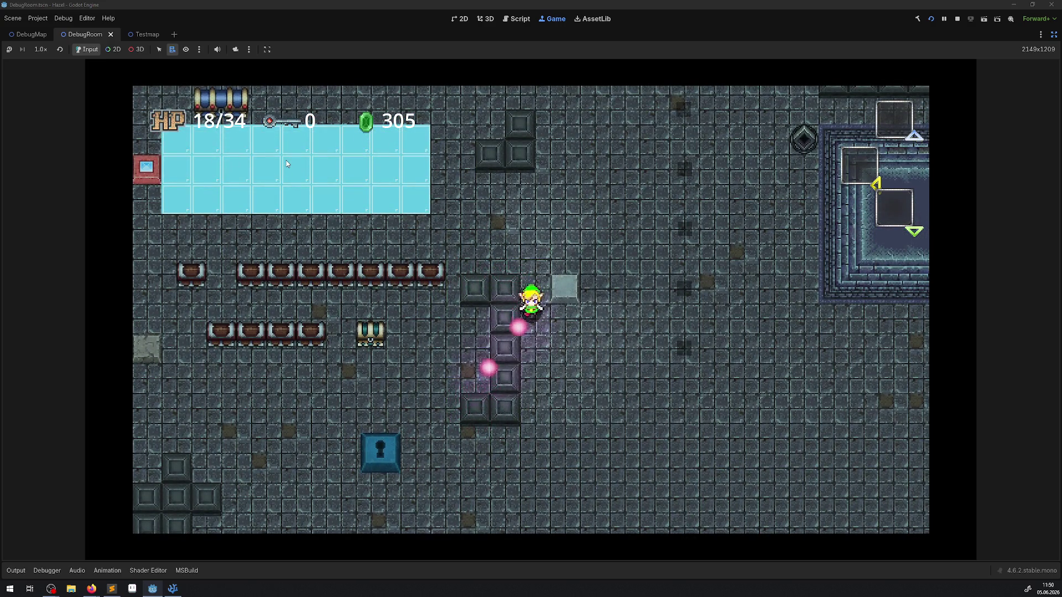
# Step: Take more orb hits until HP reaches 13/34, then stop the game
pyautogui.press('Down')
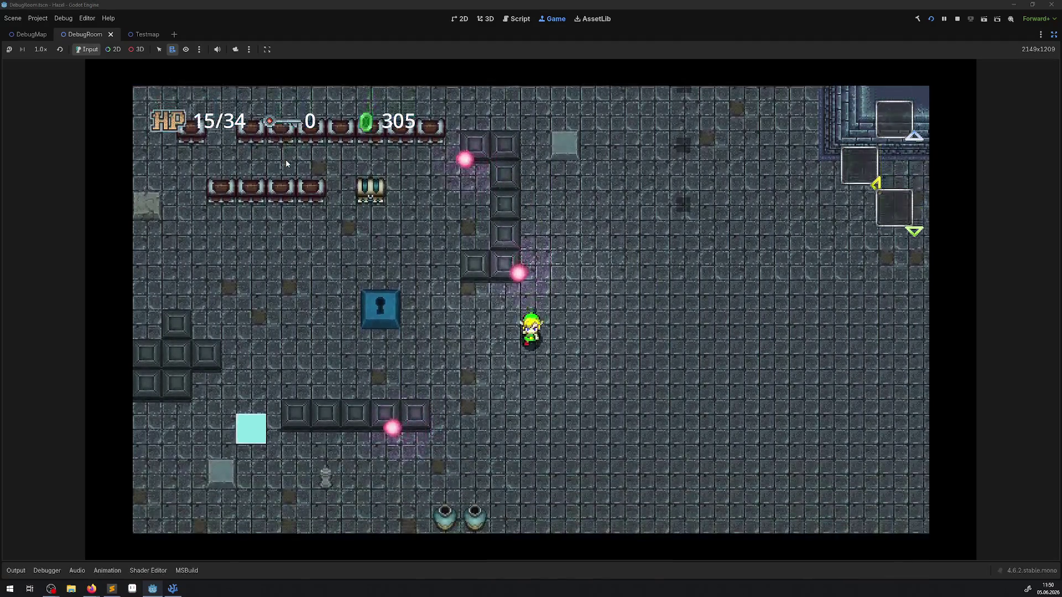
pyautogui.press('Up')
pyautogui.press('Left')
pyautogui.press('Right')
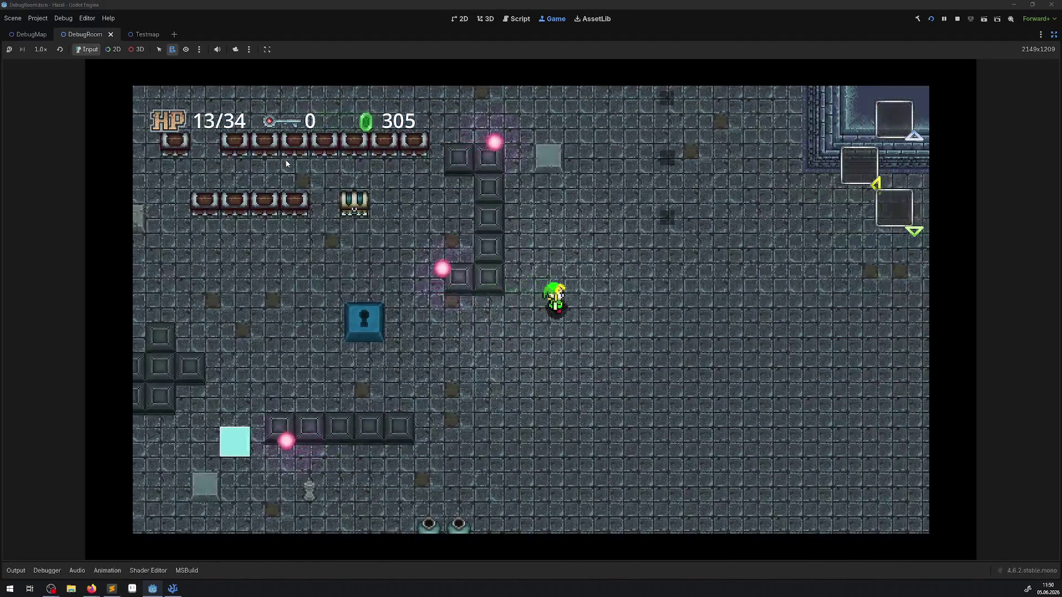
pyautogui.click(957, 23)
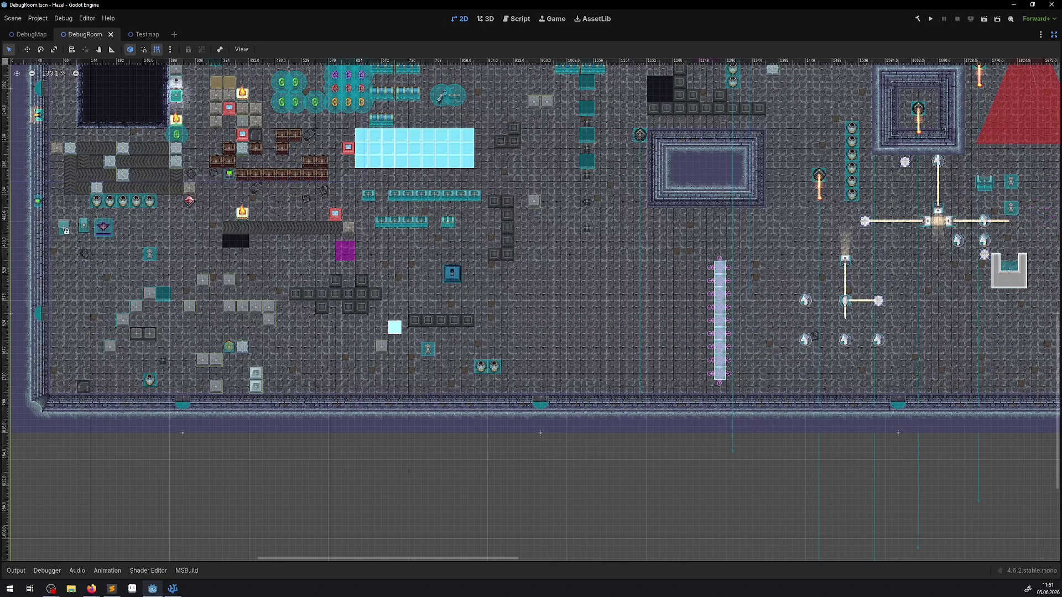
pyautogui.hotkey('alt', 'Tab')
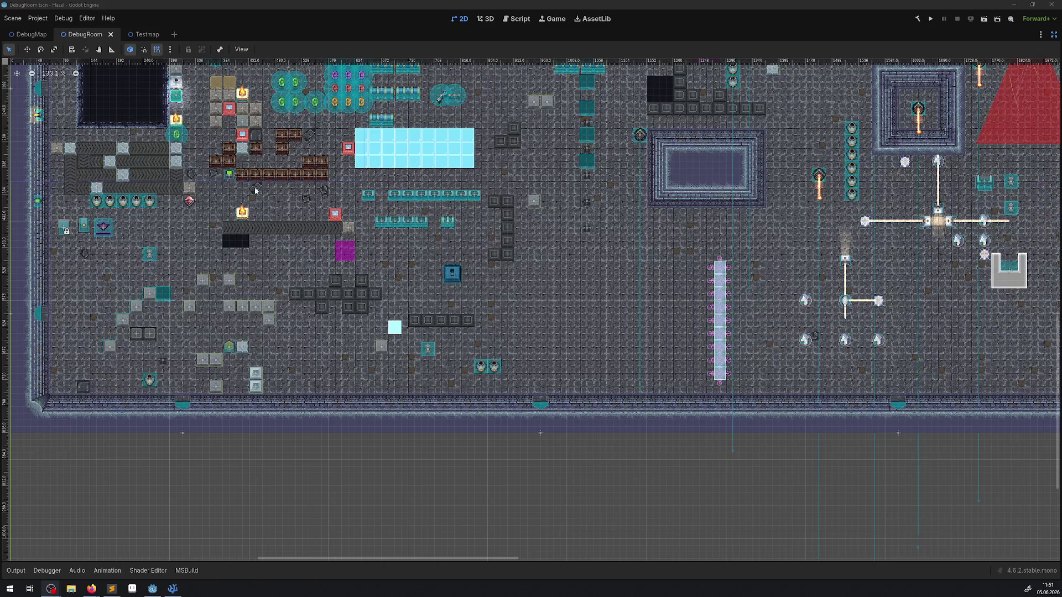
pyautogui.hotkey('alt', 'Tab')
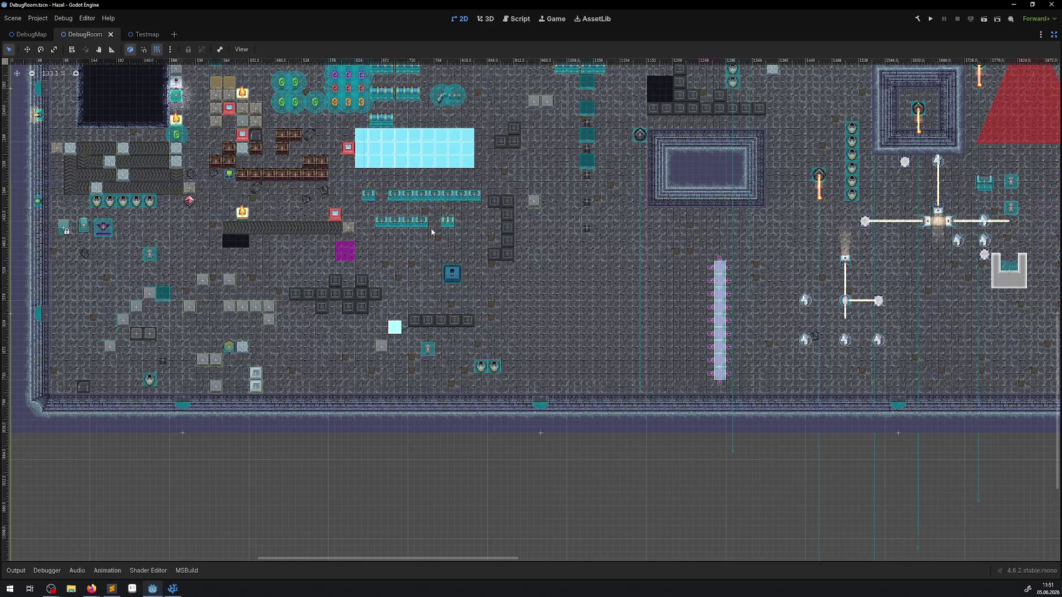
pyautogui.click(933, 20)
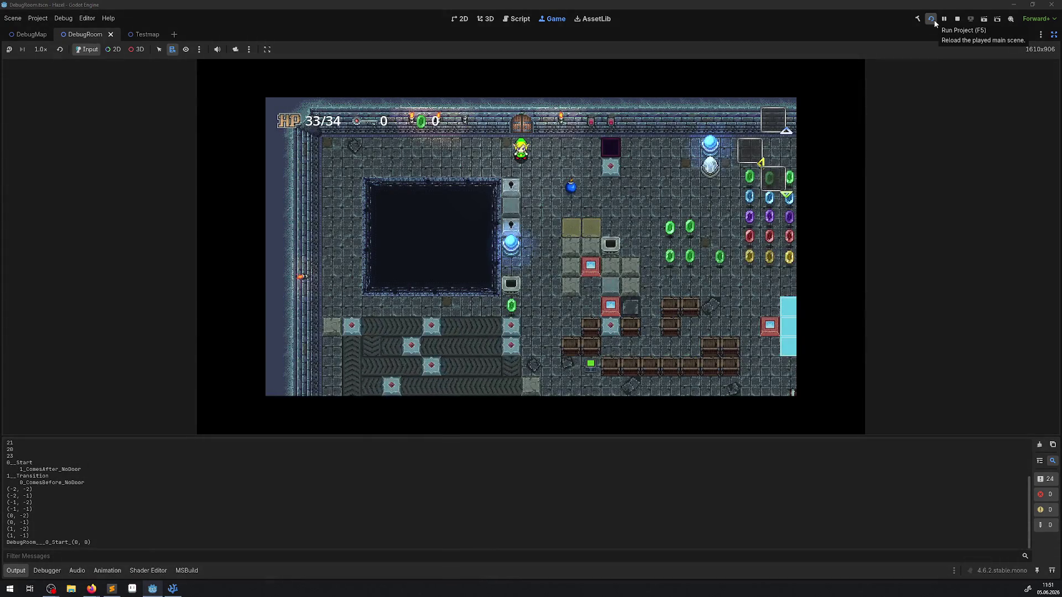
# Step: Walk the player right through the green and yellow rupee rows
pyautogui.press('Right')
pyautogui.press('Down')
pyautogui.press('Right')
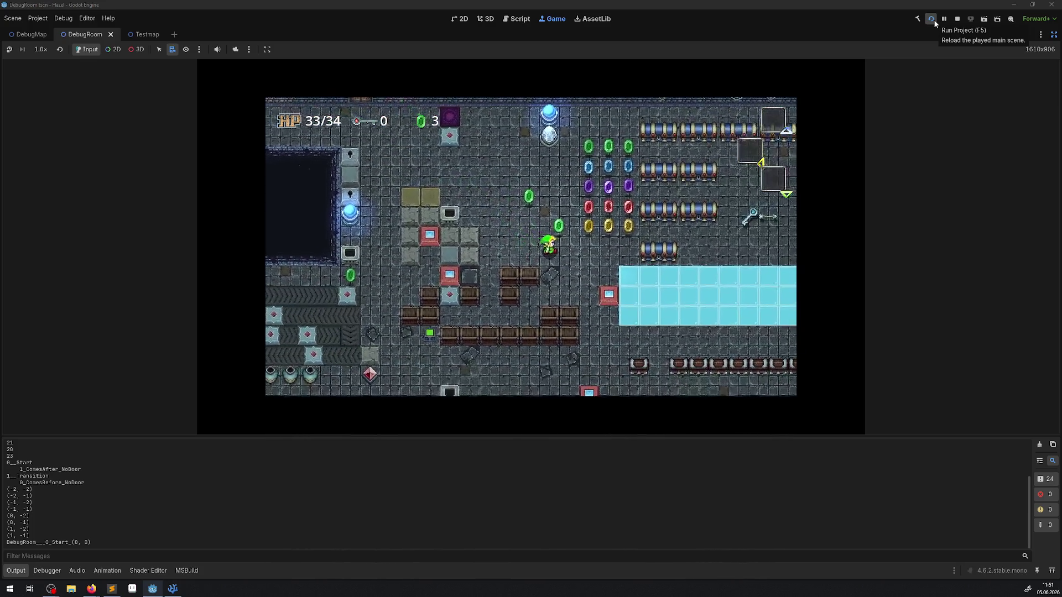
pyautogui.press('Up')
pyautogui.press('Right')
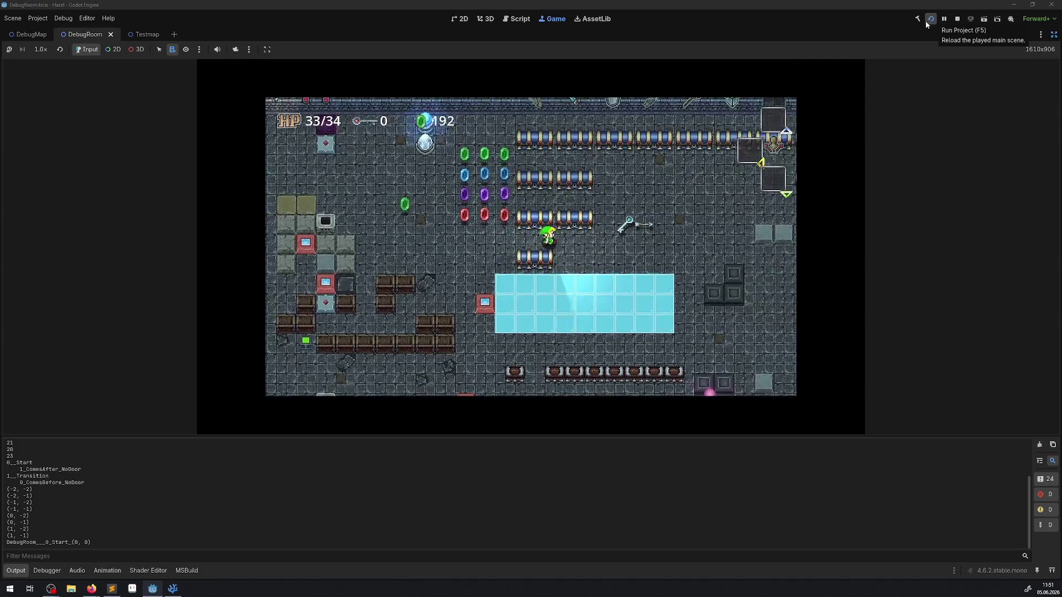
pyautogui.press('Right')
# Step: Walk down into the pink orbs until HP drops to 26/34, then stop the game with F8
pyautogui.press('Down')
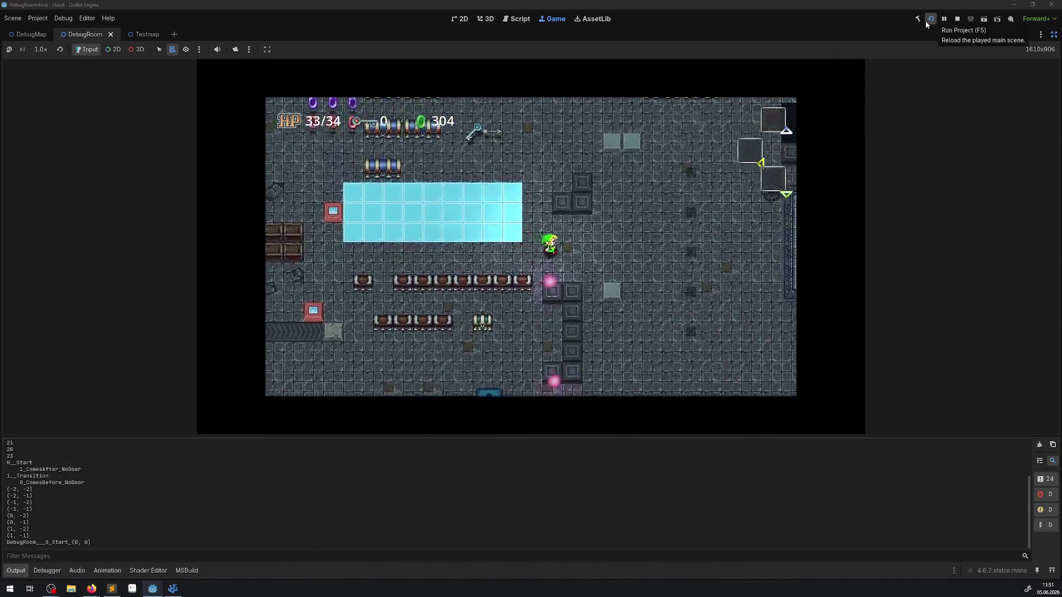
pyautogui.press('Down')
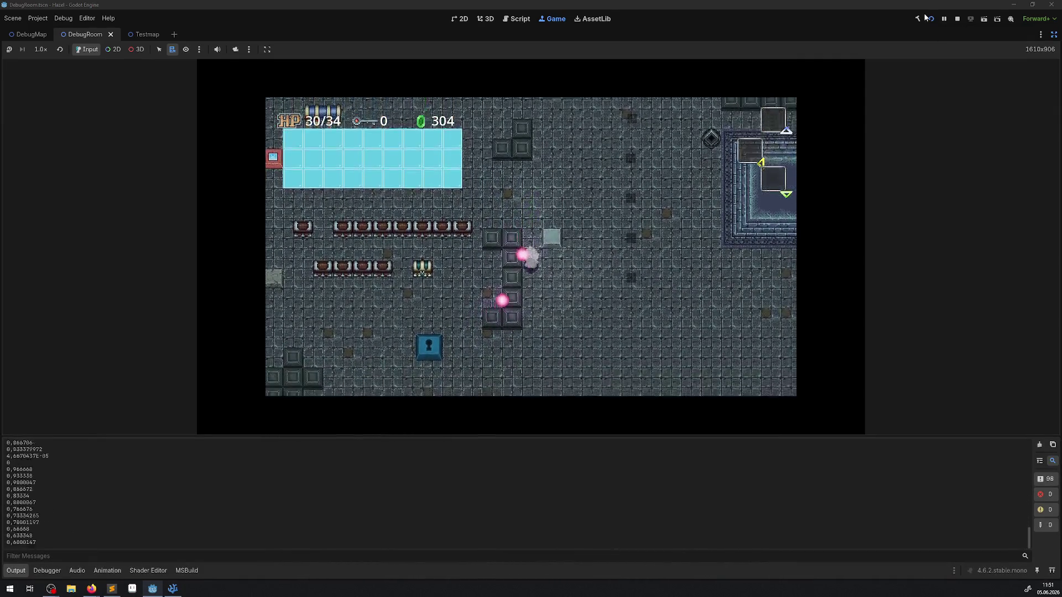
pyautogui.press('Down')
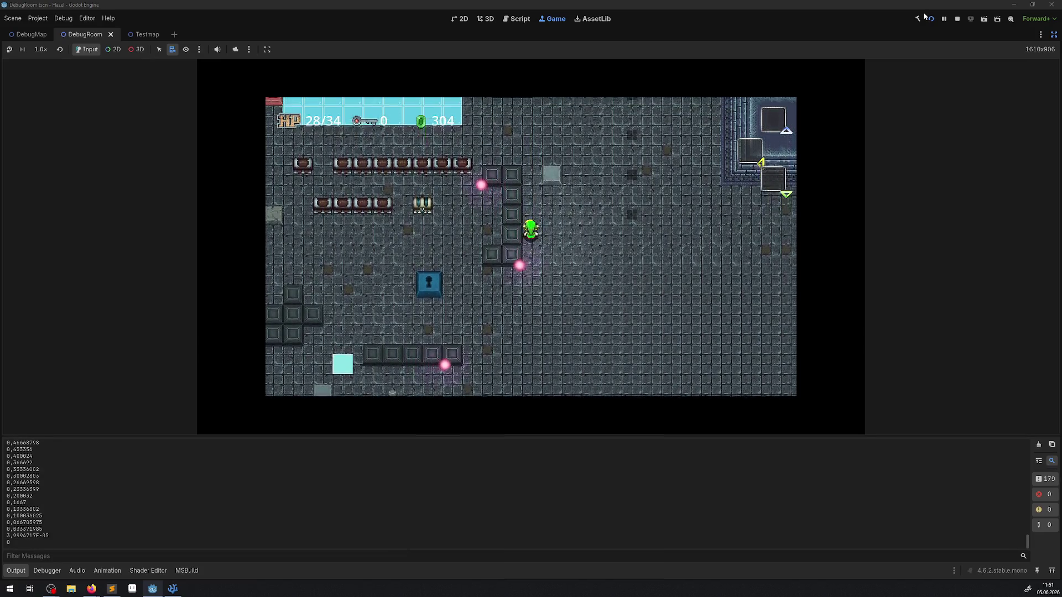
pyautogui.press('Down')
pyautogui.press('Left')
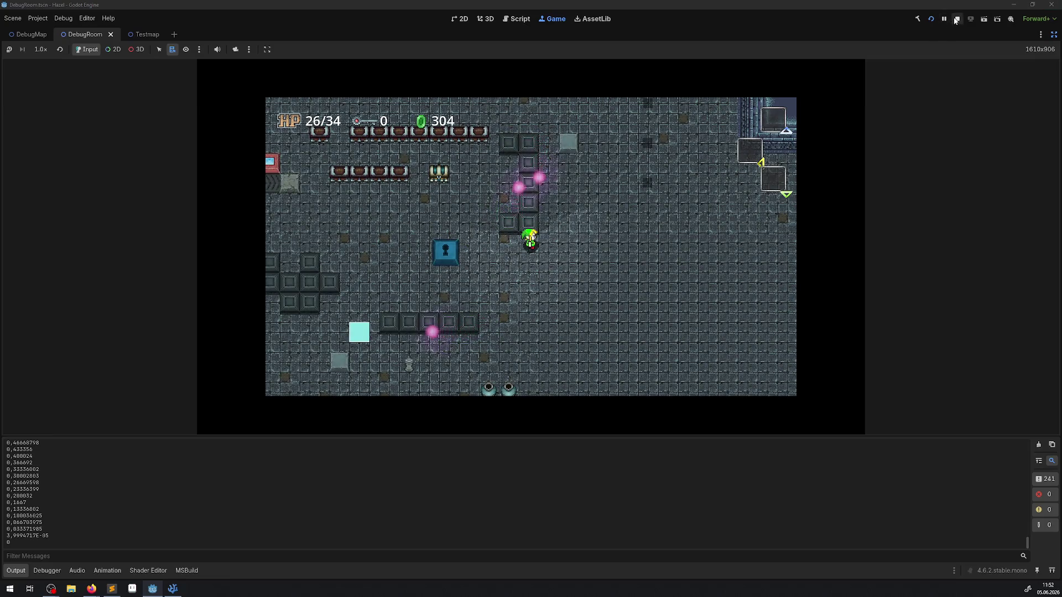
pyautogui.press('F8')
pyautogui.hotkey('alt', 'Tab')
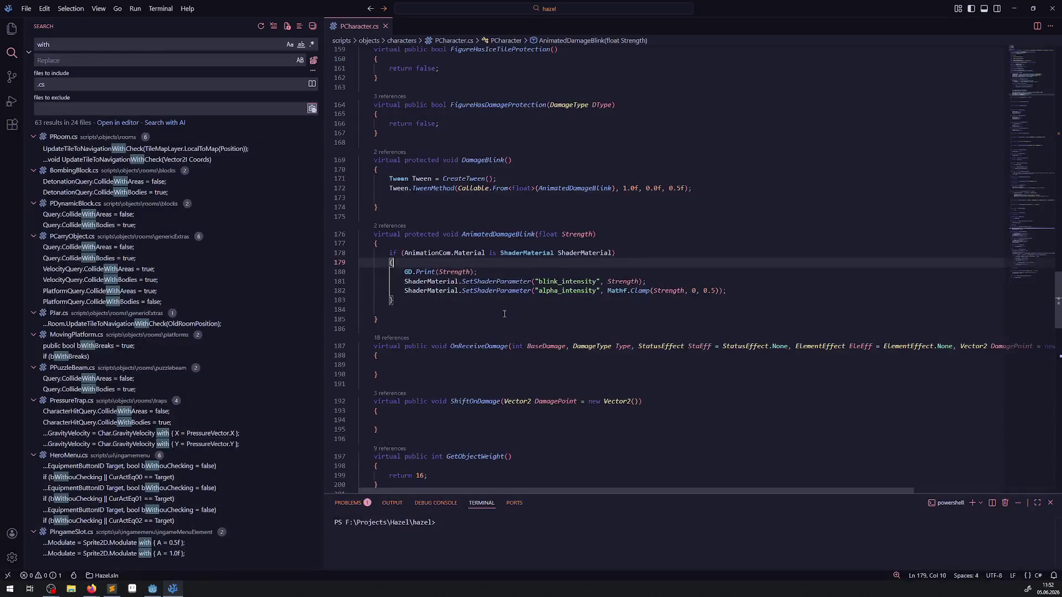
# Step: Remove the GD.Print(Strength) line, raise the alpha clamp maximum from 0.5 to 0.75, and save
pyautogui.moveTo(478, 271); pyautogui.dragTo(393, 262)
pyautogui.press('BackSpace')
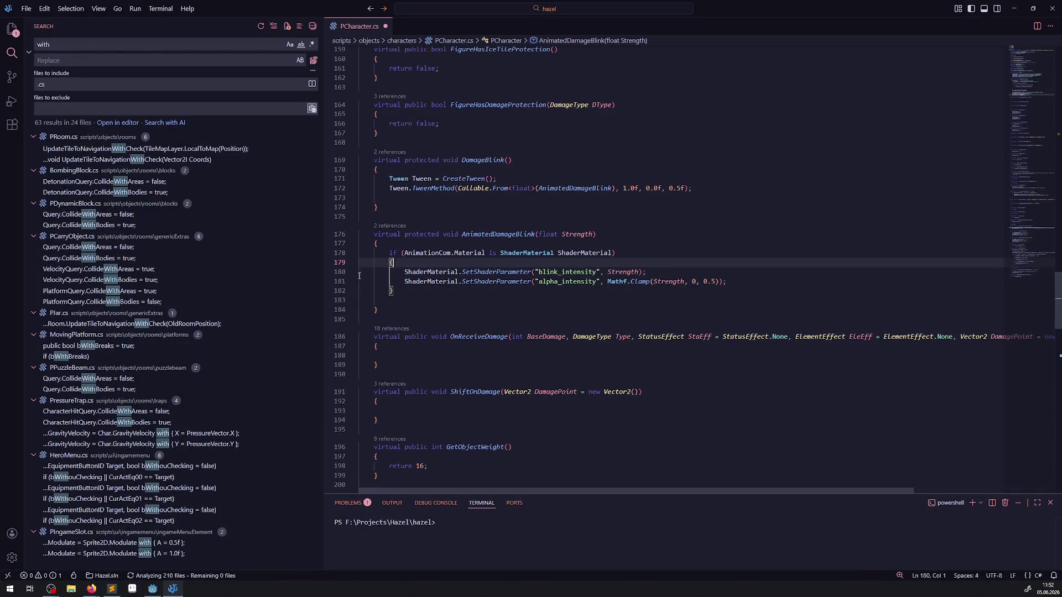
pyautogui.doubleClick(713, 281)
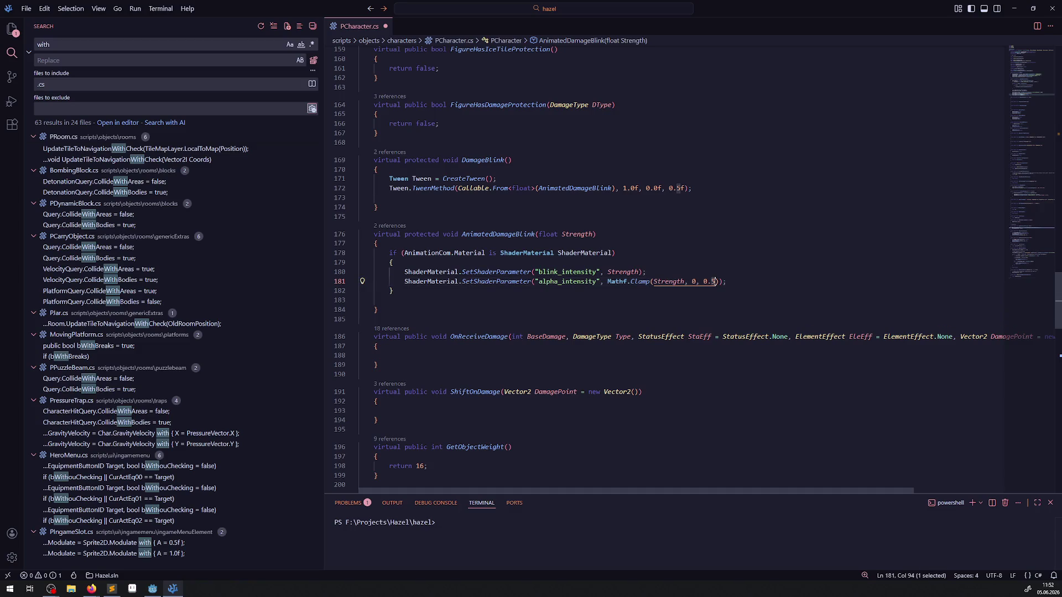
pyautogui.write('75')
pyautogui.hotkey('ctrl', 's')
pyautogui.click(378, 243)
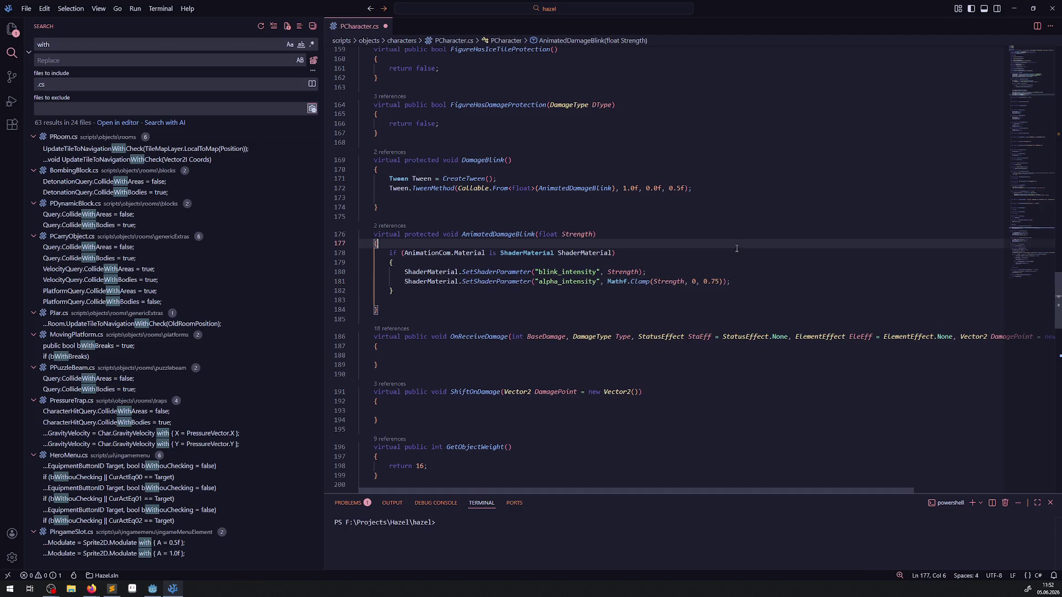
pyautogui.click(151, 593)
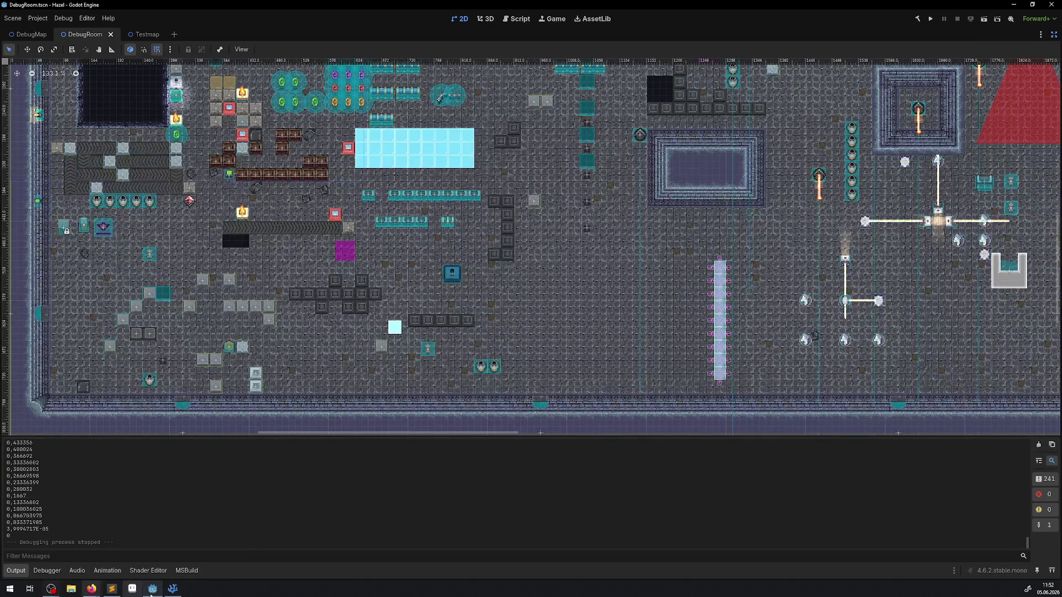
# Step: Rebuild and launch DebugRoom with the 0.75 clamp, hiding the Output panel to enlarge the game
pyautogui.moveTo(174, 591)
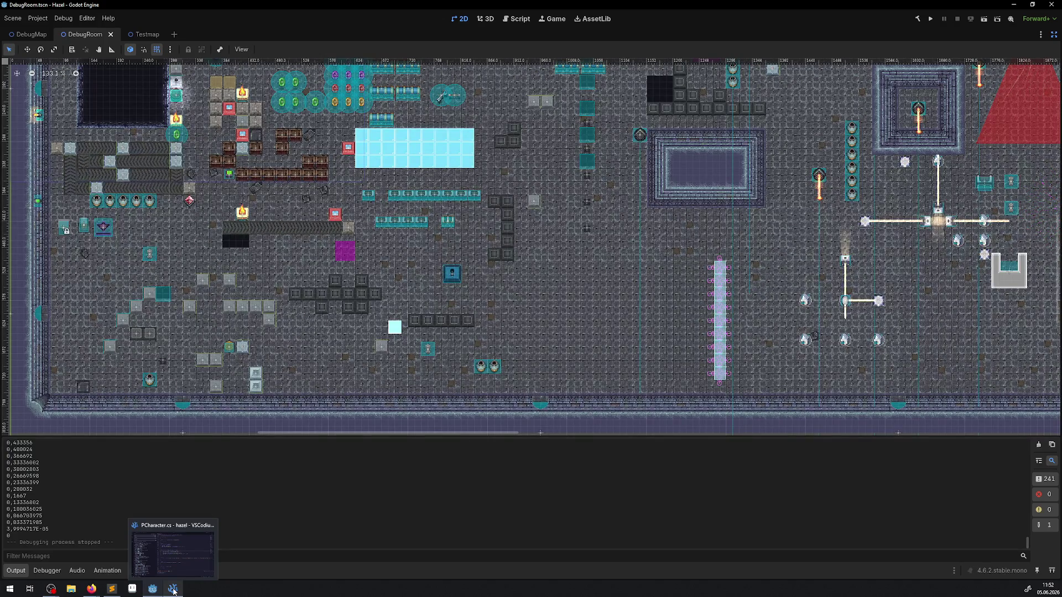
pyautogui.click(172, 553)
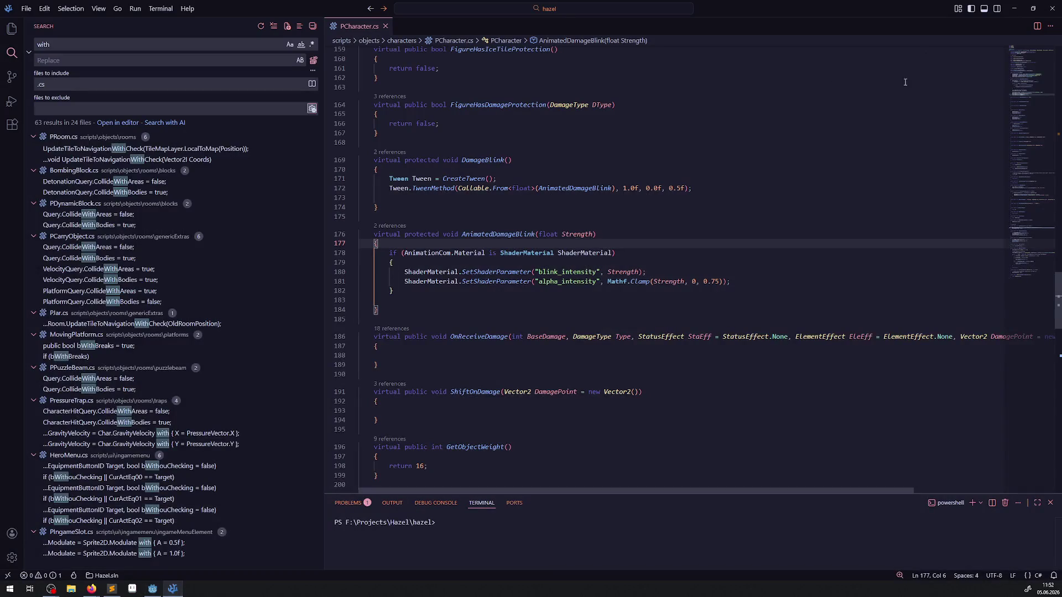
pyautogui.click(153, 588)
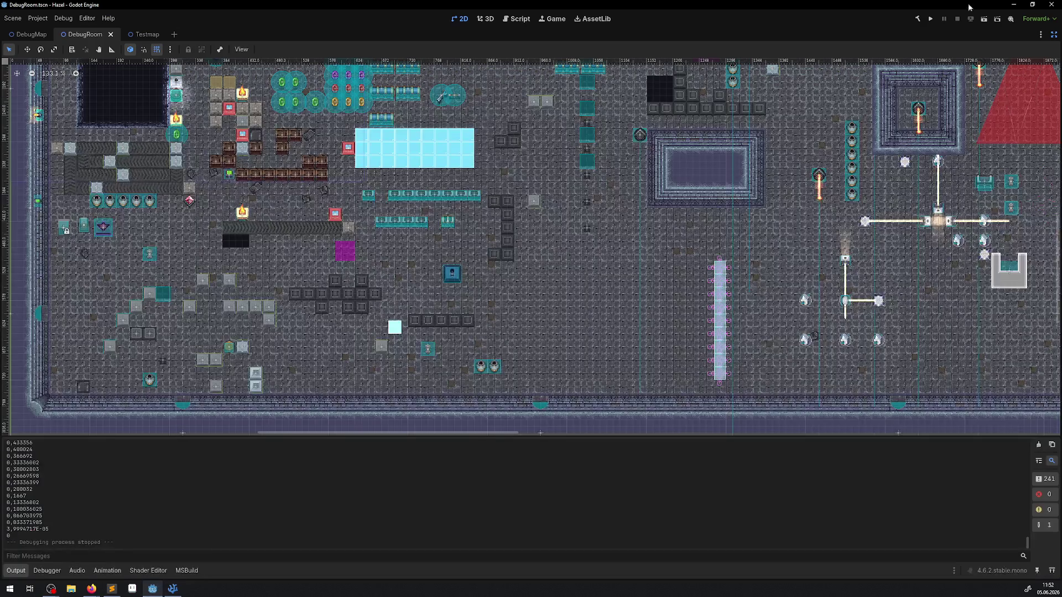
pyautogui.click(932, 20)
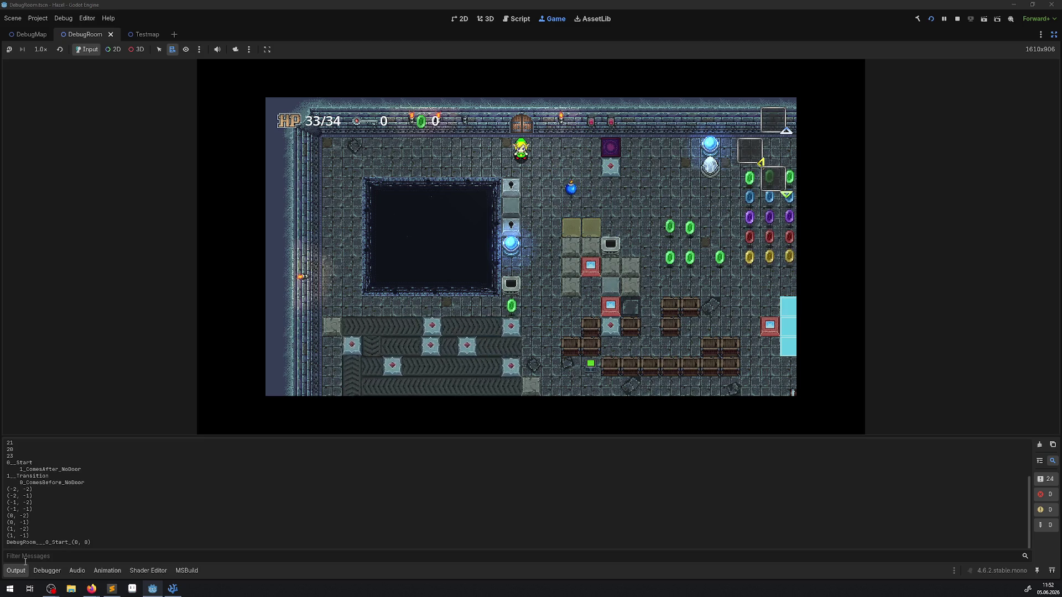
pyautogui.click(21, 570)
# Step: Walk the player across the ice into the pink orbs, dropping HP to 29/34, then stop the game
pyautogui.press('Down')
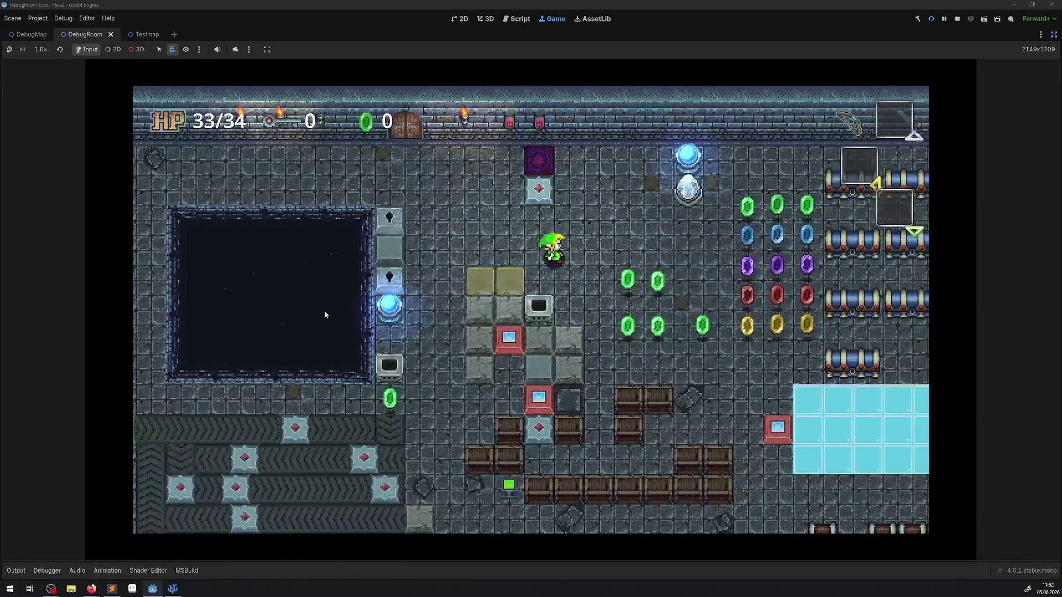
pyautogui.press('Right')
pyautogui.press('Down')
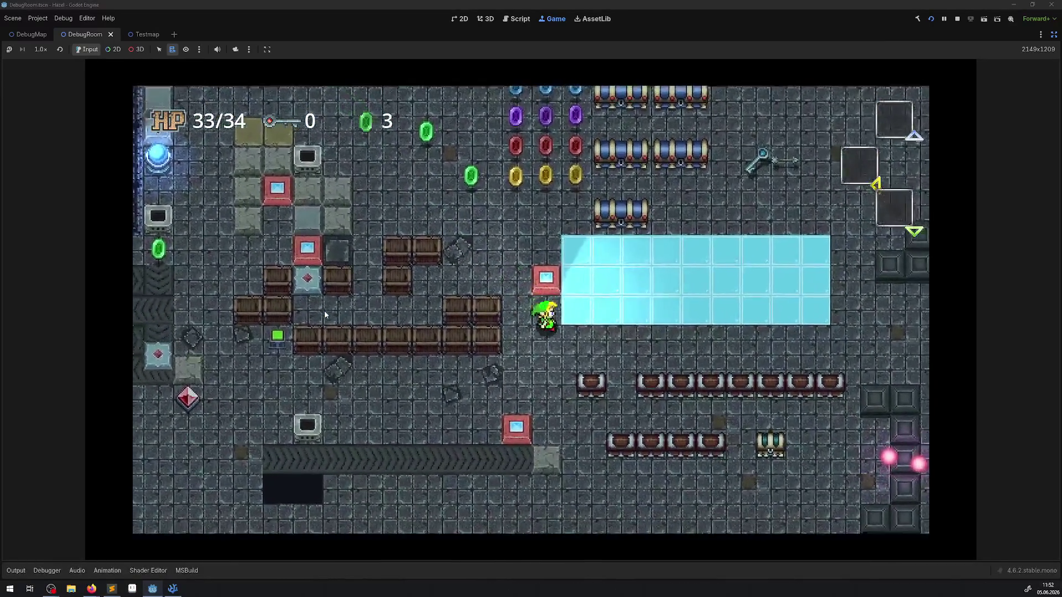
pyautogui.press('Right')
pyautogui.press('Right')
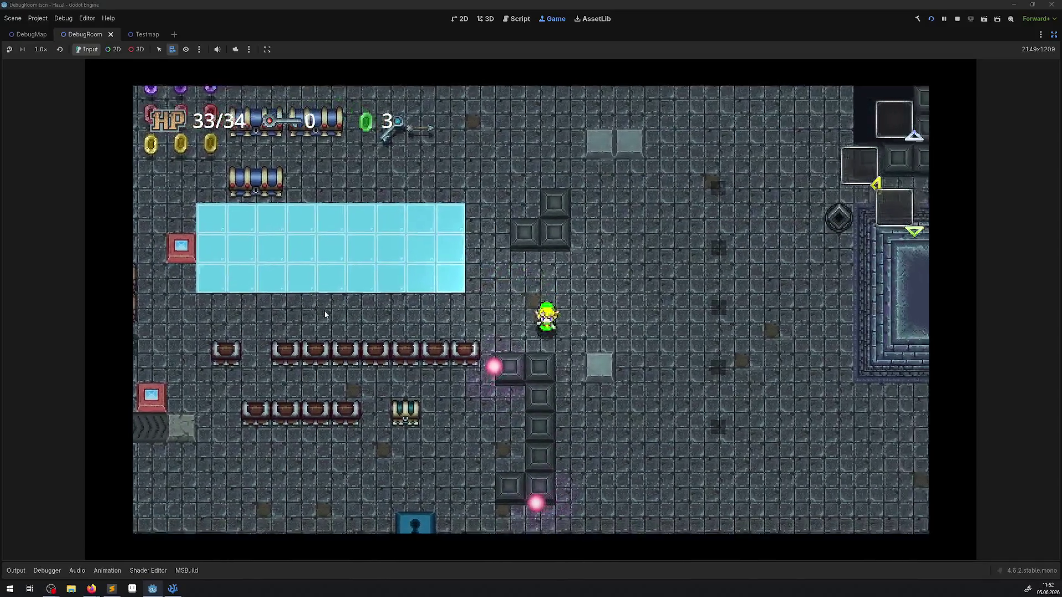
pyautogui.press('Down')
pyautogui.press('Down')
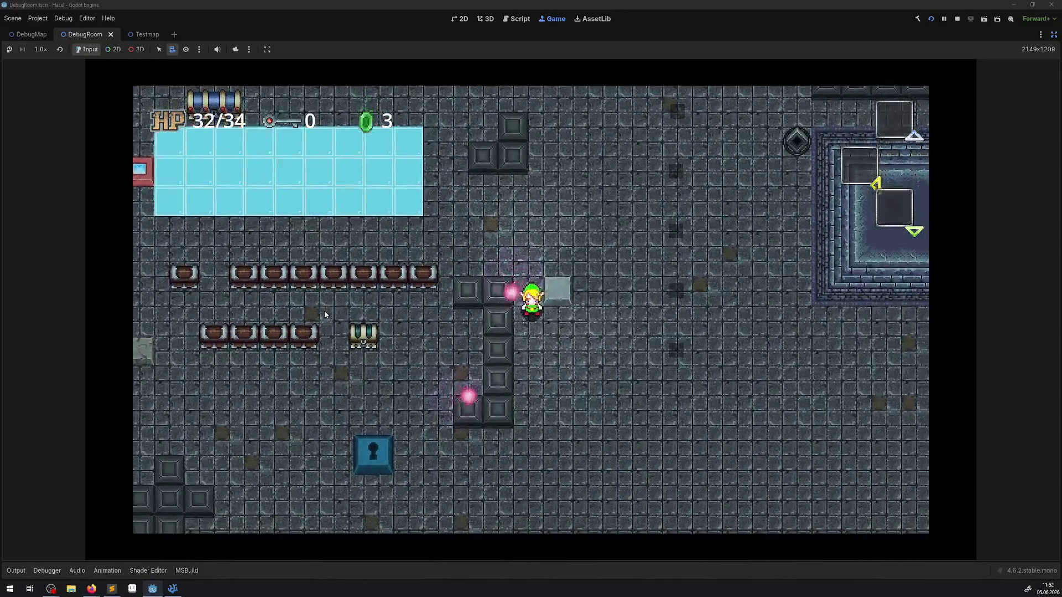
pyautogui.press('Up')
pyautogui.press('Left')
pyautogui.press('Down')
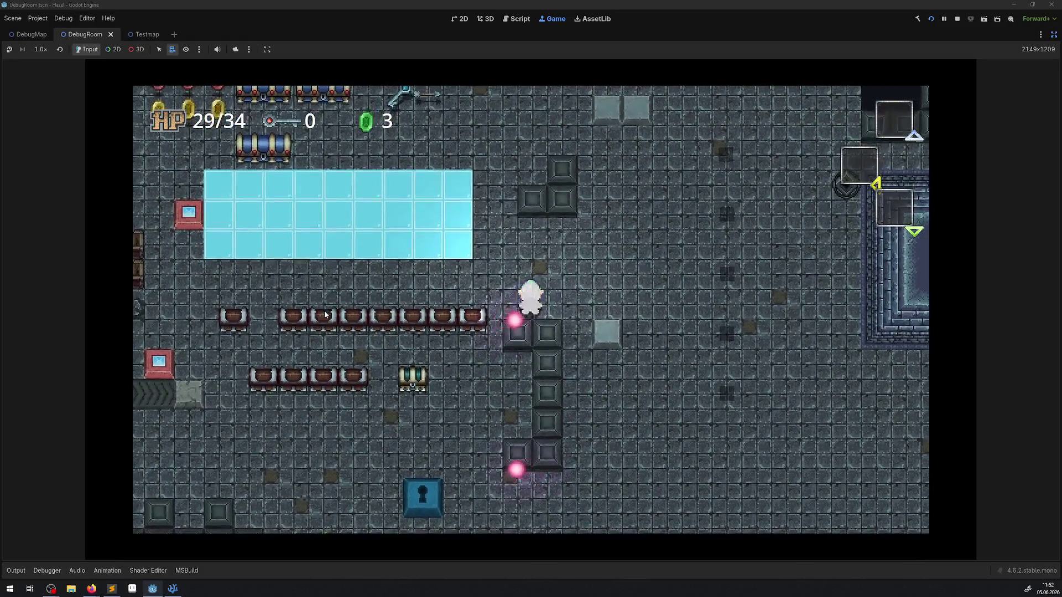
pyautogui.click(961, 19)
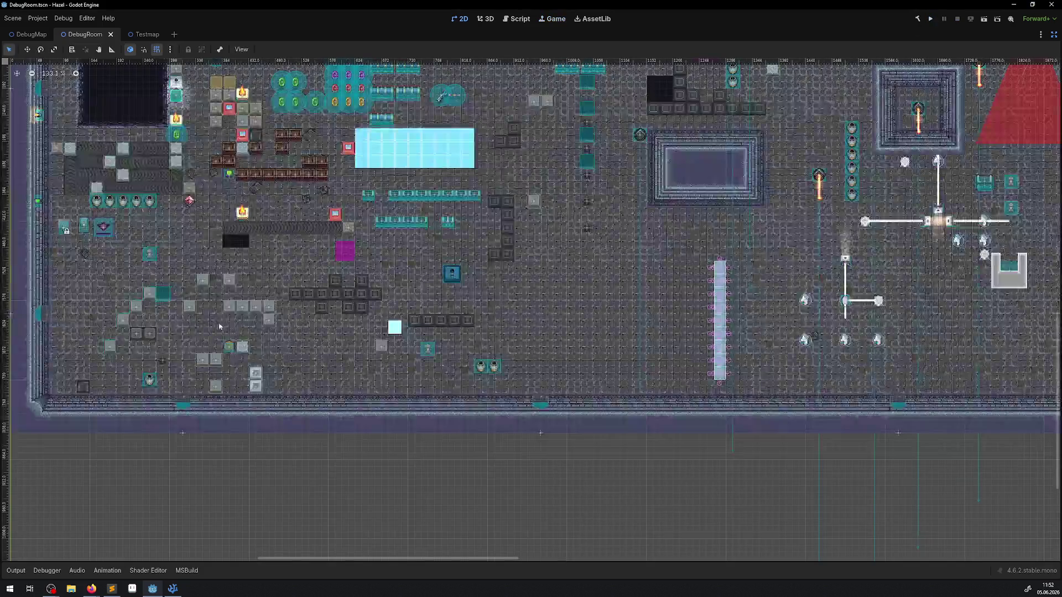
pyautogui.click(172, 590)
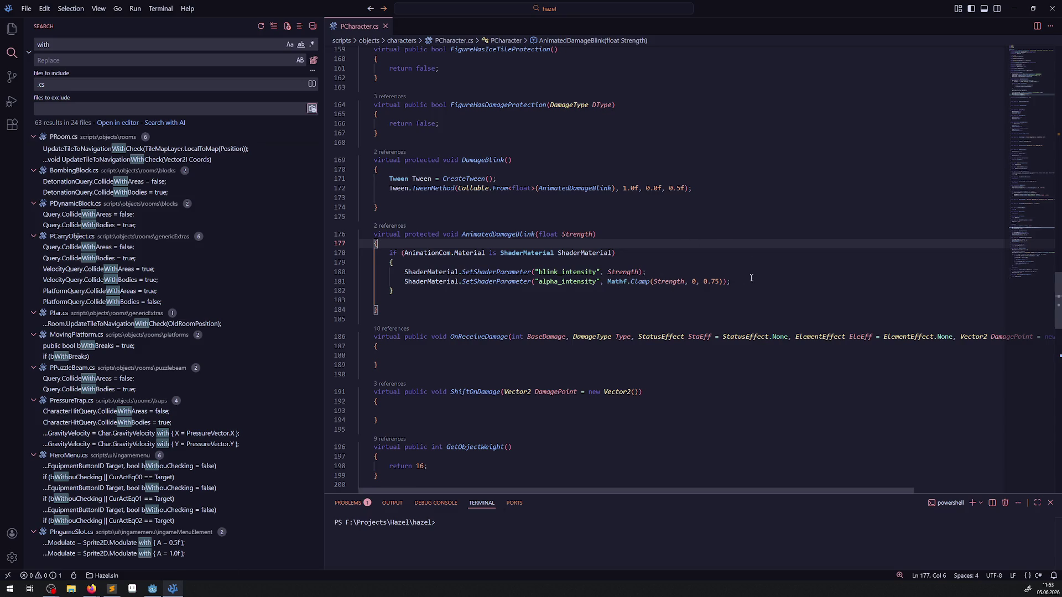
# Step: Try Strength multipliers (* 2, then * 0.5f) in the alpha clamp, then revert them and save
pyautogui.moveTo(611, 284)
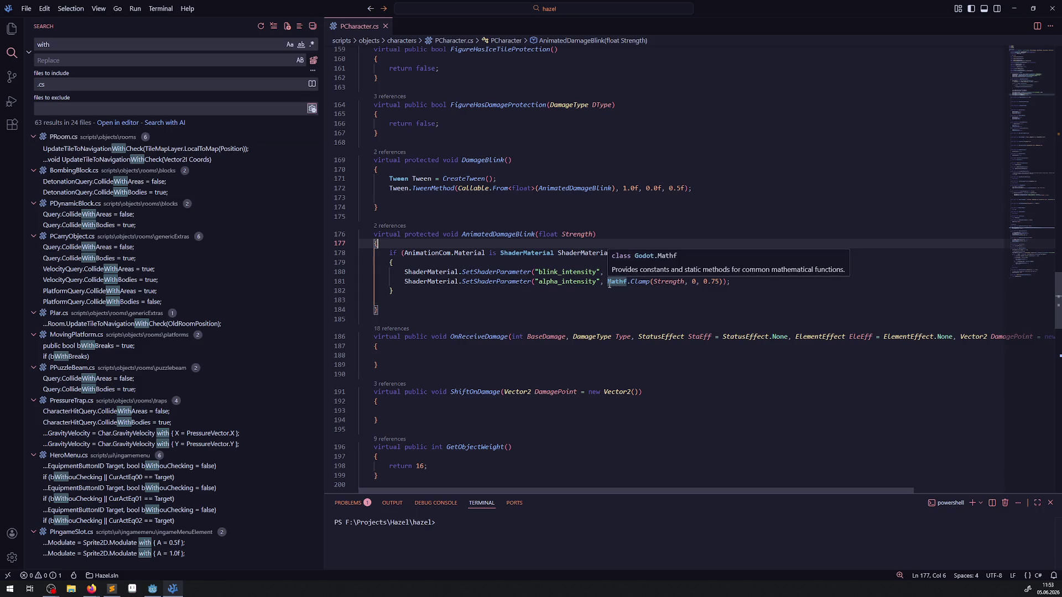
pyautogui.click(686, 282)
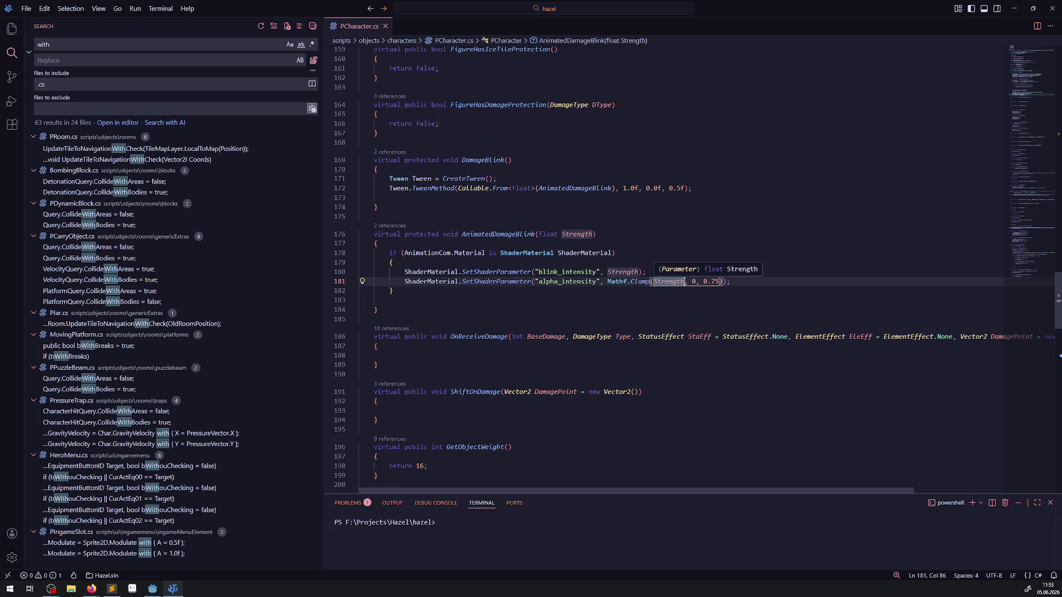
pyautogui.write('* 2')
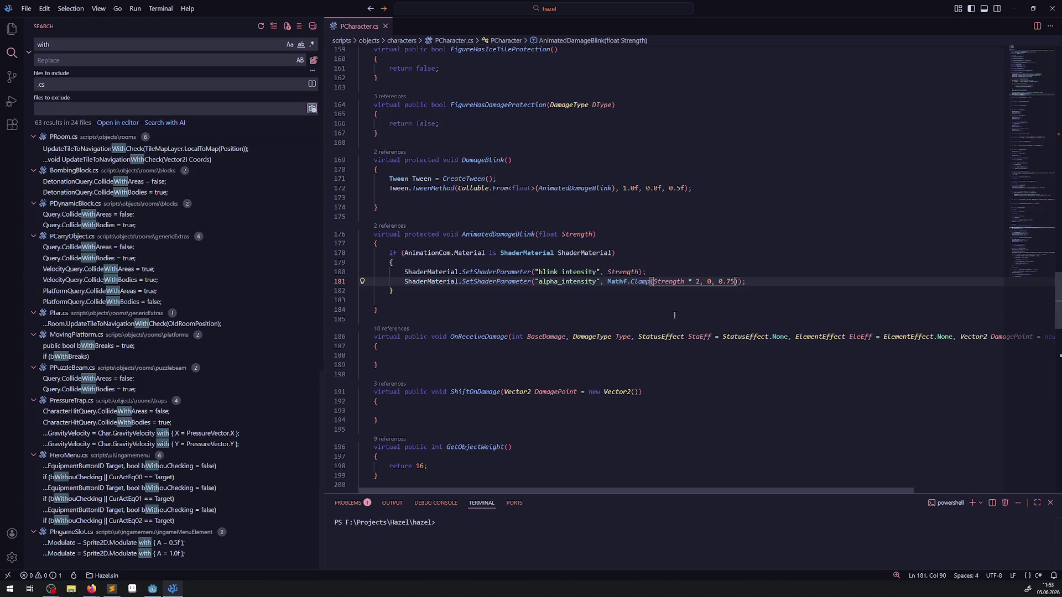
pyautogui.write('+')
pyautogui.press('BackSpace')
pyautogui.press('BackSpace')
pyautogui.press('BackSpace')
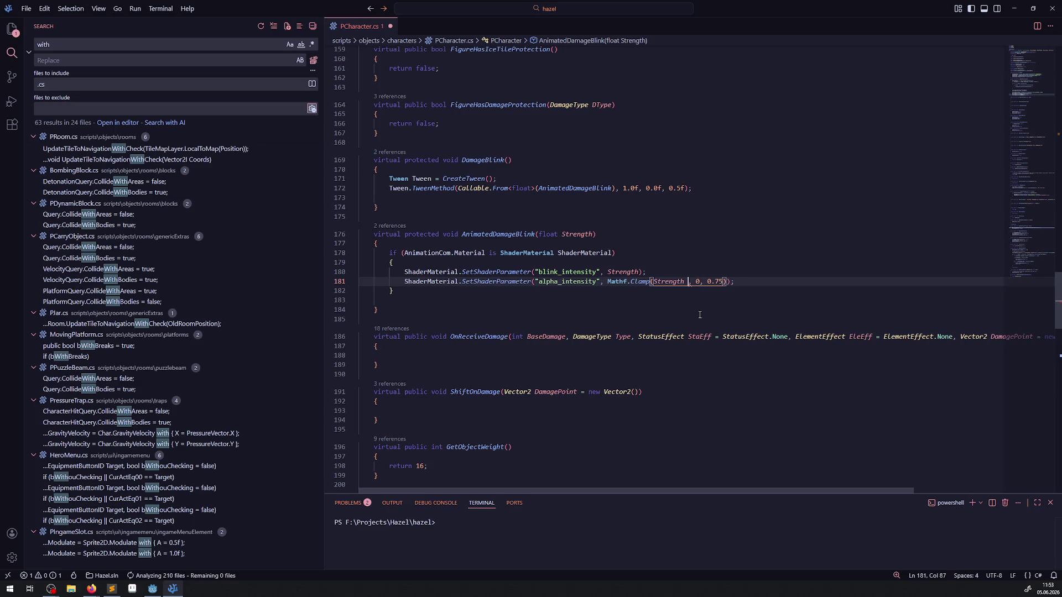
pyautogui.write('* 0.5')
pyautogui.write('f')
pyautogui.hotkey('ctrl', 's')
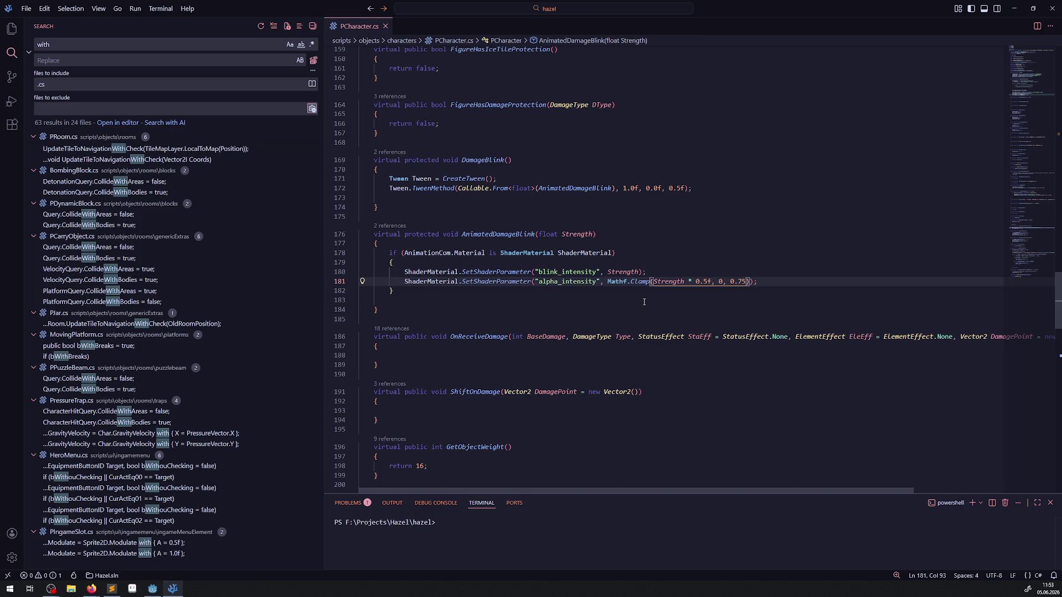
pyautogui.press('BackSpace')
pyautogui.press('BackSpace')
pyautogui.press('BackSpace')
pyautogui.press('BackSpace')
pyautogui.hotkey('ctrl', 's')
# Step: Duplicate the clamp line, comment out the 0.75 original, and change the copy's maximum to 1
pyautogui.moveTo(706, 281)
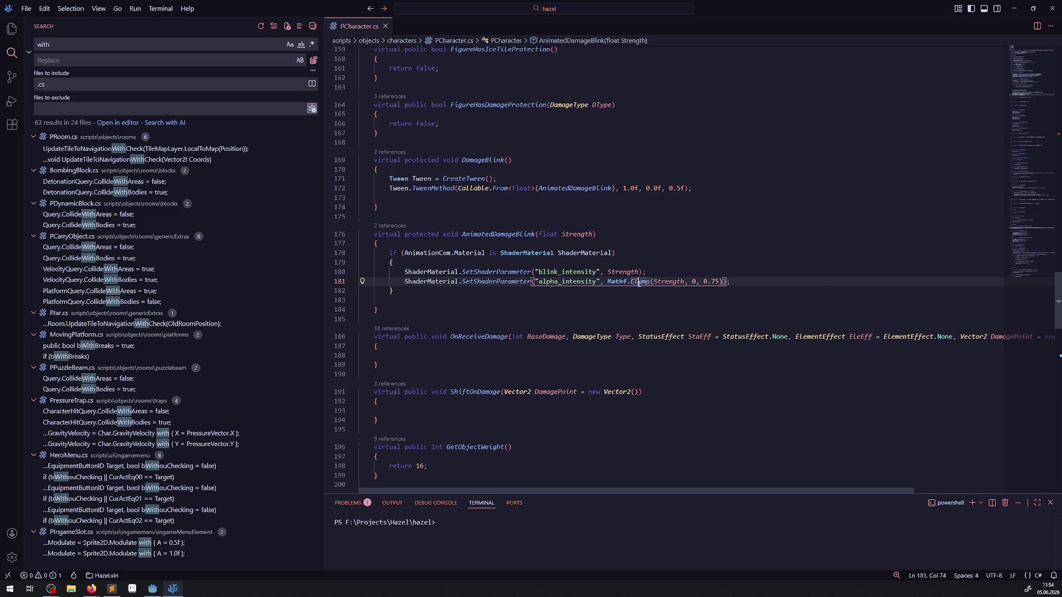
pyautogui.hotkey('shift', 'alt', 'Down')
pyautogui.click(400, 282)
pyautogui.write('//')
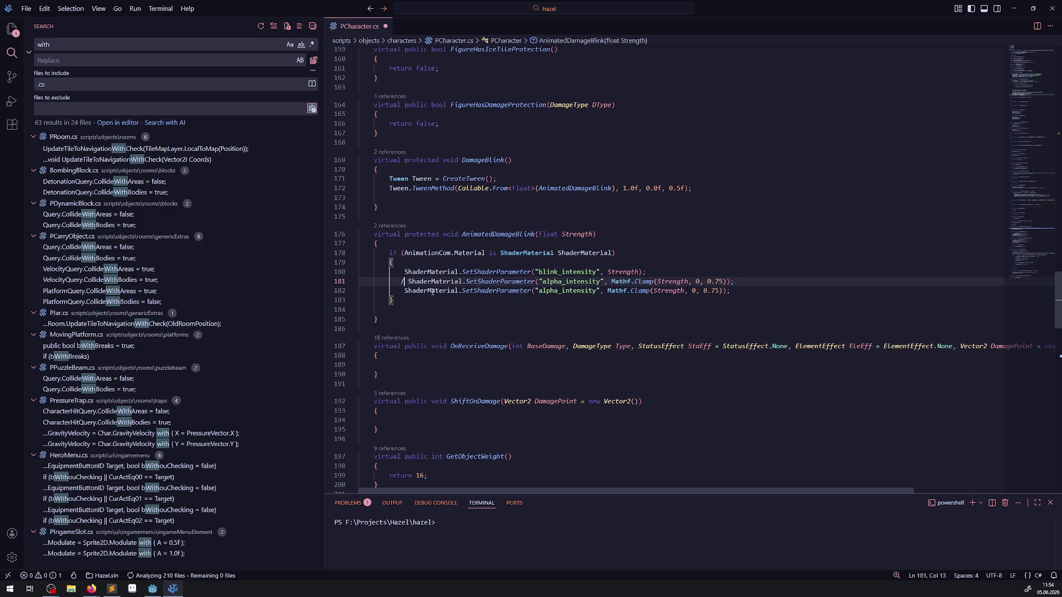
pyautogui.moveTo(700, 291); pyautogui.dragTo(720, 290)
pyautogui.write('1')
pyautogui.click(718, 245)
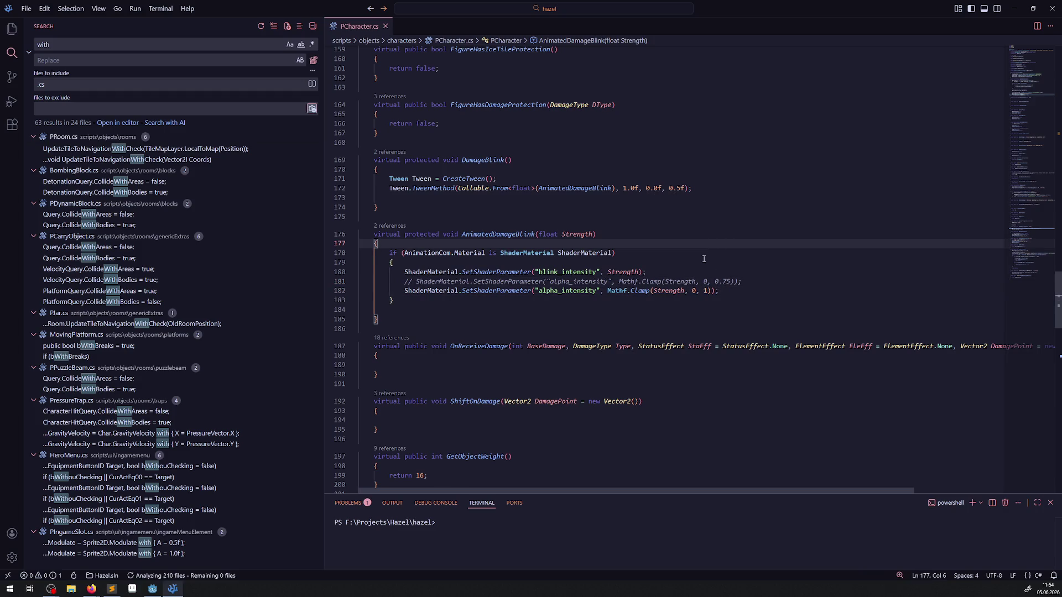
pyautogui.click(153, 589)
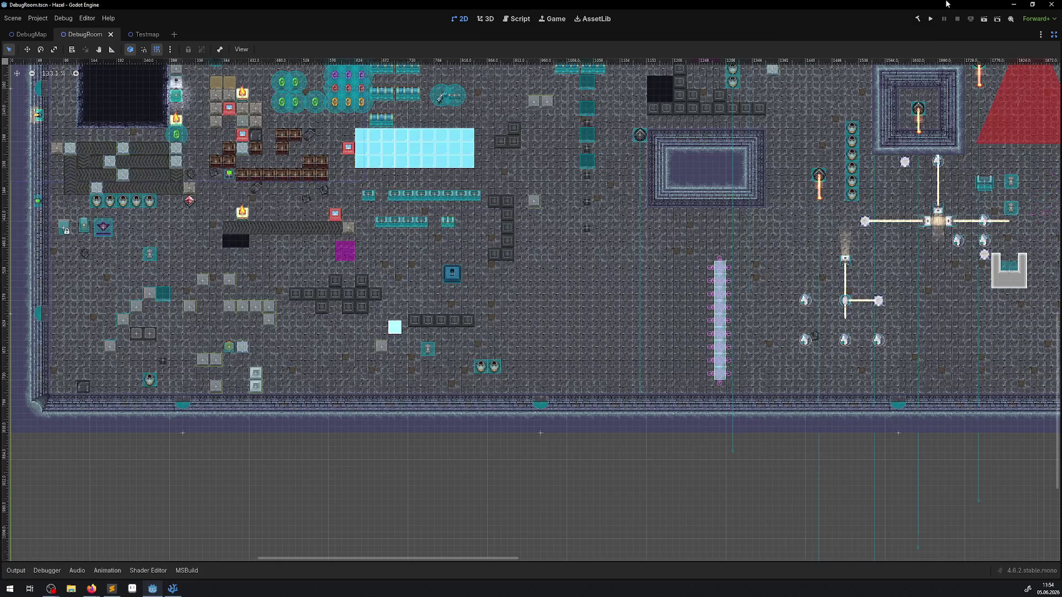
# Step: Run the rebuilt game with the 0–1 clamp, walk the player into the pink orbs, then stop it
pyautogui.click(932, 19)
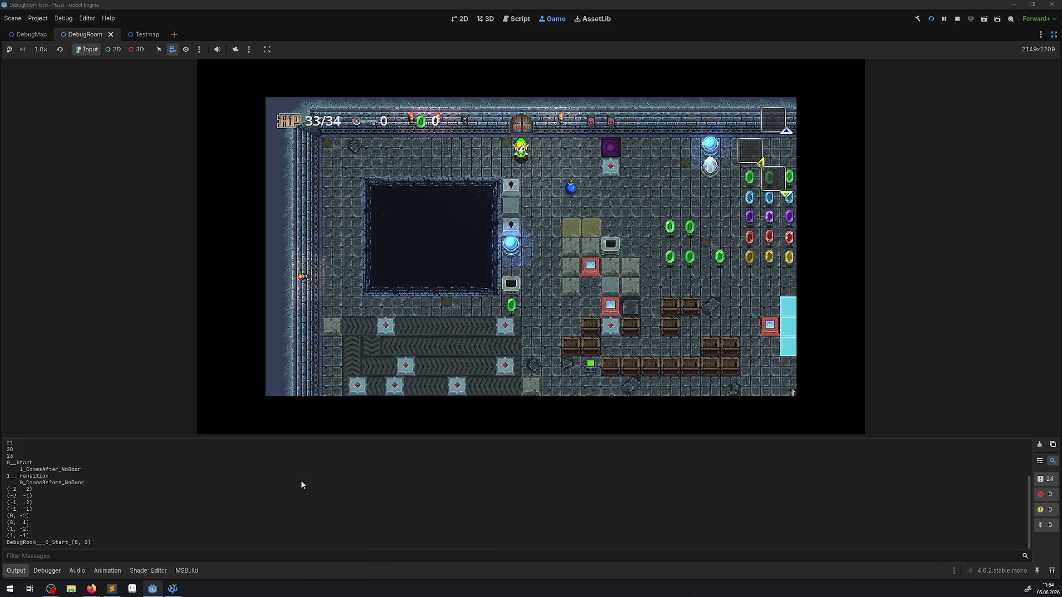
pyautogui.click(18, 571)
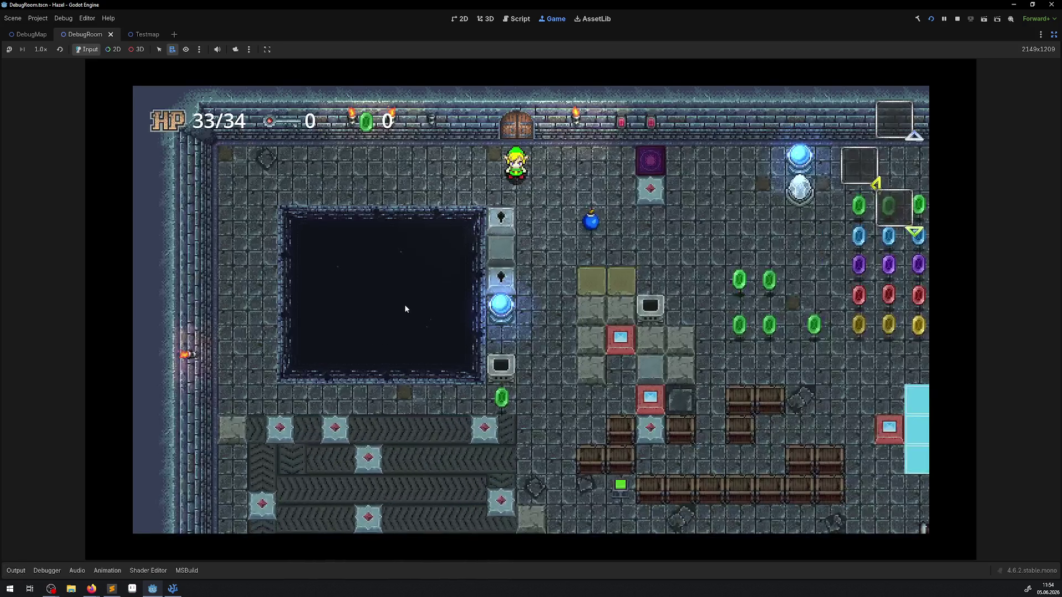
pyautogui.press('Right')
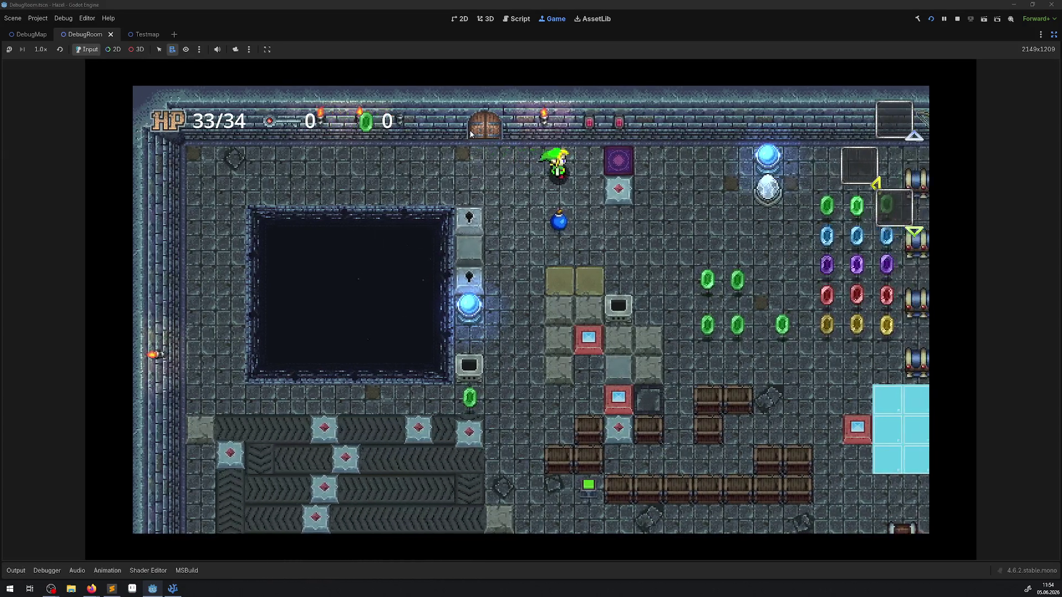
pyautogui.press('Down')
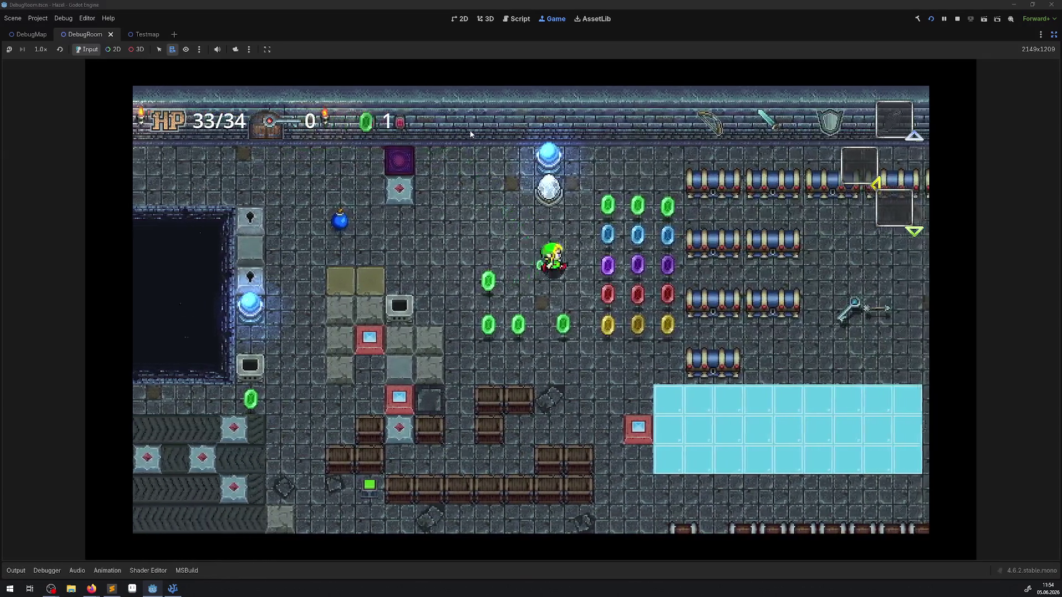
pyautogui.press('Right')
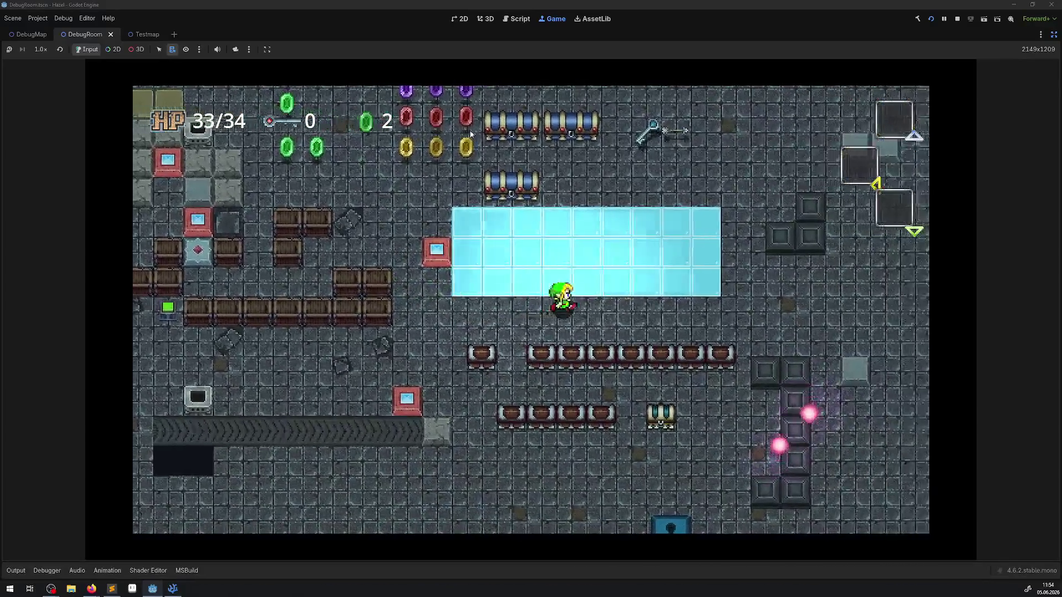
pyautogui.press('Right')
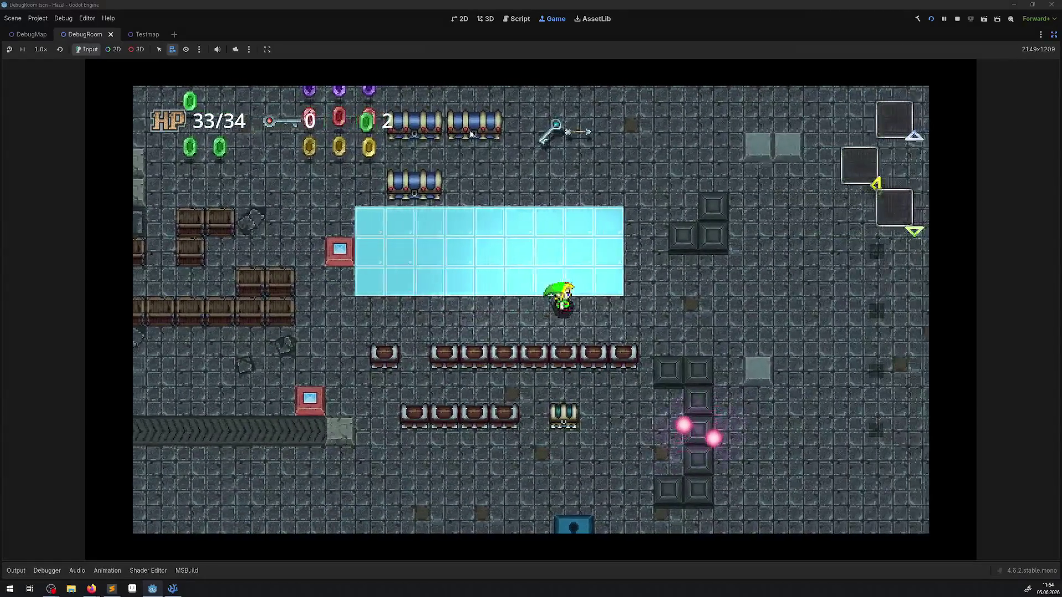
pyautogui.press('Down')
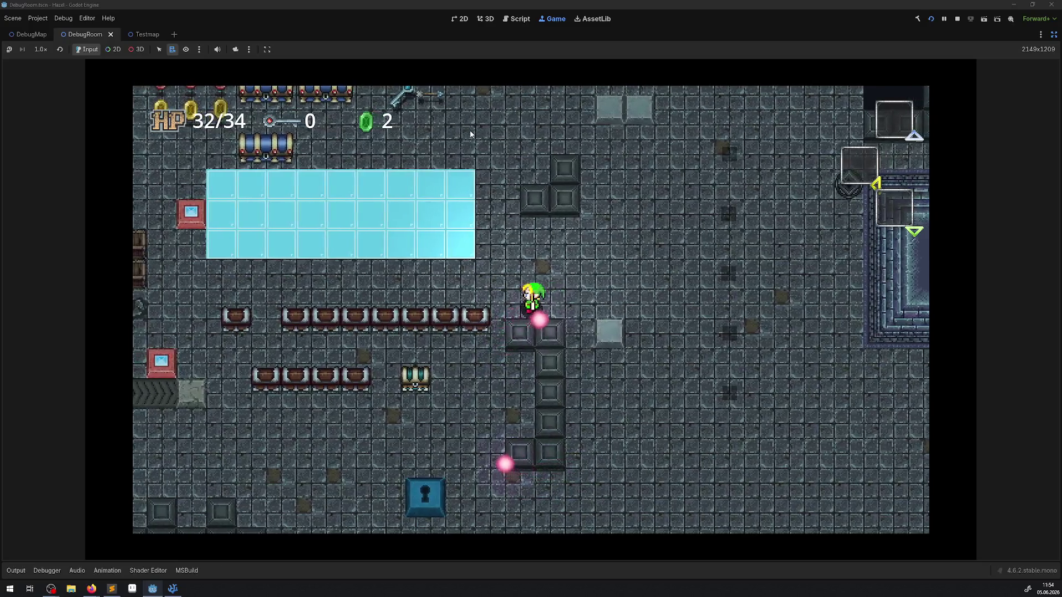
pyautogui.press('Down')
pyautogui.press('Down')
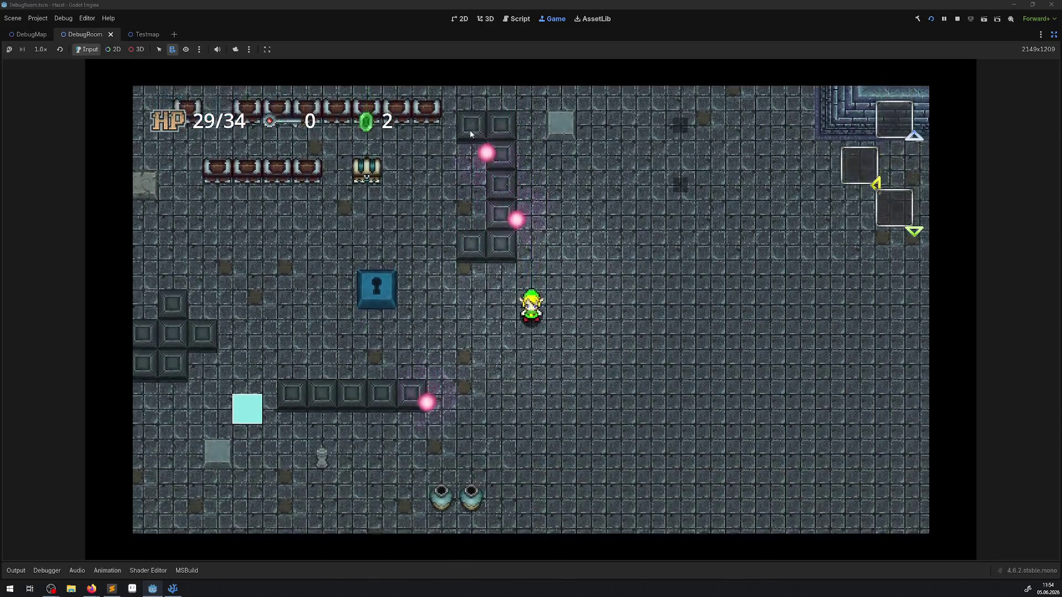
pyautogui.press('Up')
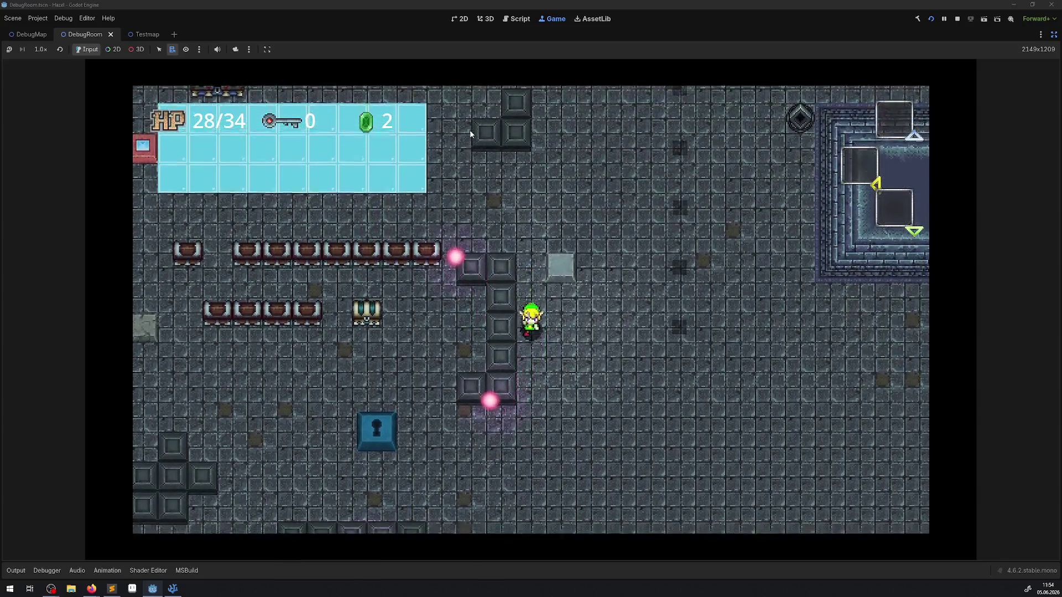
pyautogui.press('Down')
pyautogui.press('Left')
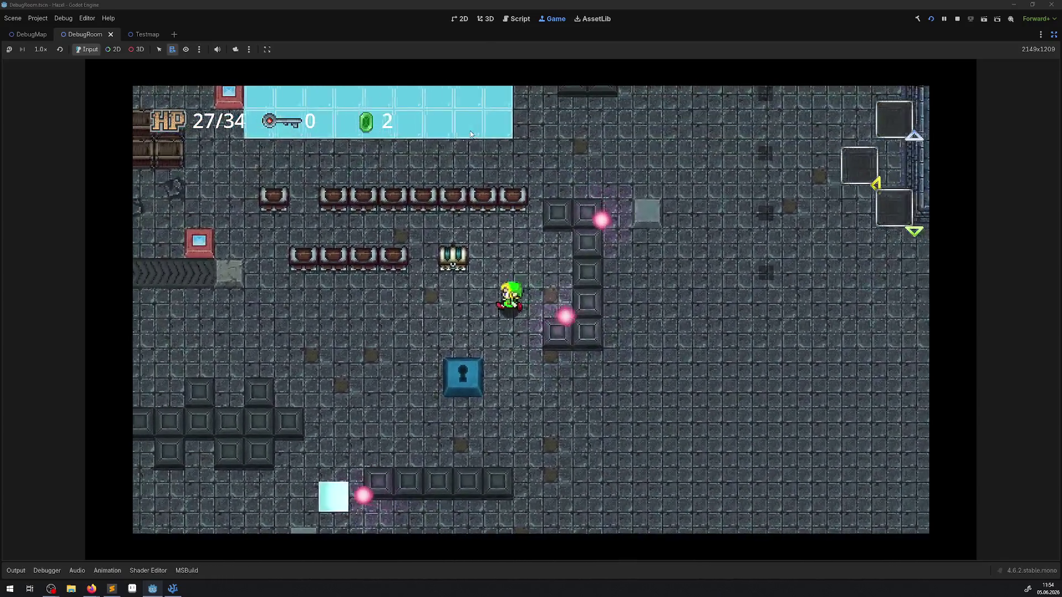
pyautogui.press('Right')
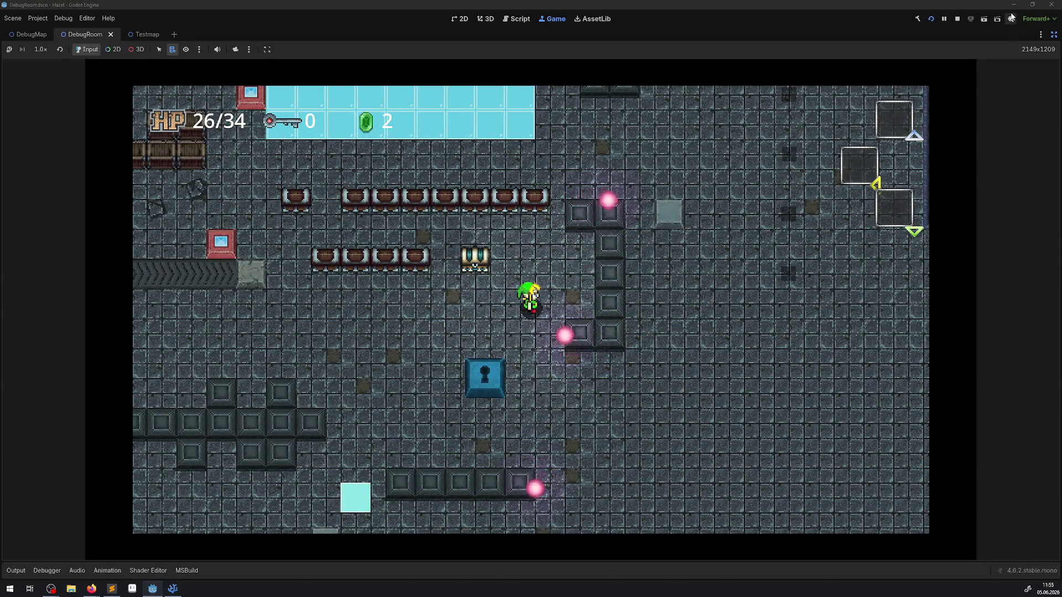
pyautogui.click(956, 20)
# Step: Shorten the DamageBlink tween duration from 0.5f to 0.33f and save PCharacter.cs
pyautogui.click(172, 589)
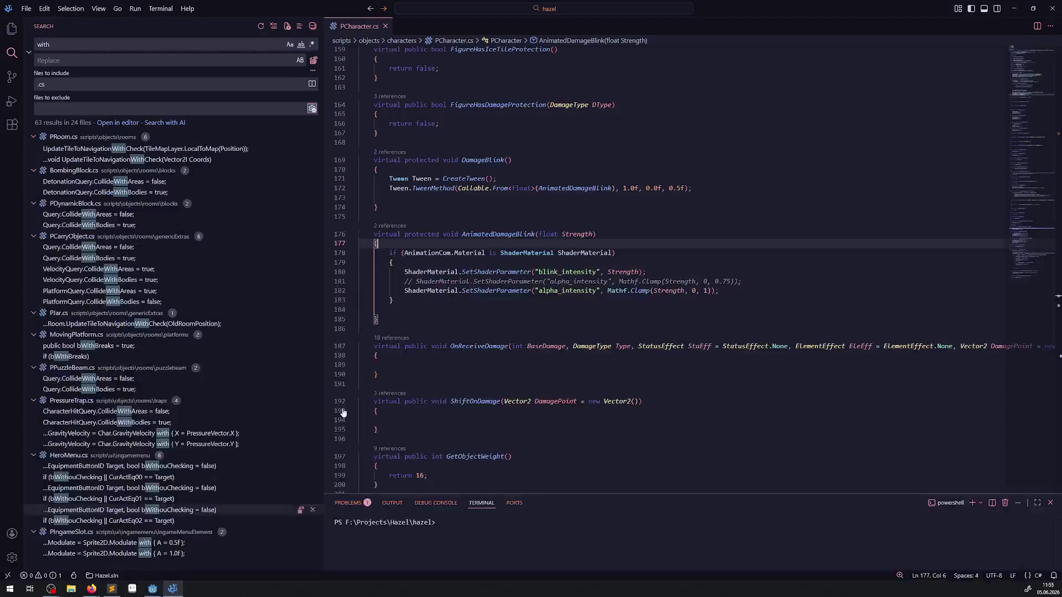
pyautogui.click(682, 188)
pyautogui.press('BackSpace')
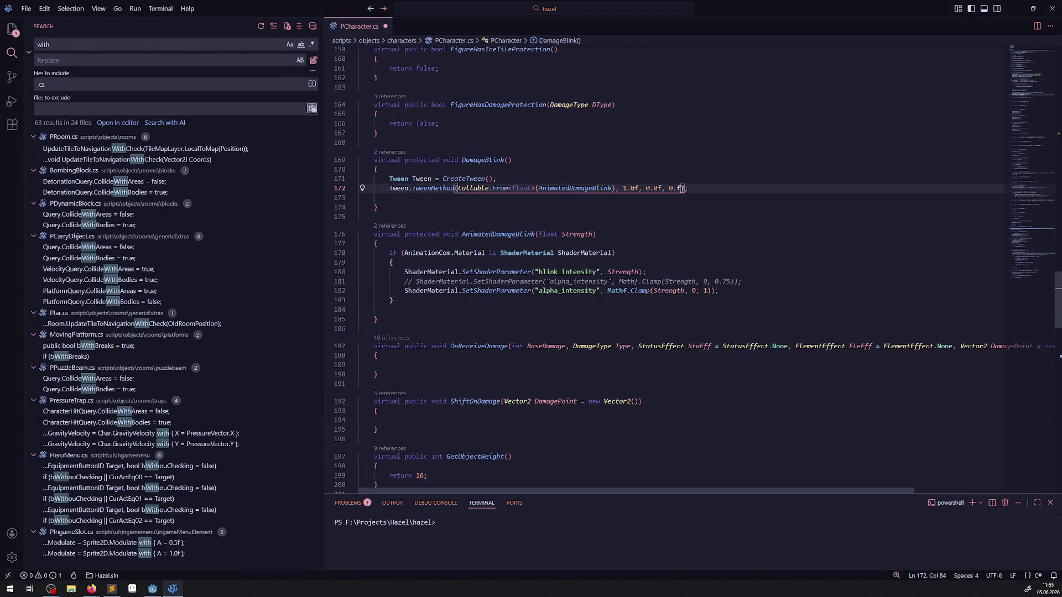
pyautogui.write('33')
pyautogui.click(702, 205)
pyautogui.hotkey('ctrl', 's')
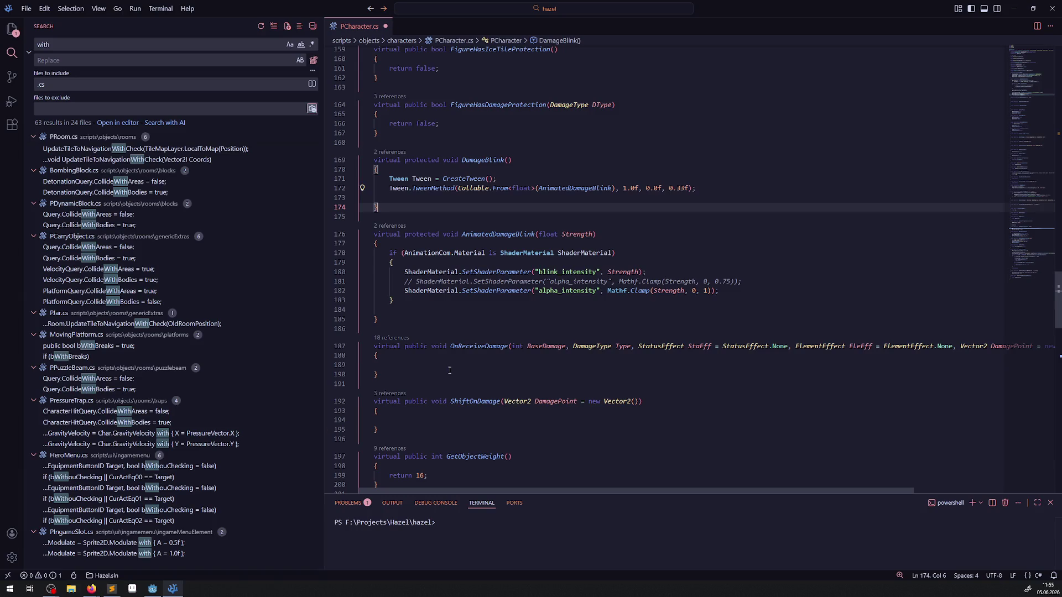
pyautogui.click(153, 589)
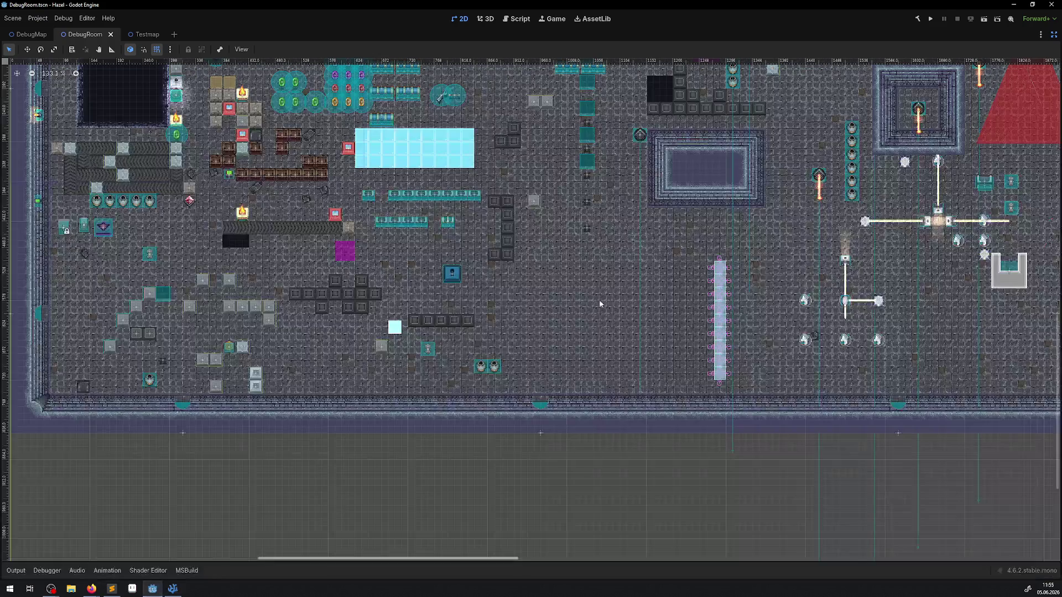
# Step: Launch the rebuilt game, hide the output log, and walk the player through the rupee rows
pyautogui.click(933, 19)
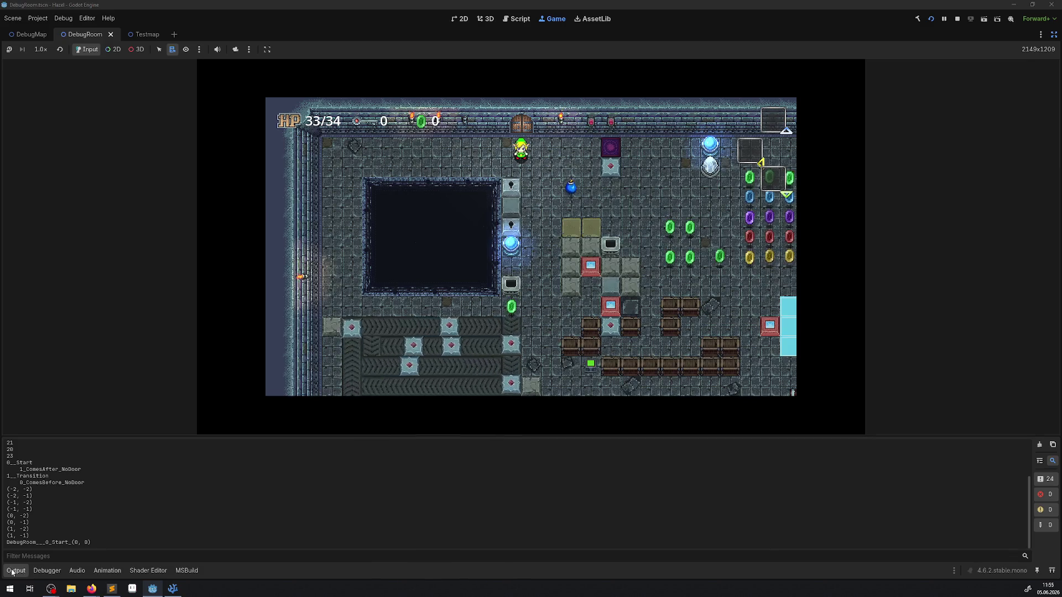
pyautogui.hotkey('ctrl', 'j')
pyautogui.press('Down')
pyautogui.press('Right')
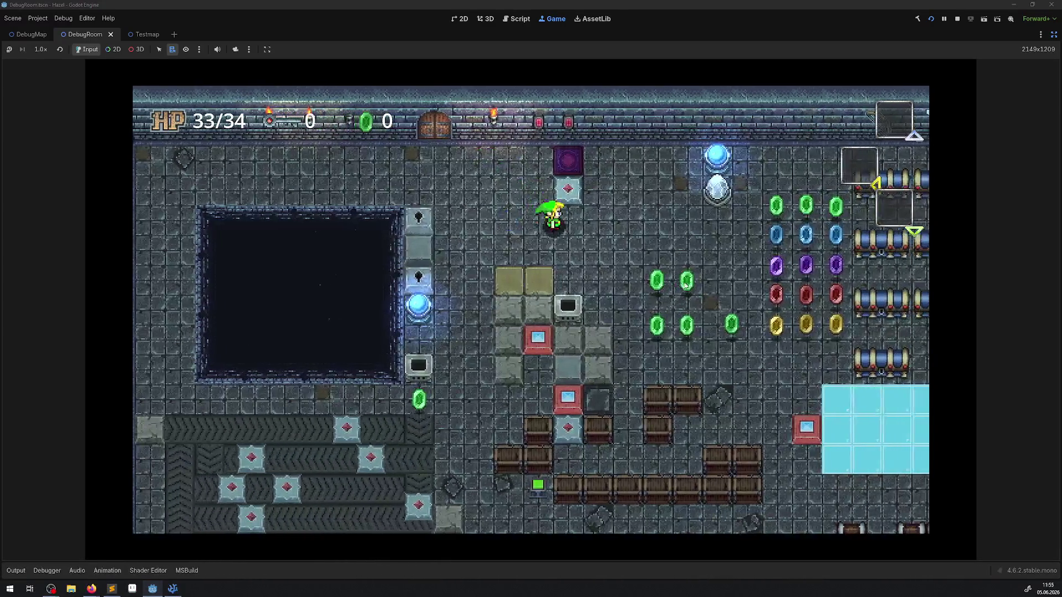
pyautogui.press('Right')
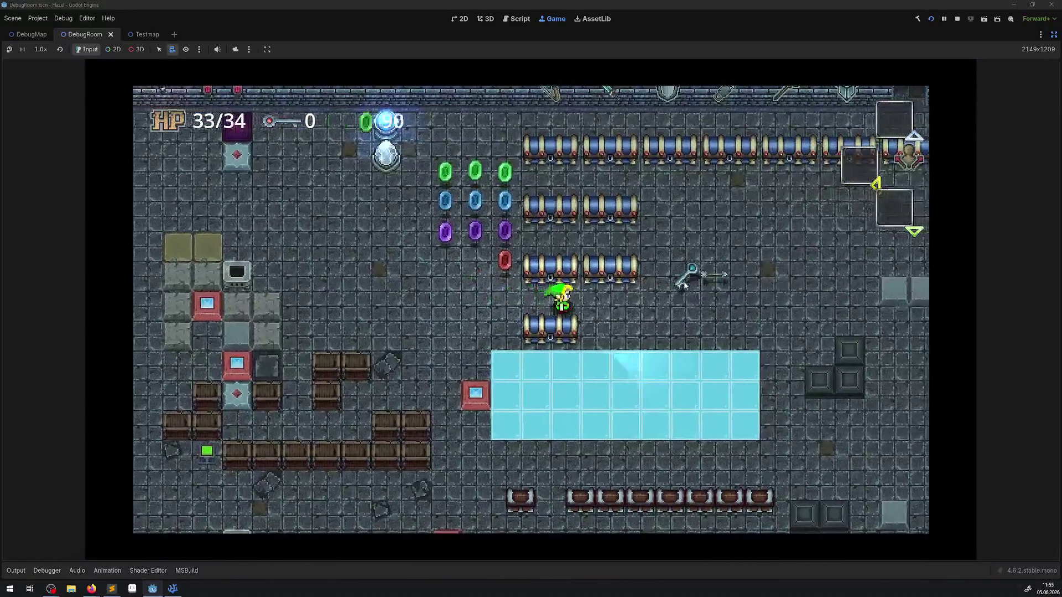
pyautogui.press('Down')
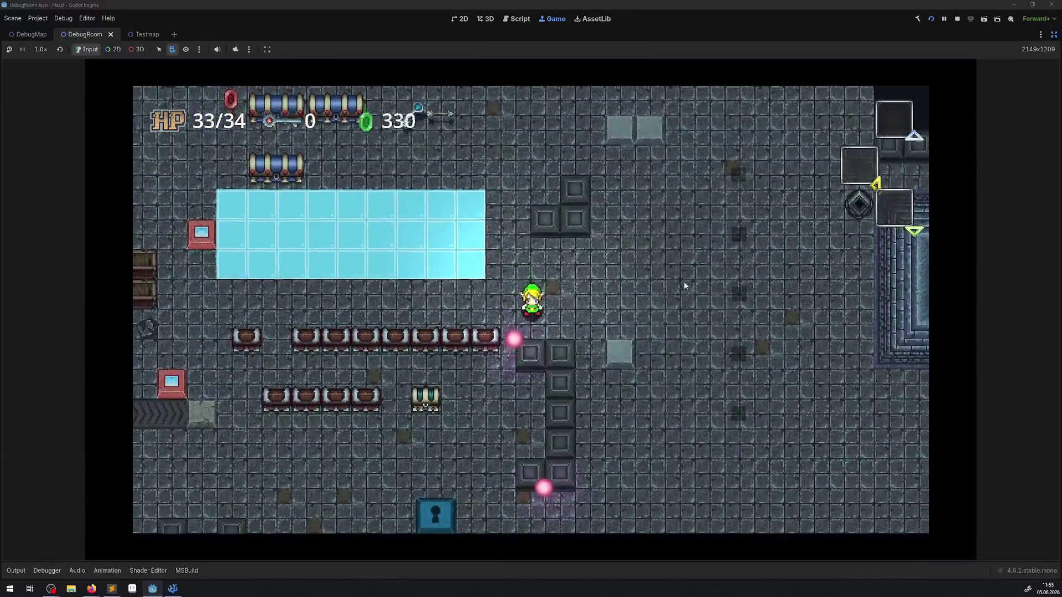
pyautogui.press('Right')
pyautogui.press('Down')
# Step: Walk the player through the dungeon past the floor switch toward the lasers
pyautogui.press('Up')
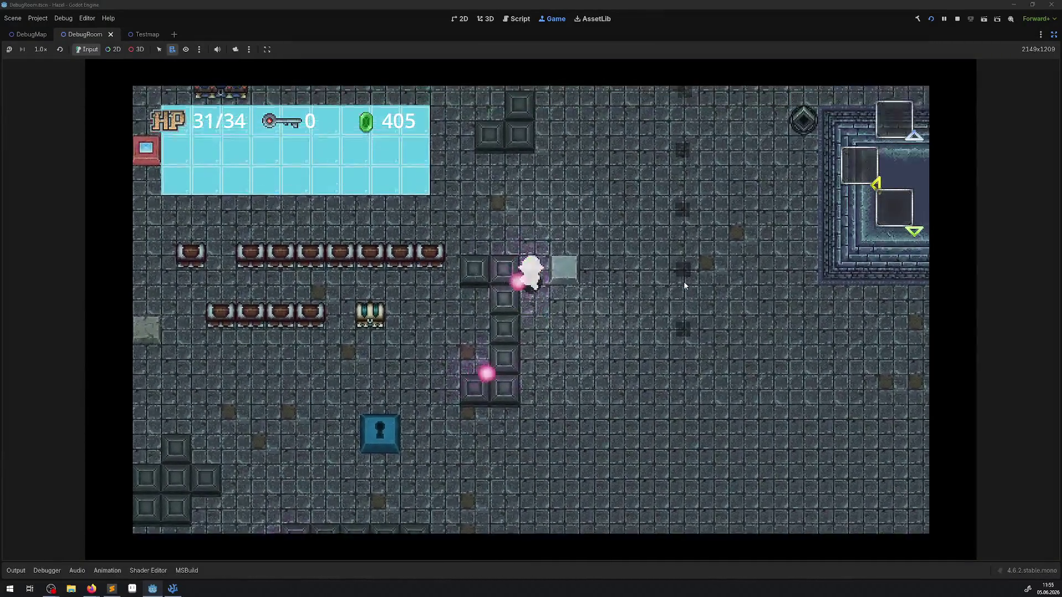
pyautogui.press('Down')
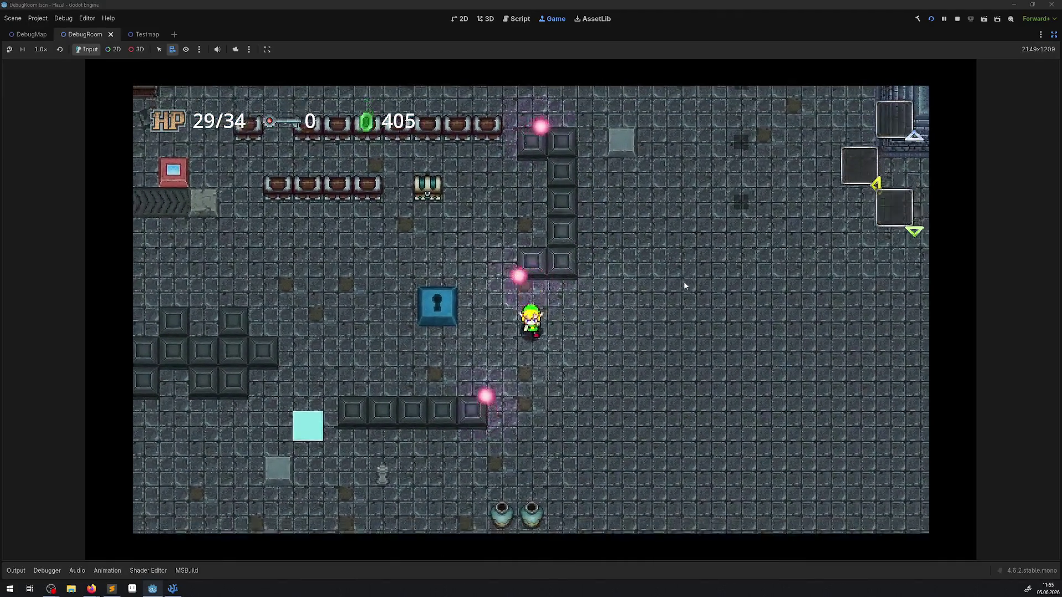
pyautogui.press('Up')
pyautogui.press('Right')
pyautogui.press('Right')
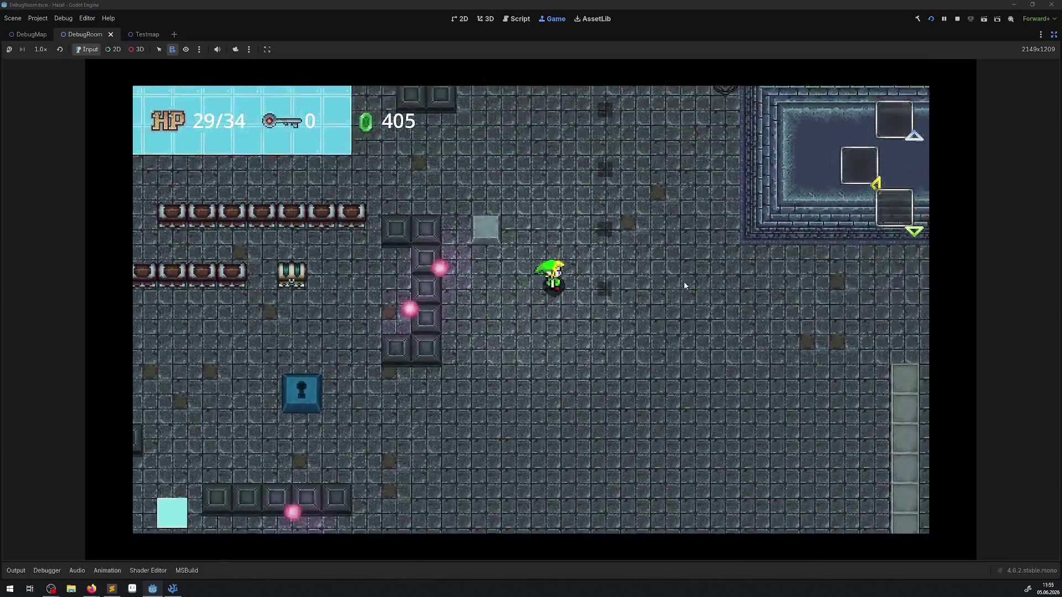
pyautogui.press('Up')
pyautogui.press('Up')
pyautogui.press('Right')
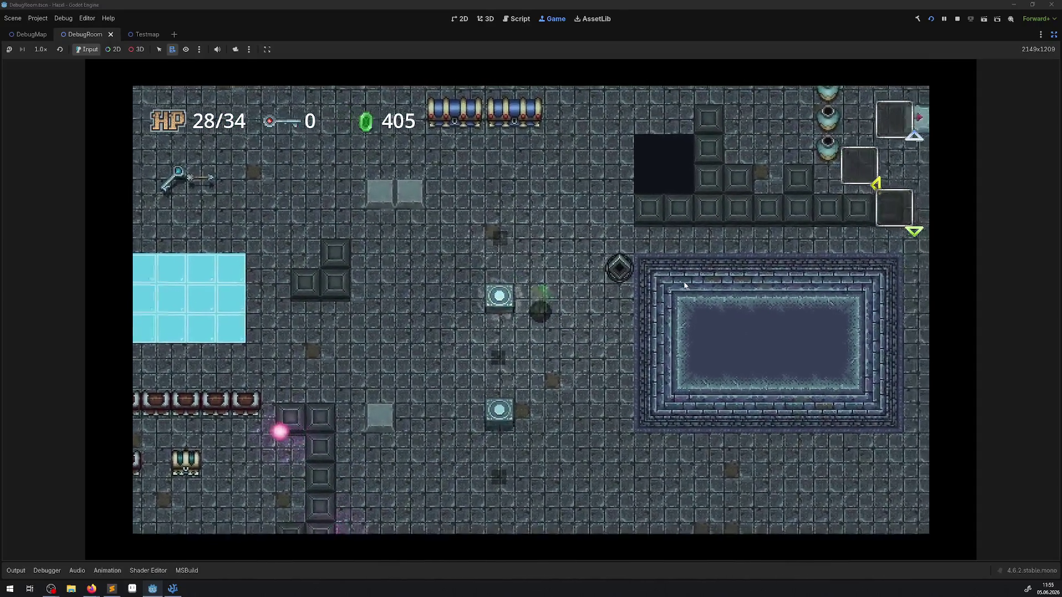
pyautogui.press('Up')
pyautogui.press('Right')
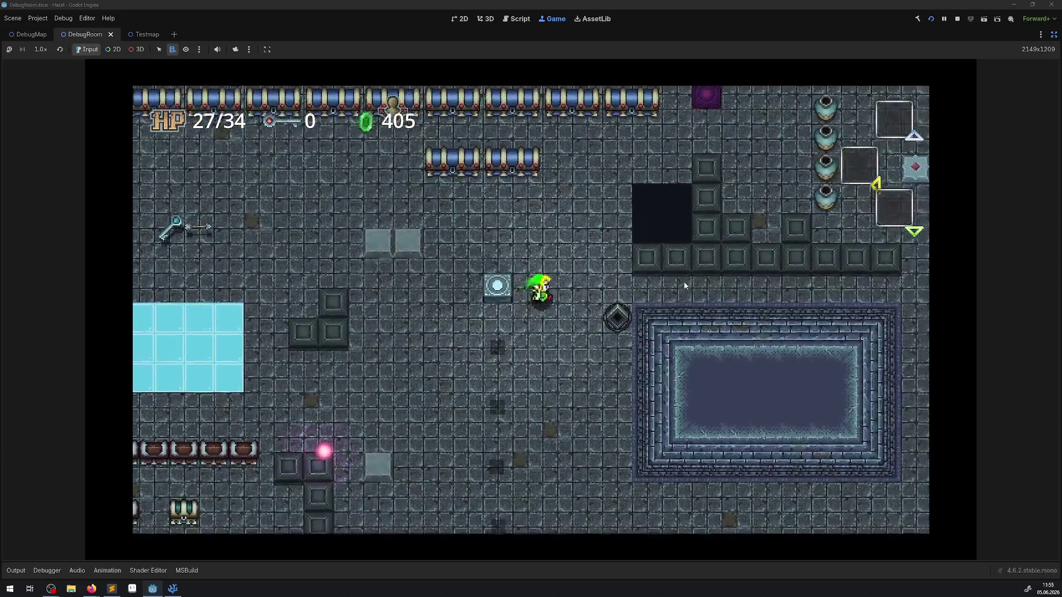
pyautogui.press('Right')
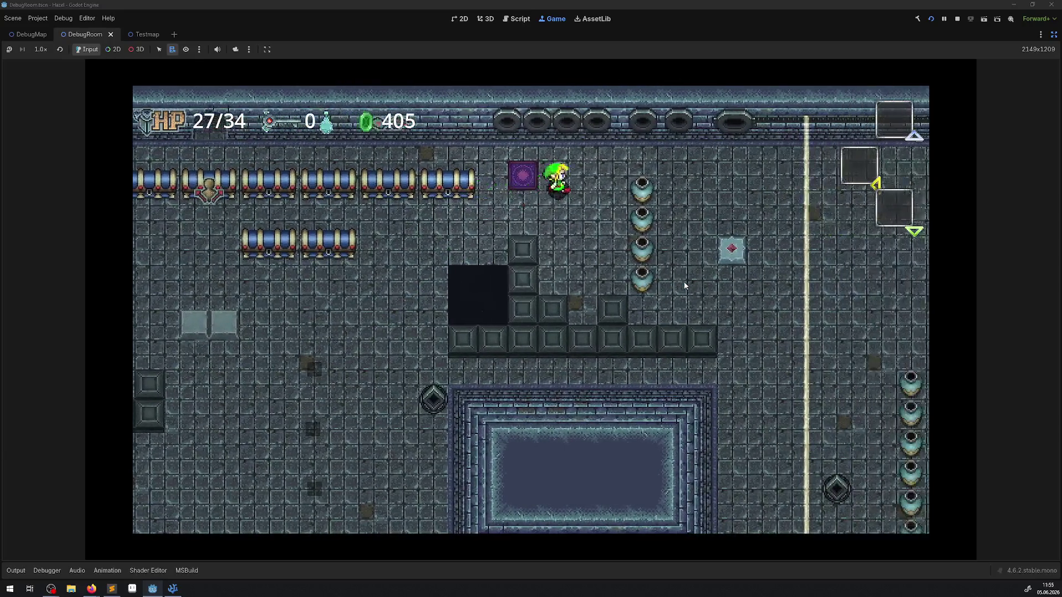
# Step: Hold the player in the laser until HP drains to 0/34, then stop the game and restore the docks
pyautogui.press('Up')
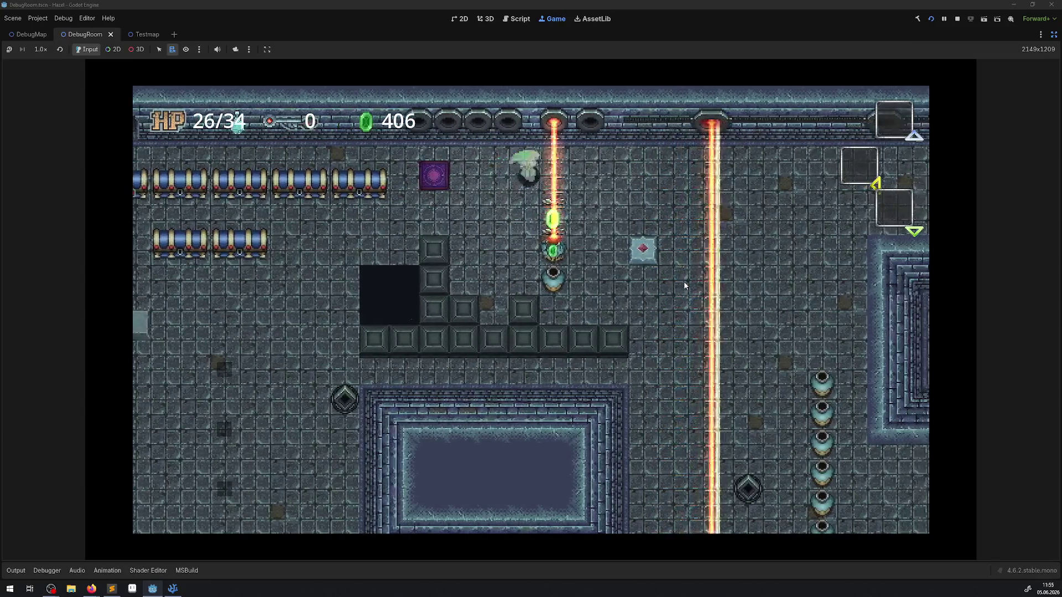
pyautogui.press('Right')
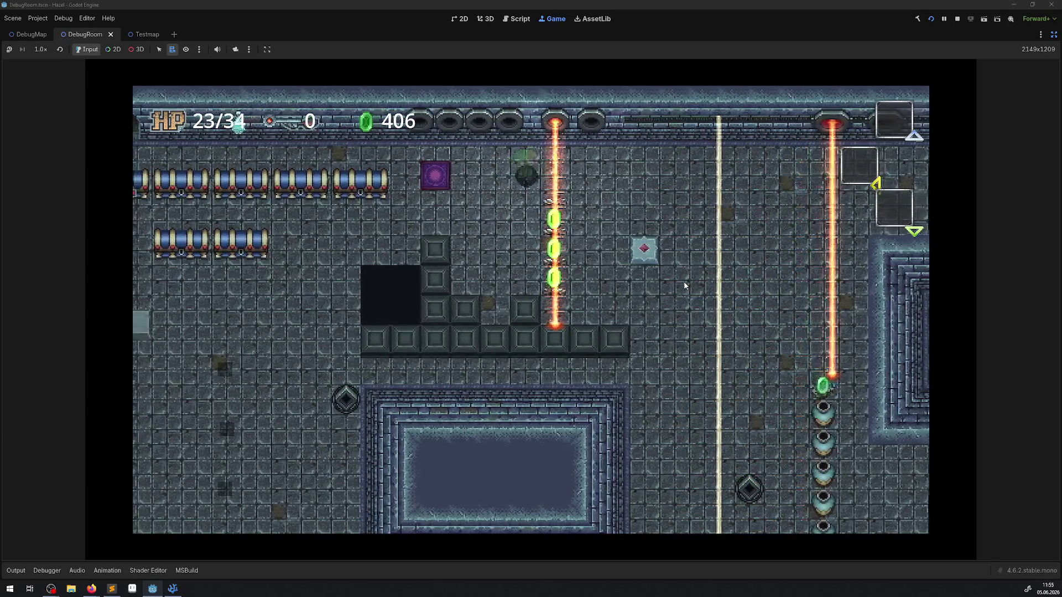
pyautogui.press('Right')
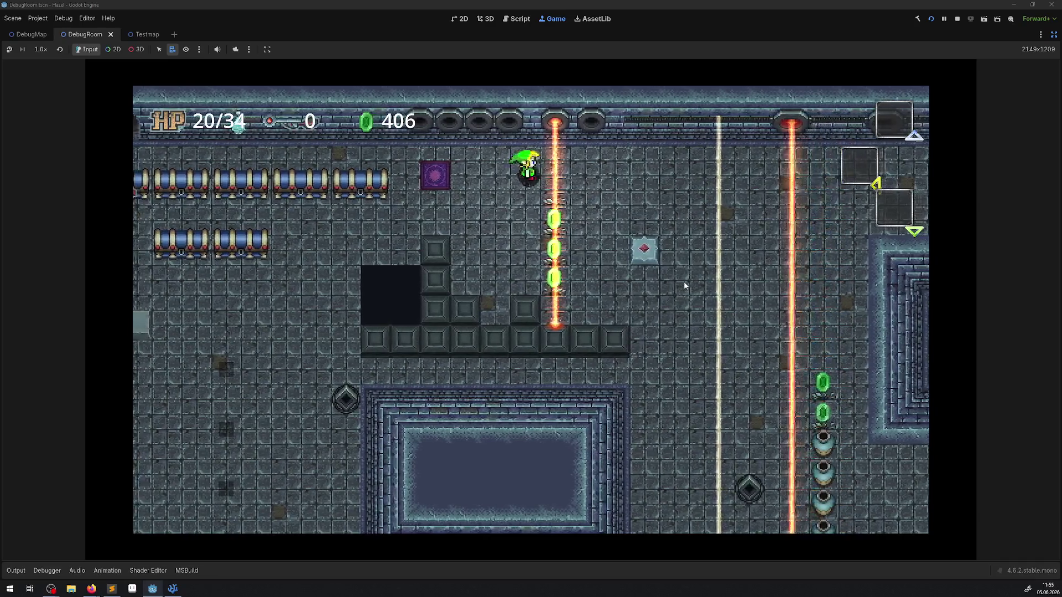
pyautogui.press('Left')
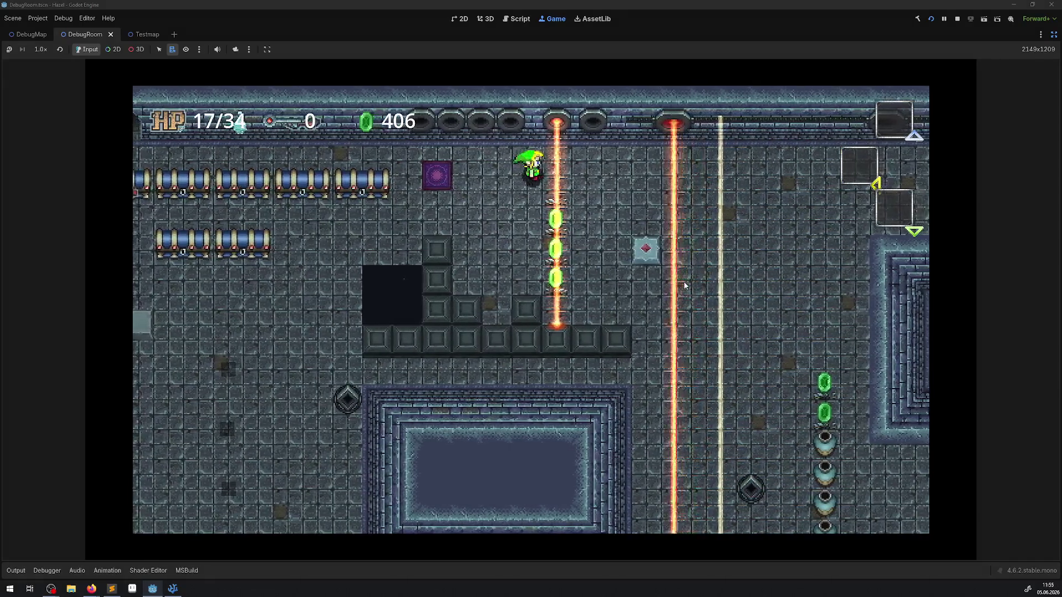
pyautogui.press('Right')
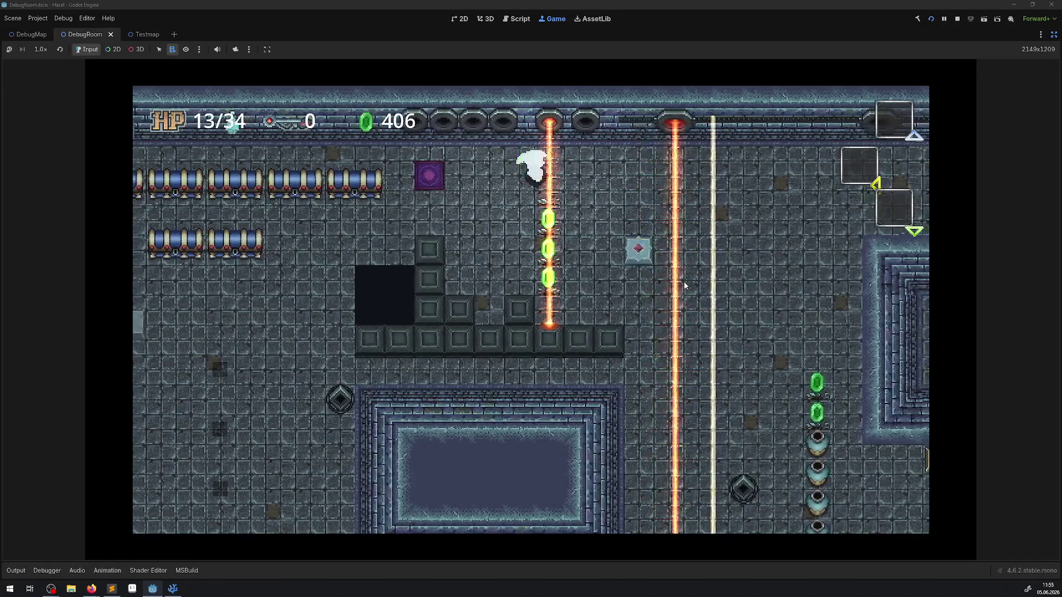
pyautogui.press('Right')
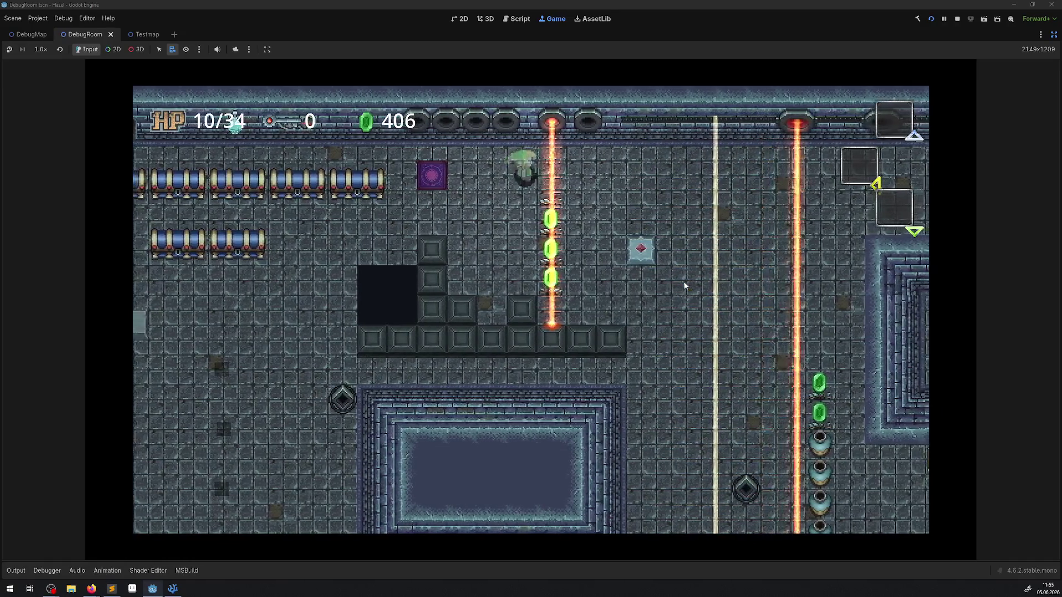
pyautogui.press('Right')
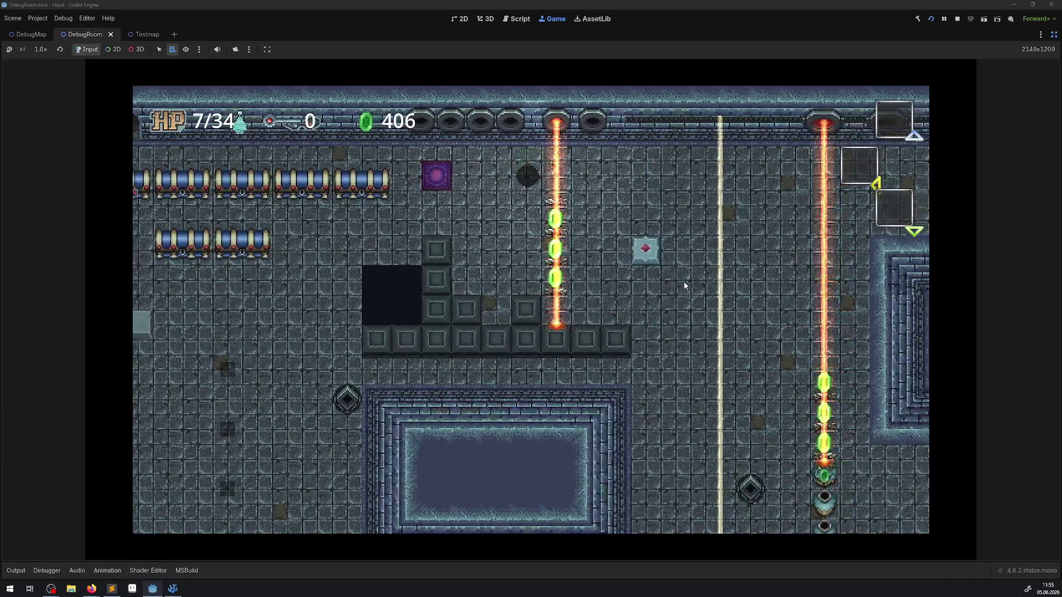
pyautogui.press('Right')
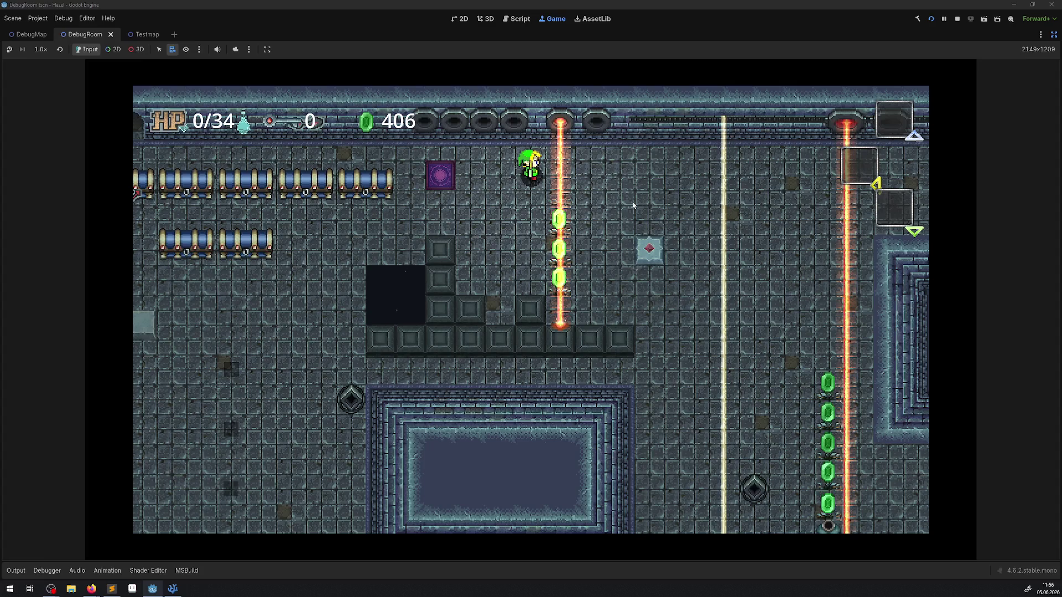
pyautogui.click(958, 19)
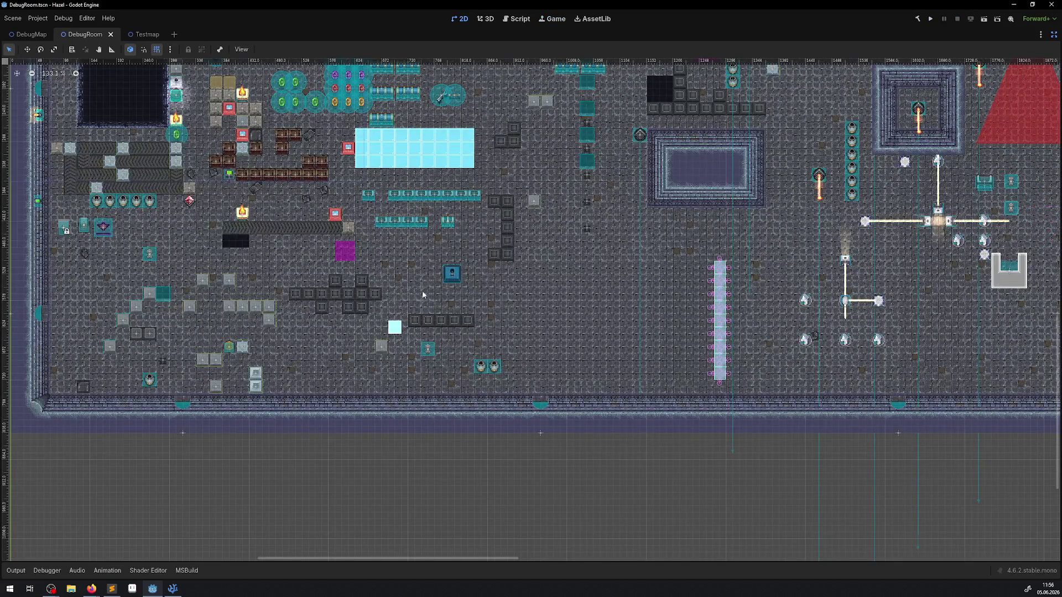
pyautogui.click(1054, 36)
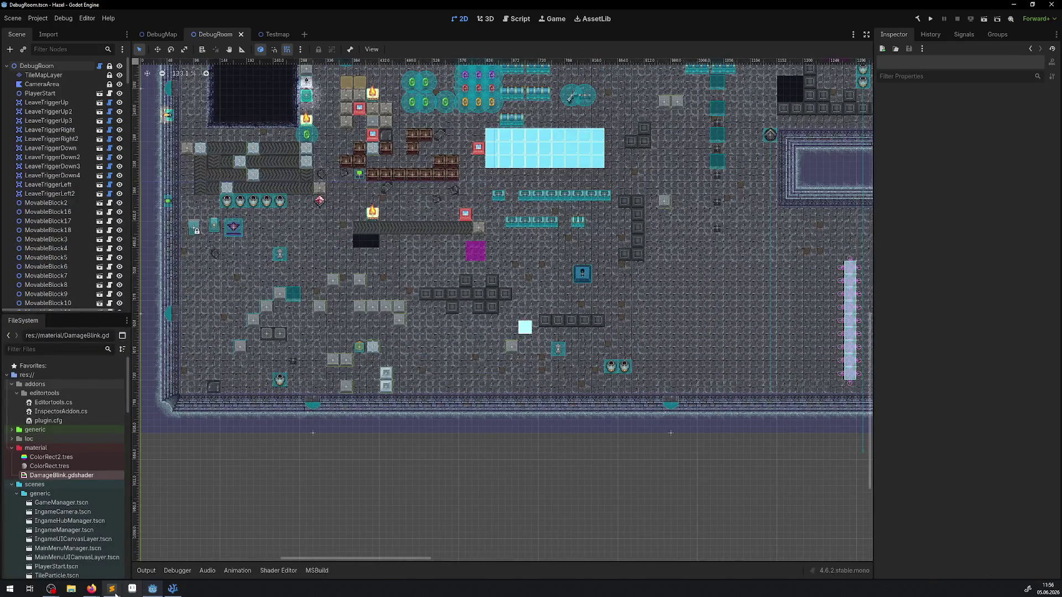
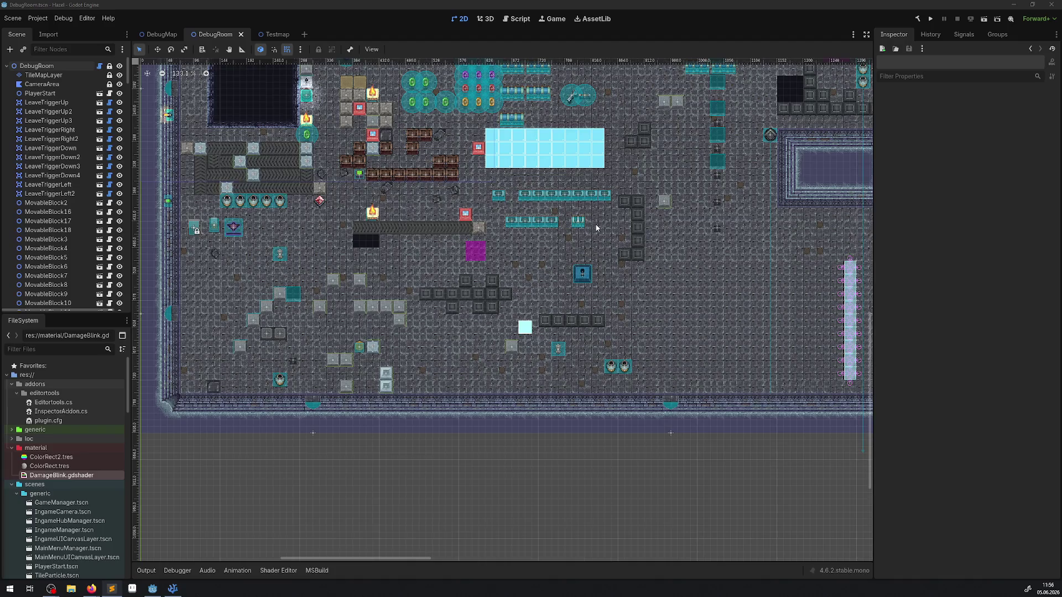
# Step: Select FloorSwitch3 in the DebugRoom canvas and open its FloorSwitch scene in its own tab
pyautogui.scroll(-1, 595, 223)
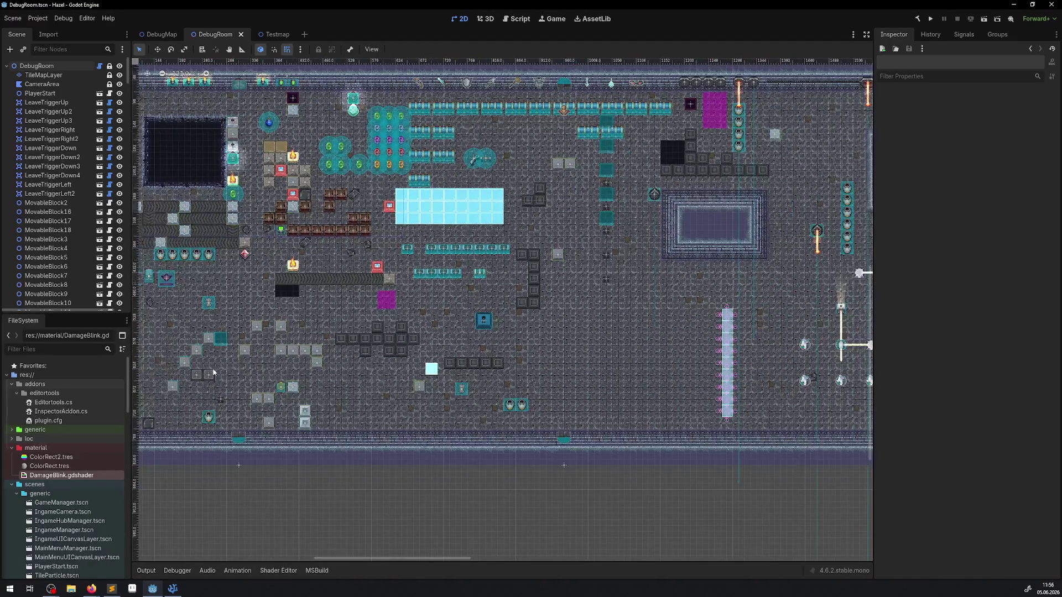
pyautogui.click(213, 380)
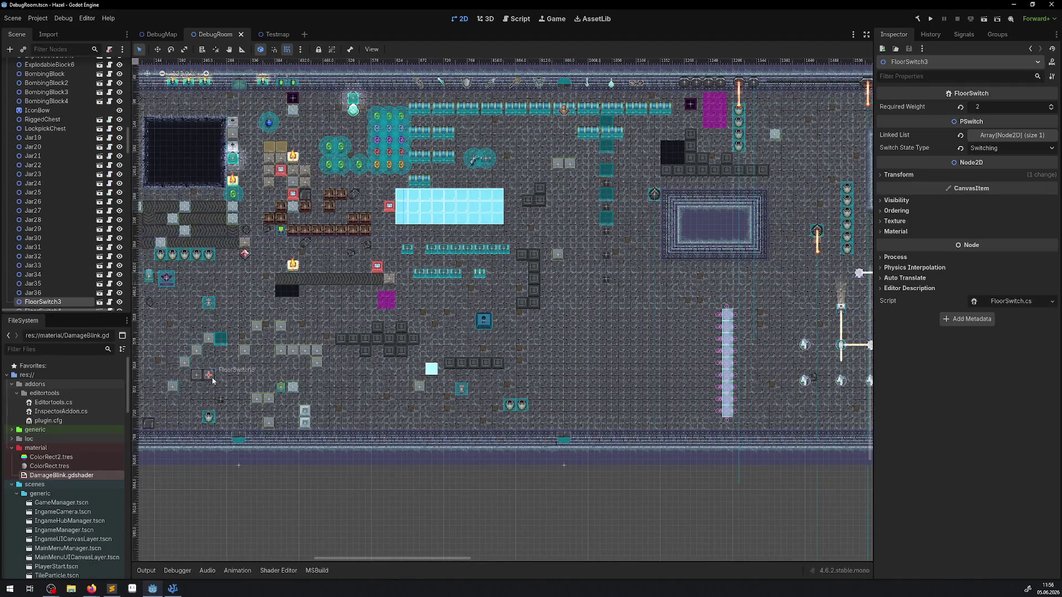
pyautogui.click(100, 302)
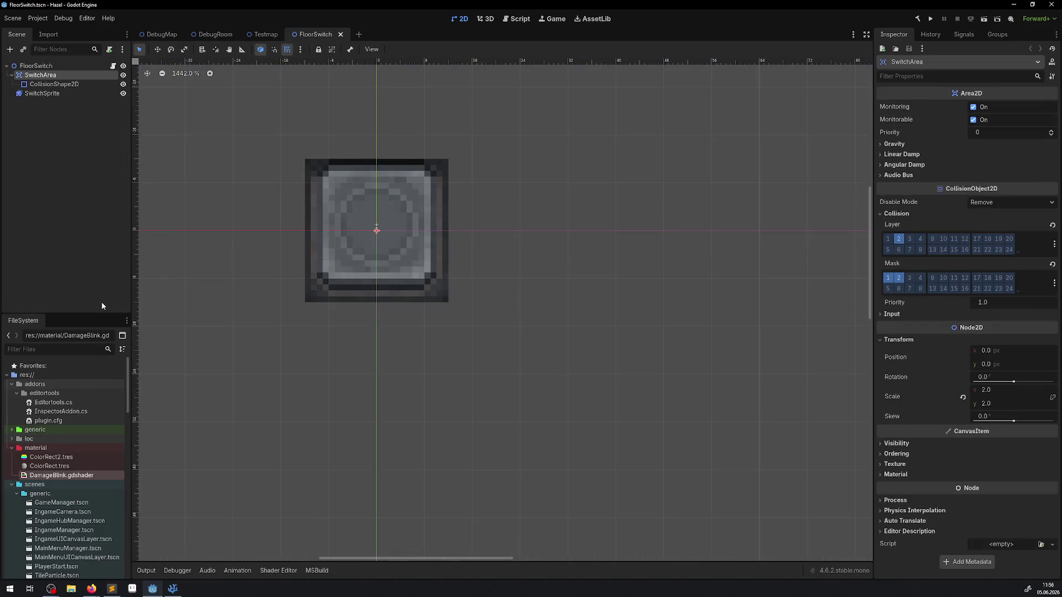
# Step: Open FloorSwitch.cs in the external code editor and browse to its body-exit logic
pyautogui.click(115, 65)
pyautogui.scroll(-20, 544, 352)
pyautogui.scroll(-5, 545, 352)
pyautogui.scroll(10, 544, 352)
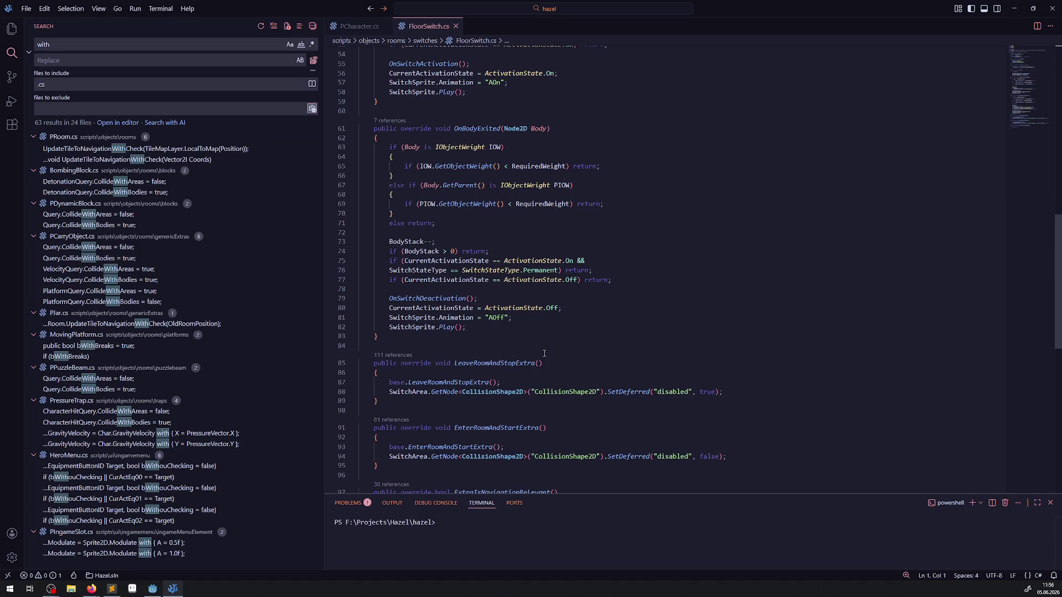
# Step: Jump to LeaveRoomAndStopExtra's base definition in PSwitch.cs, then return to the Godot FloorSwitch scene
pyautogui.rightClick(454, 381)
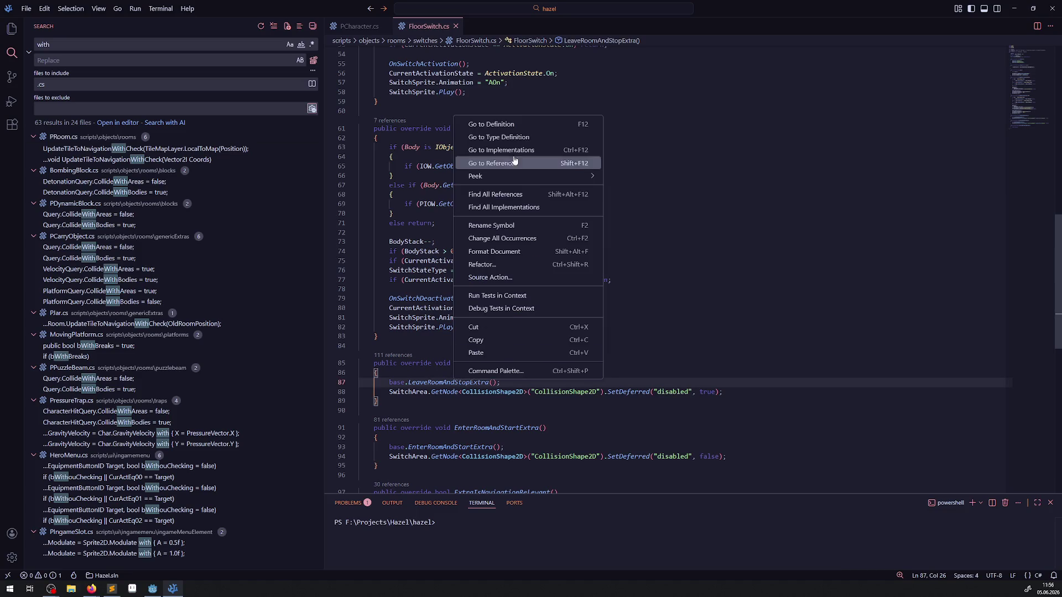
pyautogui.click(489, 122)
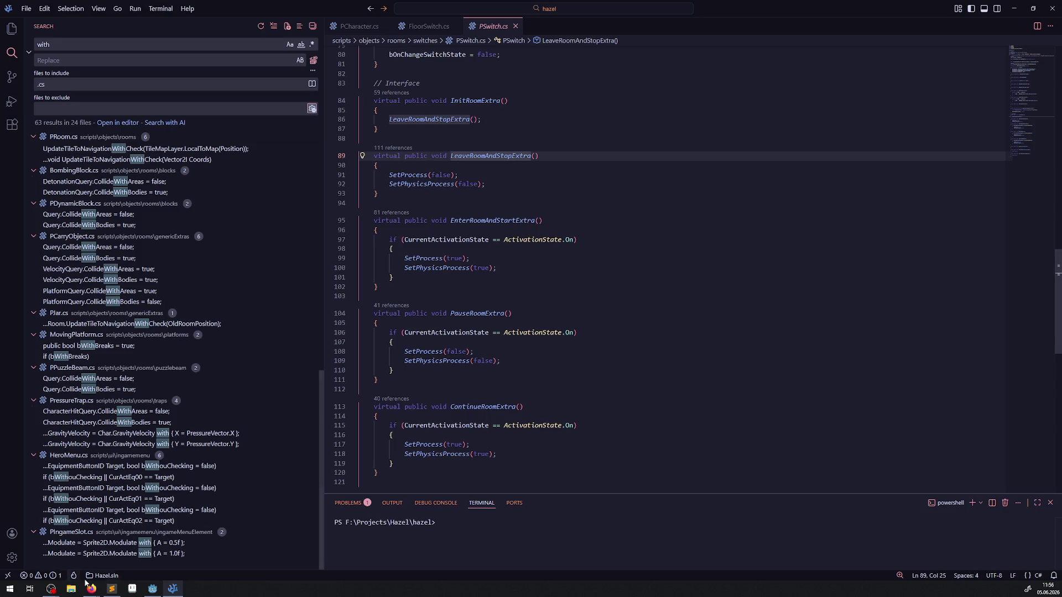
pyautogui.click(152, 589)
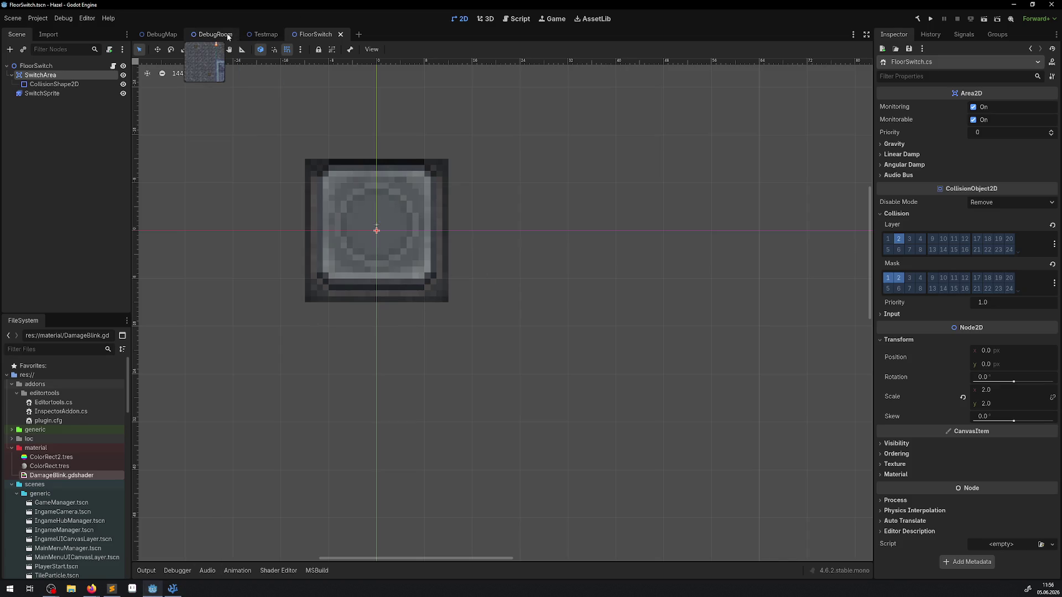
# Step: In DebugRoom, move FloorSwitch3 near the top and place SokobanBlock3 beside it
pyautogui.click(68, 66)
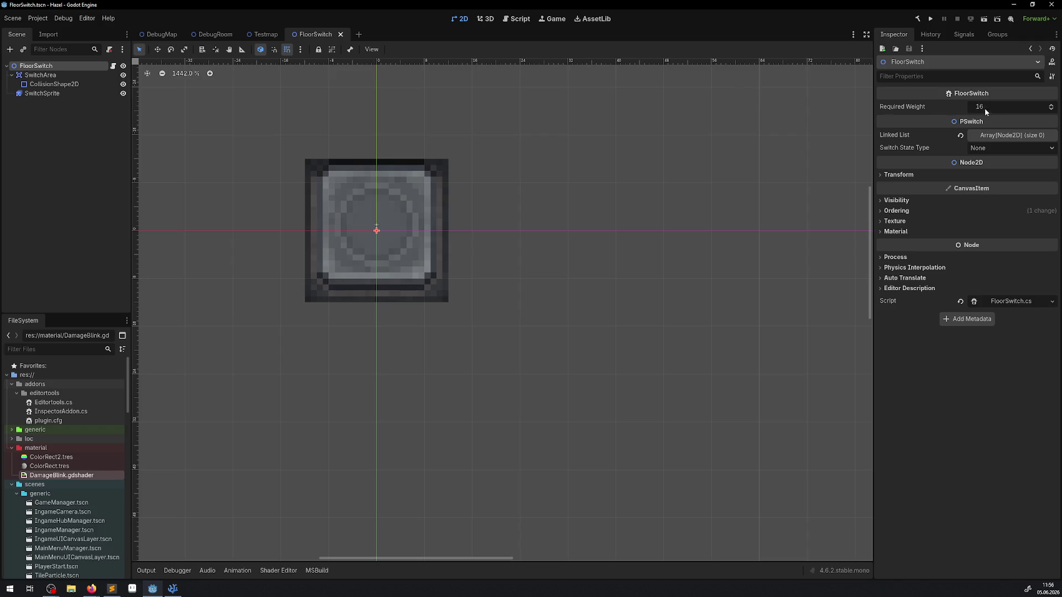
pyautogui.click(217, 38)
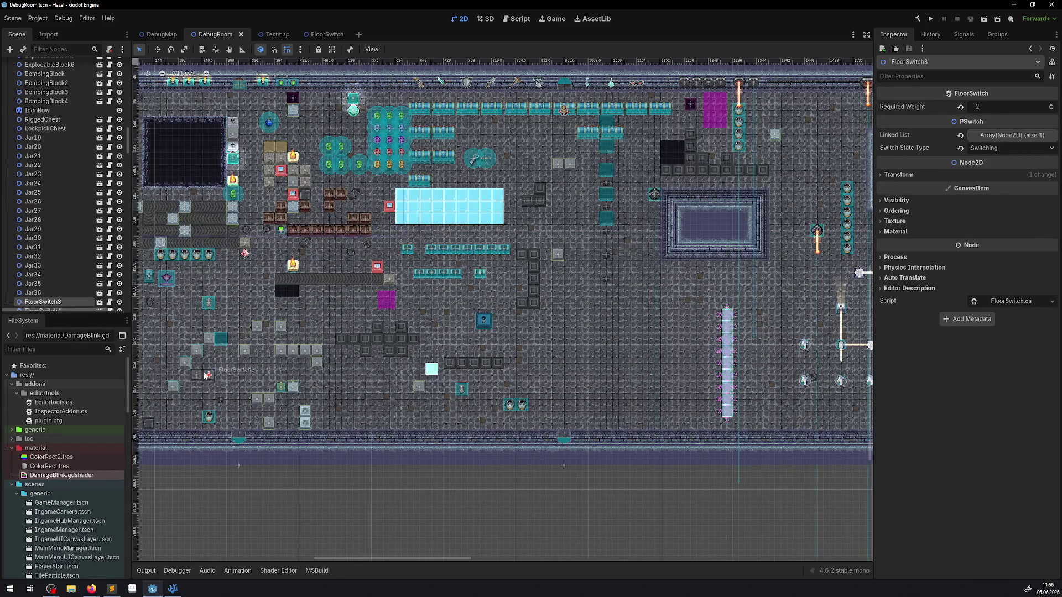
pyautogui.moveTo(678, 252)
pyautogui.mouseDown()
pyautogui.moveTo(588, 134)
pyautogui.moveTo(520, 127)
pyautogui.mouseUp()
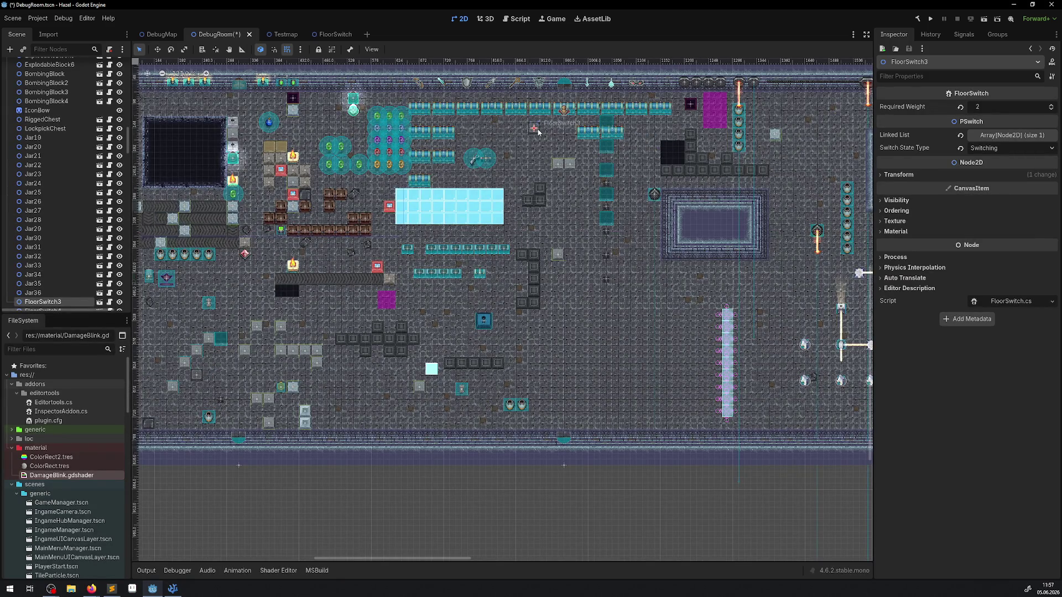
pyautogui.scroll(5, 531, 166)
pyautogui.scroll(-4, 531, 193)
pyautogui.scroll(1, 559, 233)
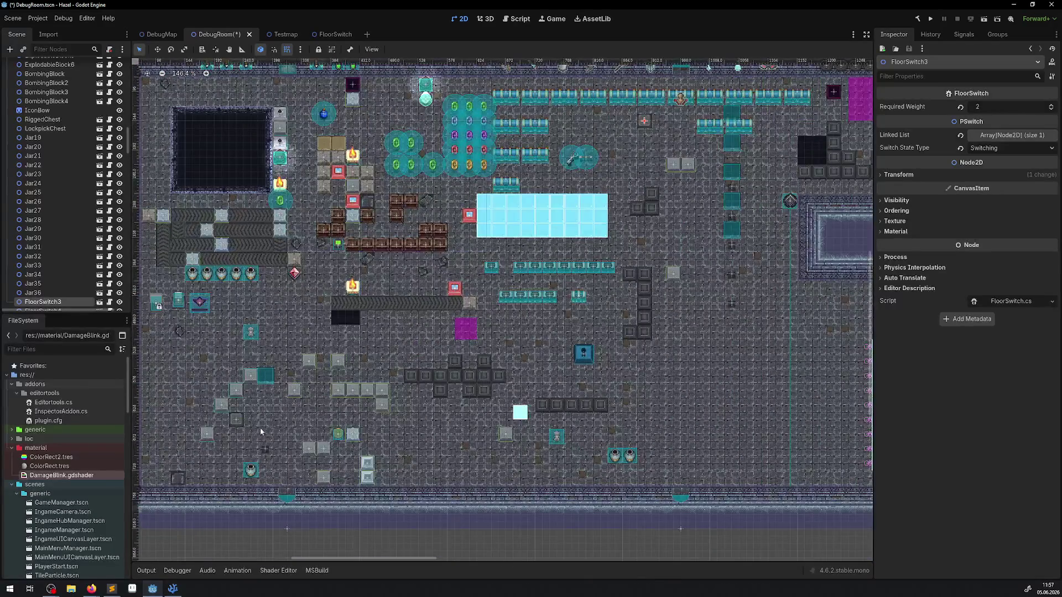
pyautogui.hscroll(-3, 435, 328)
pyautogui.moveTo(431, 437)
pyautogui.mouseDown()
pyautogui.moveTo(736, 159)
pyautogui.moveTo(738, 121)
pyautogui.mouseUp()
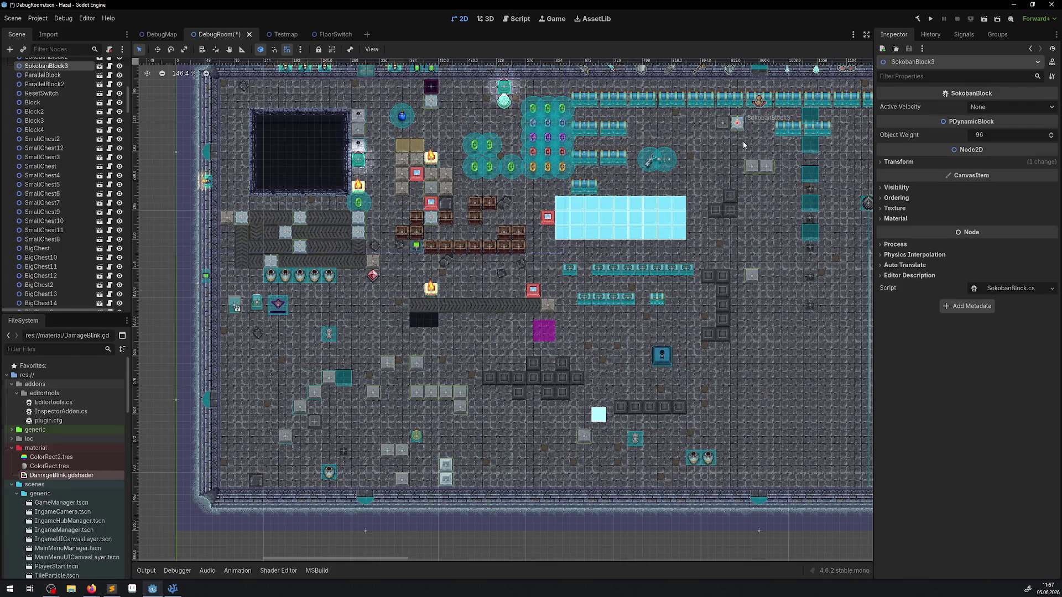
pyautogui.scroll(5, 743, 141)
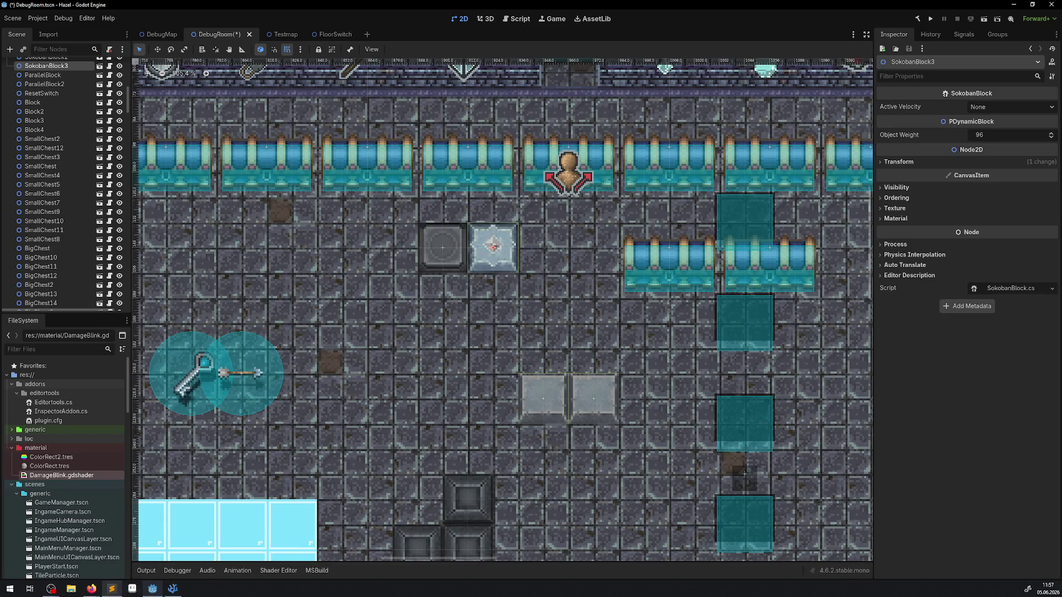
pyautogui.click(172, 589)
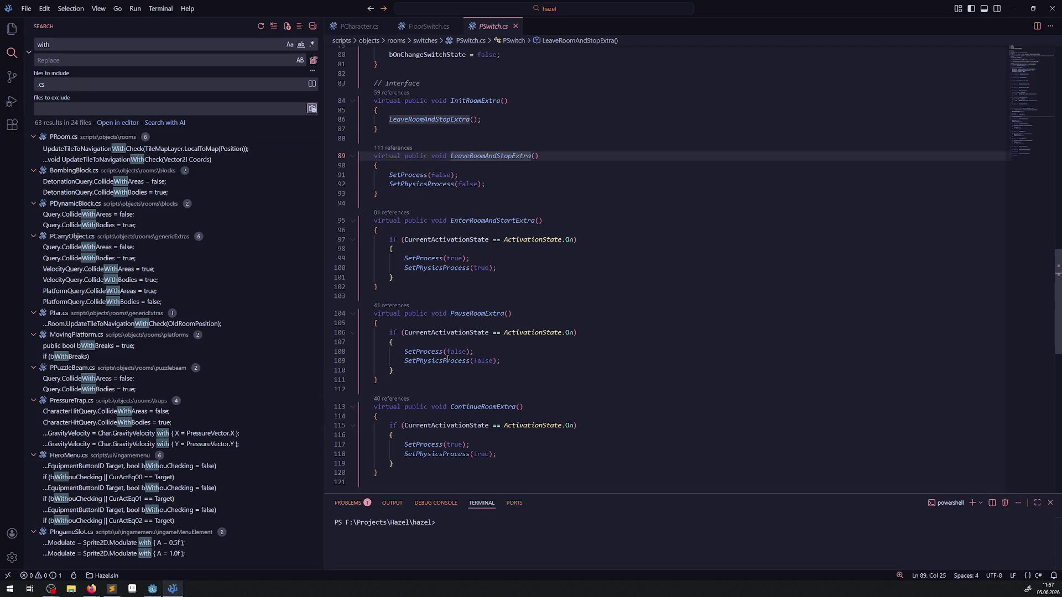
# Step: Scroll through PSwitch.cs, then show FloorSwitch.cs at its _Ready and OnBodyEntered methods
pyautogui.scroll(10, 502, 262)
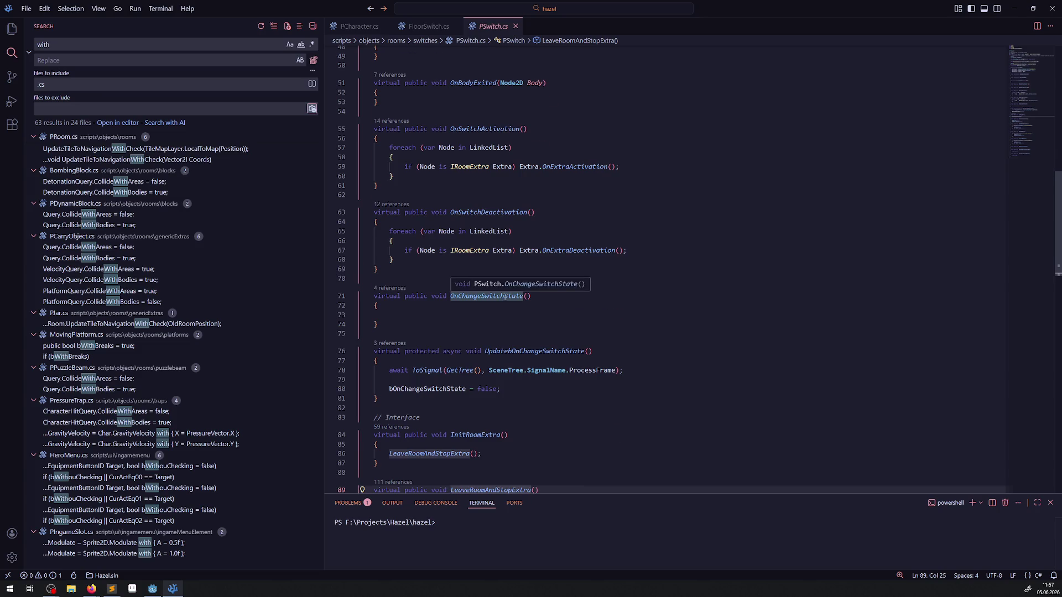
pyautogui.scroll(7, 504, 297)
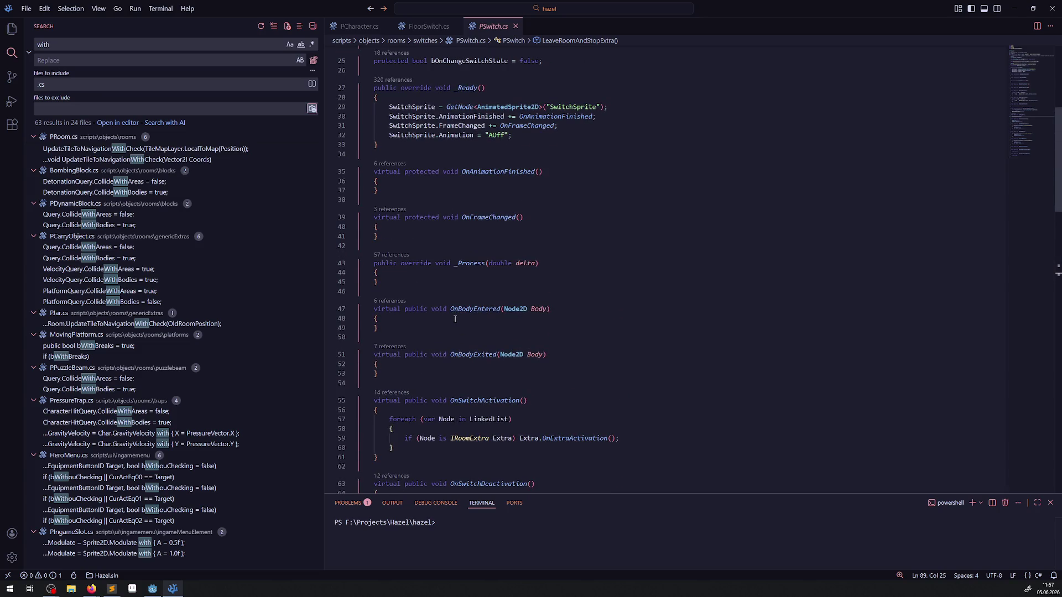
pyautogui.click(427, 26)
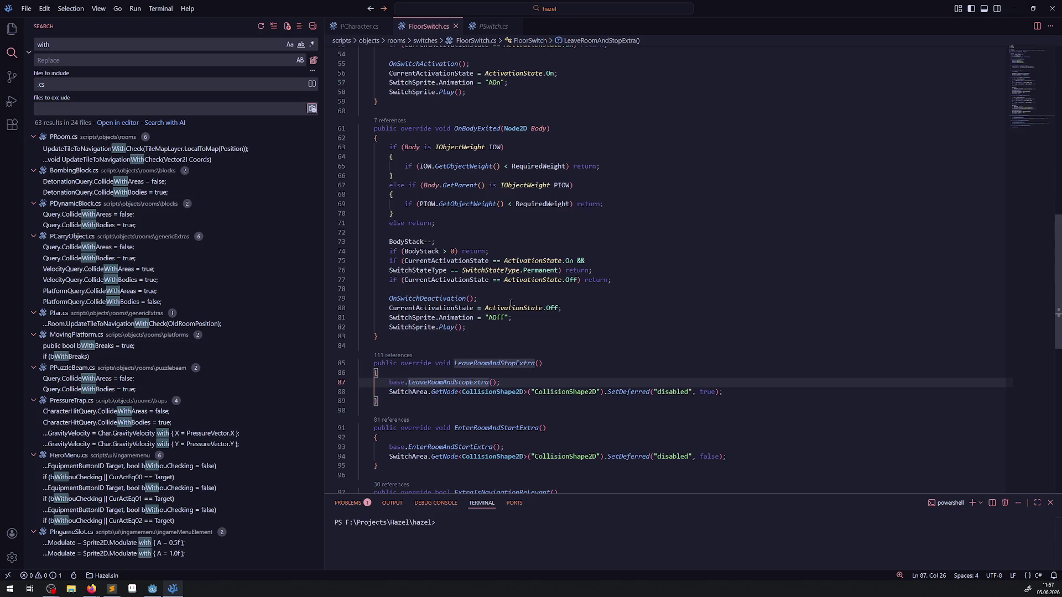
pyautogui.scroll(8, 510, 303)
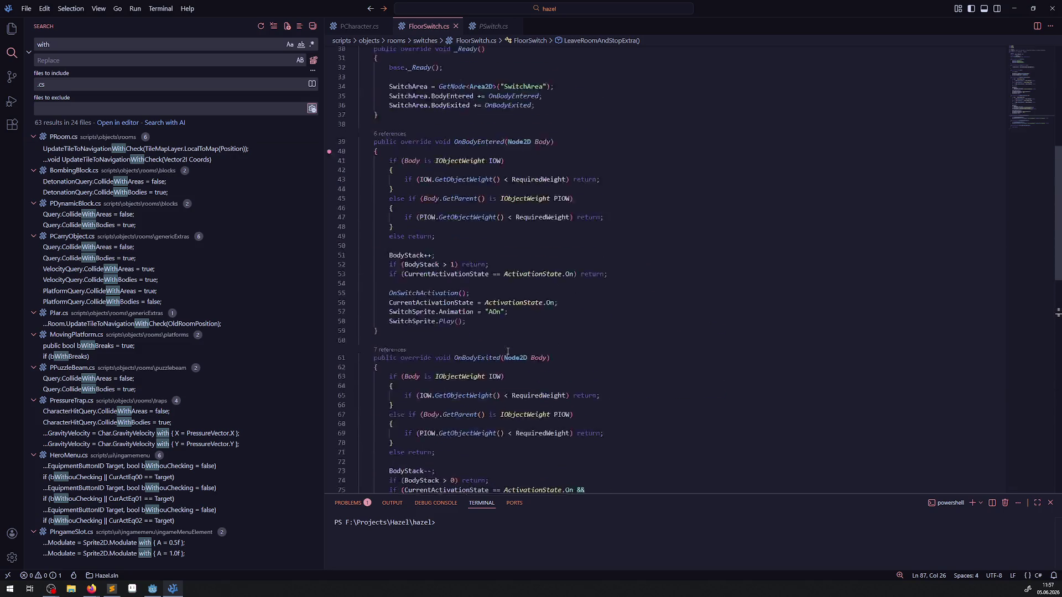
pyautogui.scroll(2, 508, 351)
pyautogui.scroll(3, 500, 332)
pyautogui.scroll(-3, 471, 259)
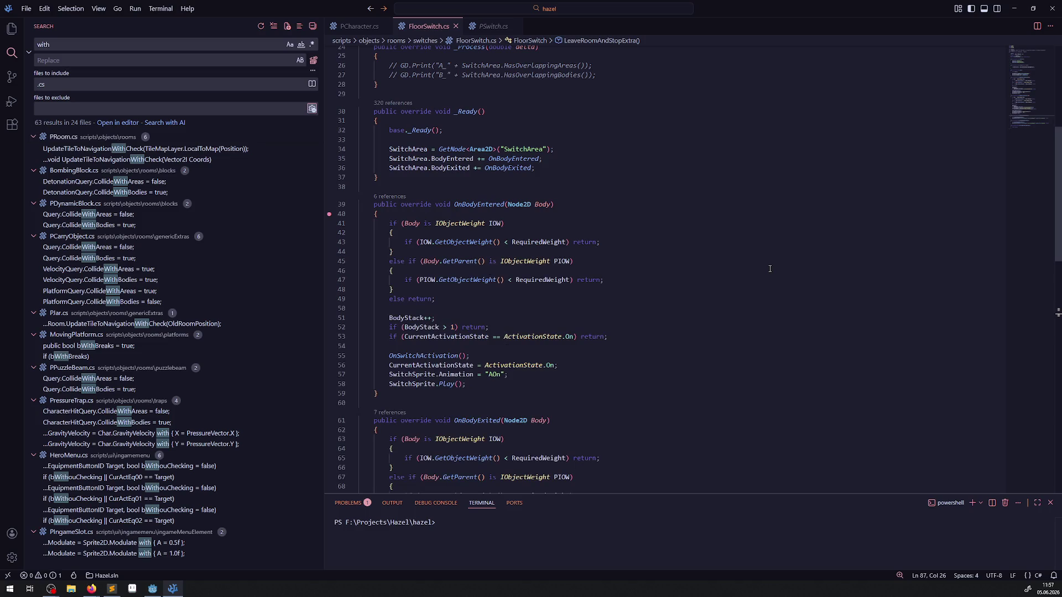
# Step: Start a GD.Print line printing Body.Name at the top of OnBodyEntered
pyautogui.click(489, 384)
pyautogui.click(430, 213)
pyautogui.press('Return')
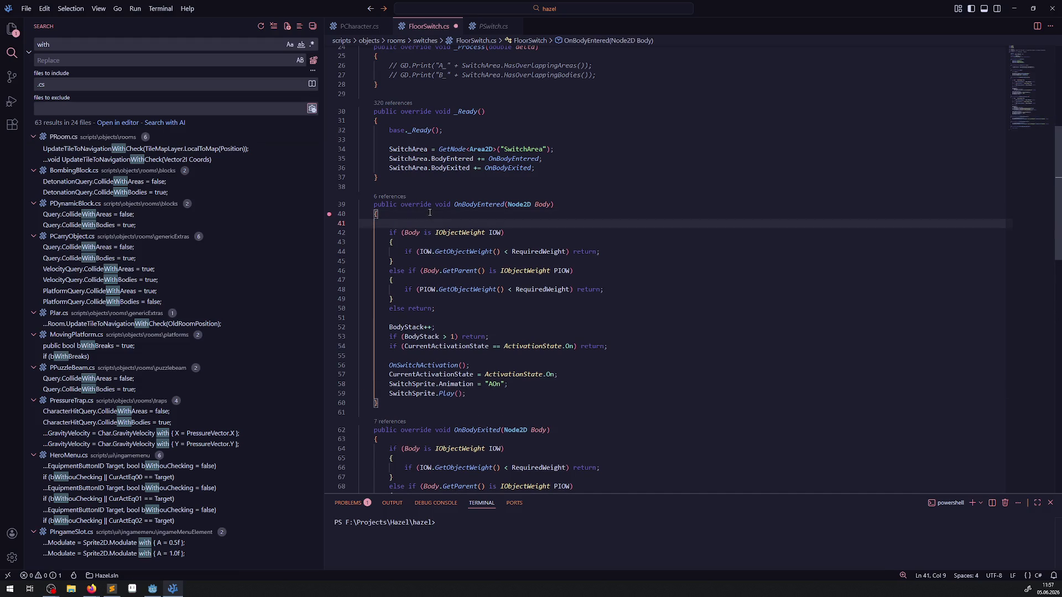
pyautogui.write('GD.Print();')
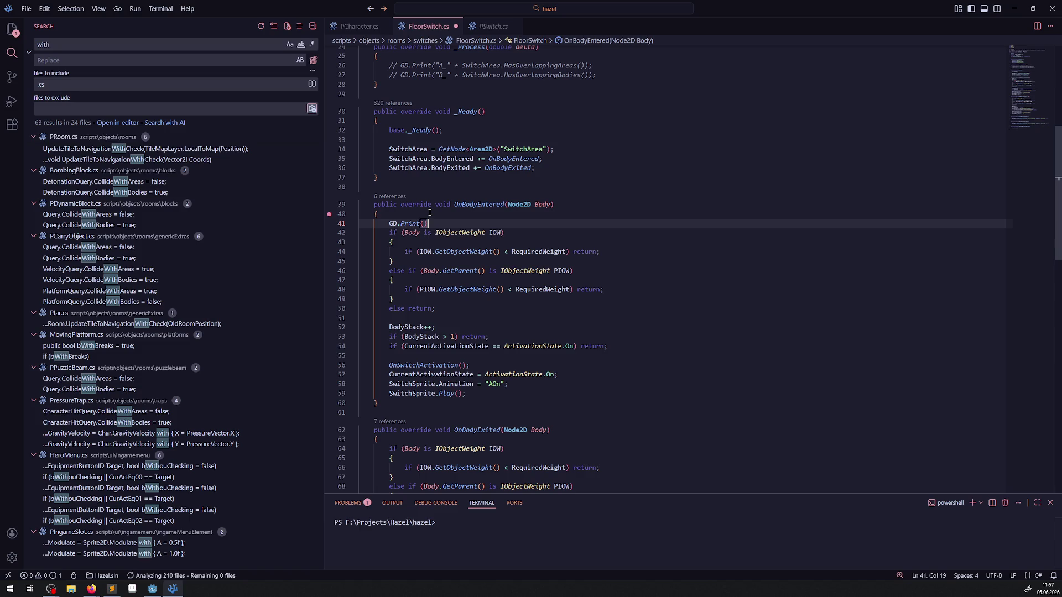
pyautogui.doubleClick(548, 204)
pyautogui.click(423, 224)
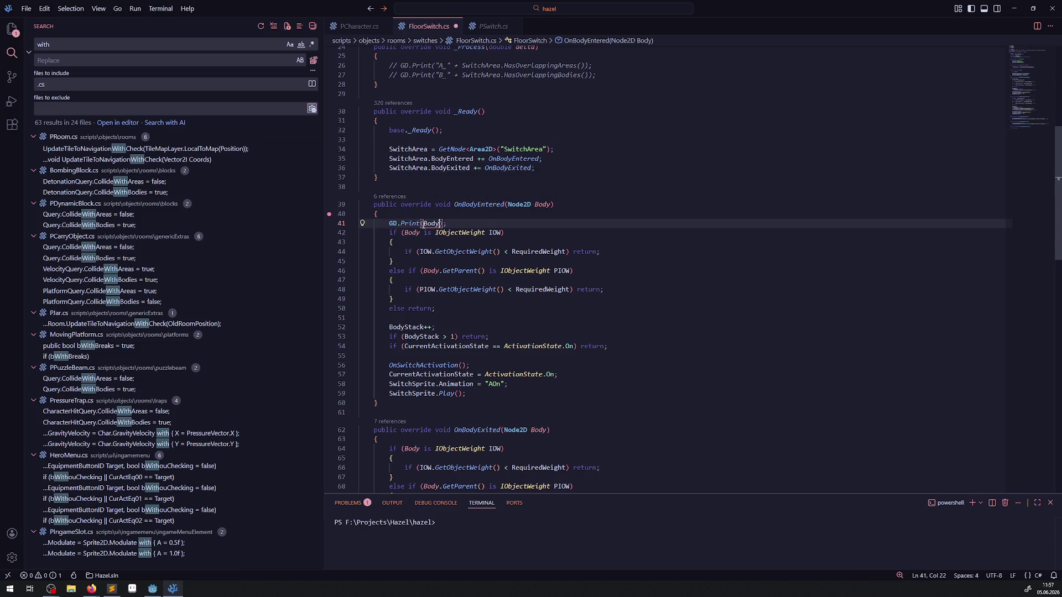
pyautogui.write('.Name + "_"+')
# Step: Append the quoted "OnBodyEntered" event name to the print line and save FloorSwitch.cs
pyautogui.doubleClick(478, 204)
pyautogui.hotkey('ctrl', 'c')
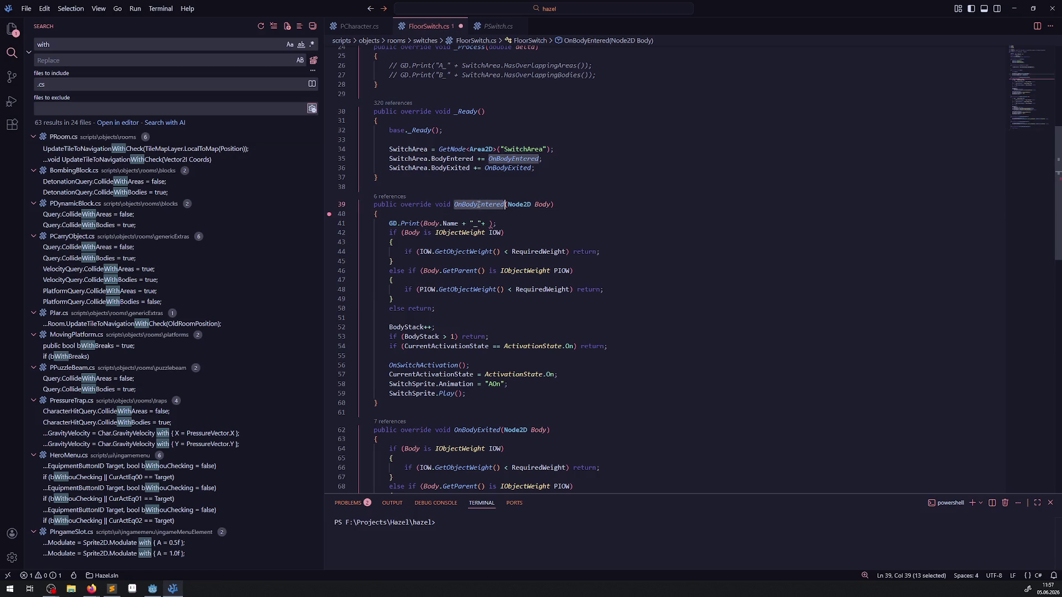
pyautogui.click(485, 224)
pyautogui.hotkey('ctrl', 'v')
pyautogui.moveTo(566, 221); pyautogui.dragTo(347, 228)
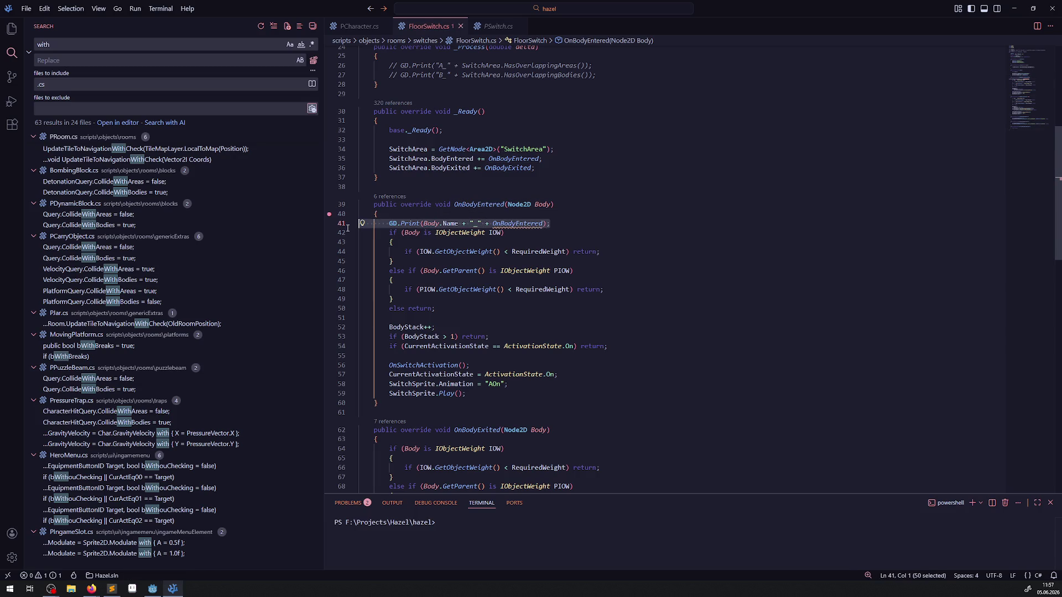
pyautogui.moveTo(544, 224)
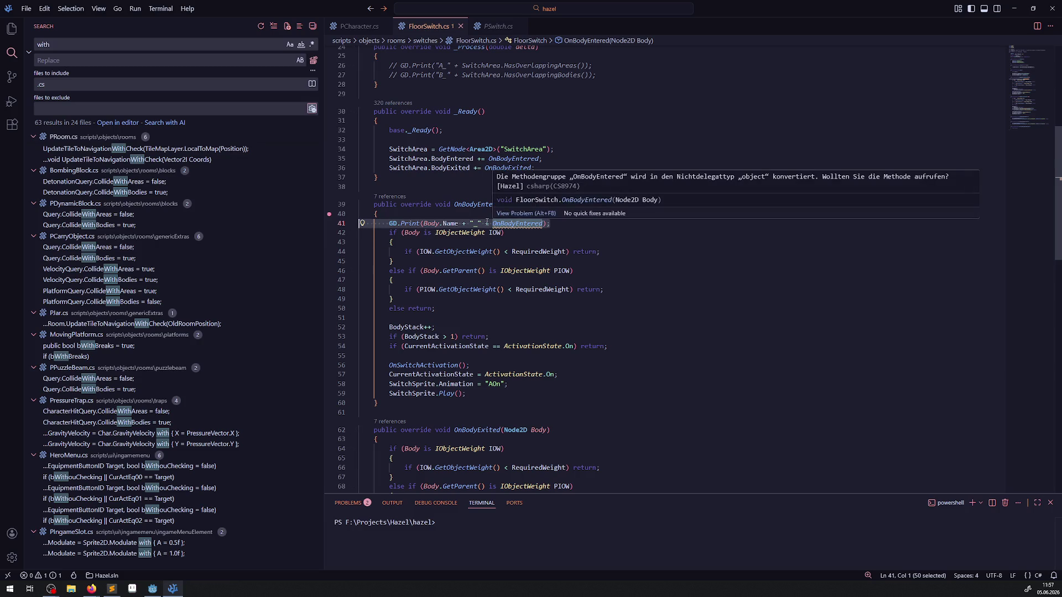
pyautogui.doubleClick(508, 223)
pyautogui.write('"')
pyautogui.hotkey('ctrl', 's')
# Step: Copy the print line into OnBodyExited, changing its event name to OnBodyExited
pyautogui.moveTo(558, 223); pyautogui.dragTo(378, 224)
pyautogui.hotkey('ctrl', 'c')
pyautogui.scroll(-5, 478, 277)
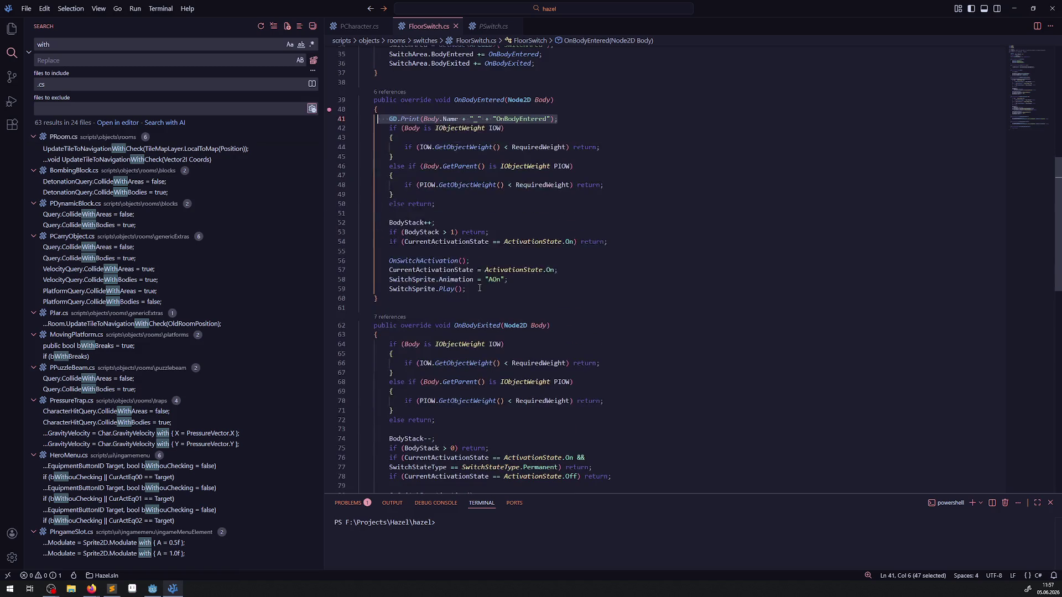
pyautogui.click(468, 292)
pyautogui.press('Return')
pyautogui.hotkey('ctrl', 'v')
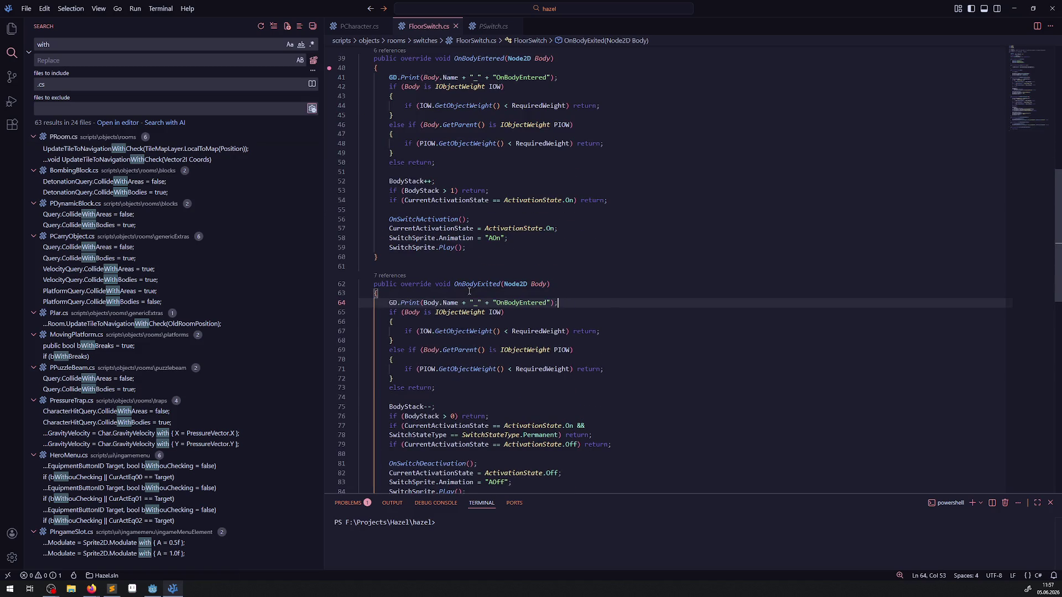
pyautogui.doubleClick(478, 284)
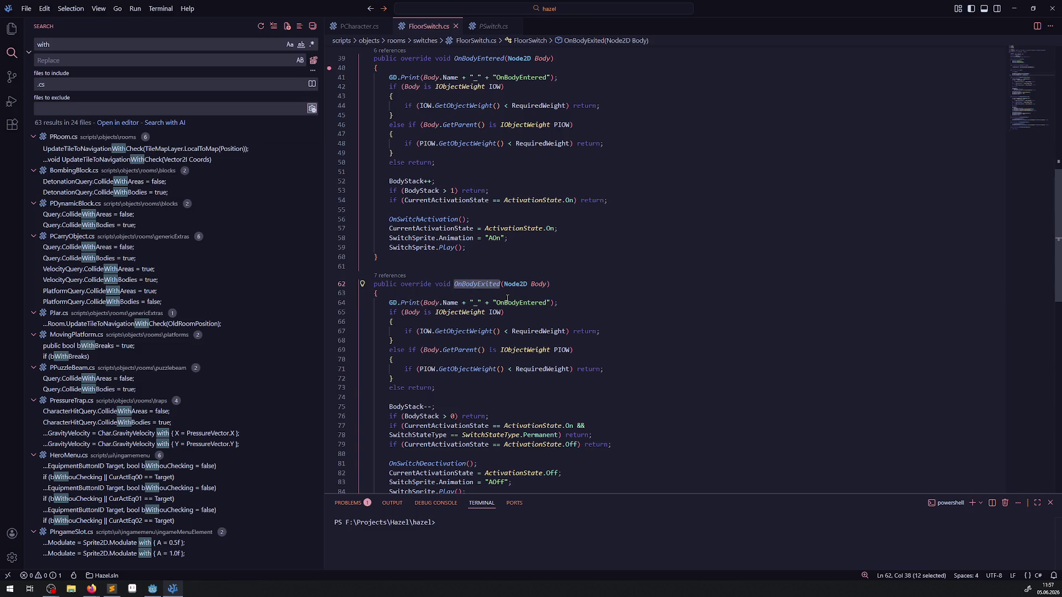
pyautogui.hotkey('ctrl', 'c')
pyautogui.doubleClick(507, 302)
pyautogui.hotkey('ctrl', 'v')
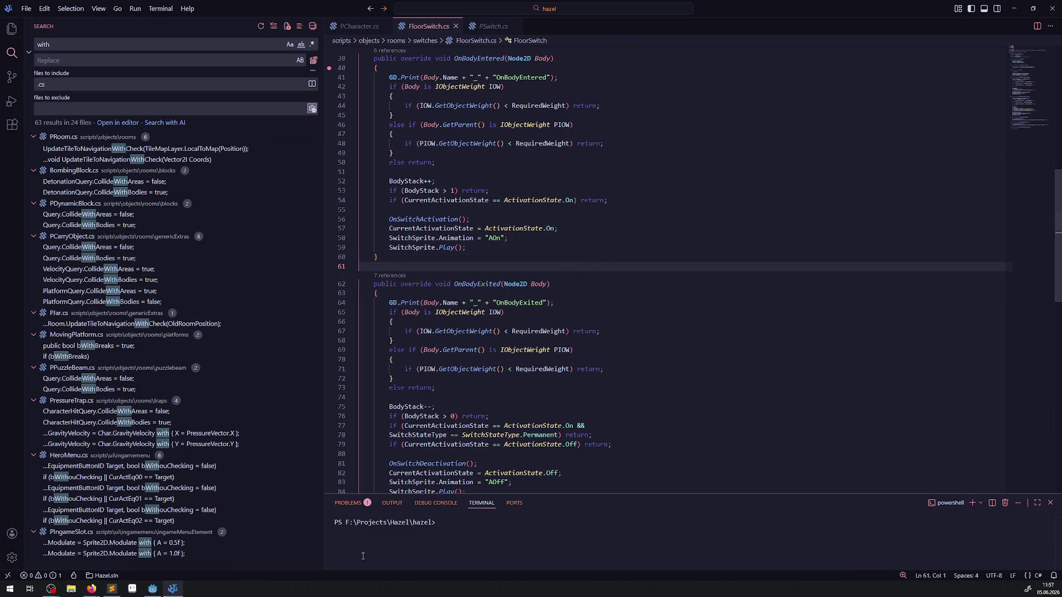
pyautogui.hotkey('alt', 'Tab')
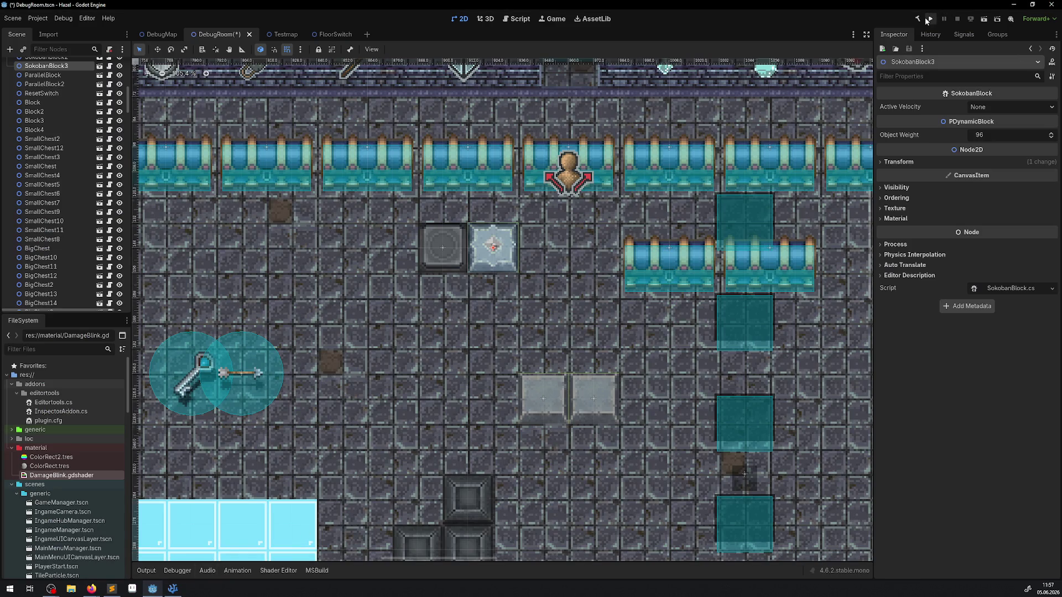
# Step: Build and run the project, then walk the hero right and down below the grey block
pyautogui.click(923, 21)
pyautogui.click(928, 21)
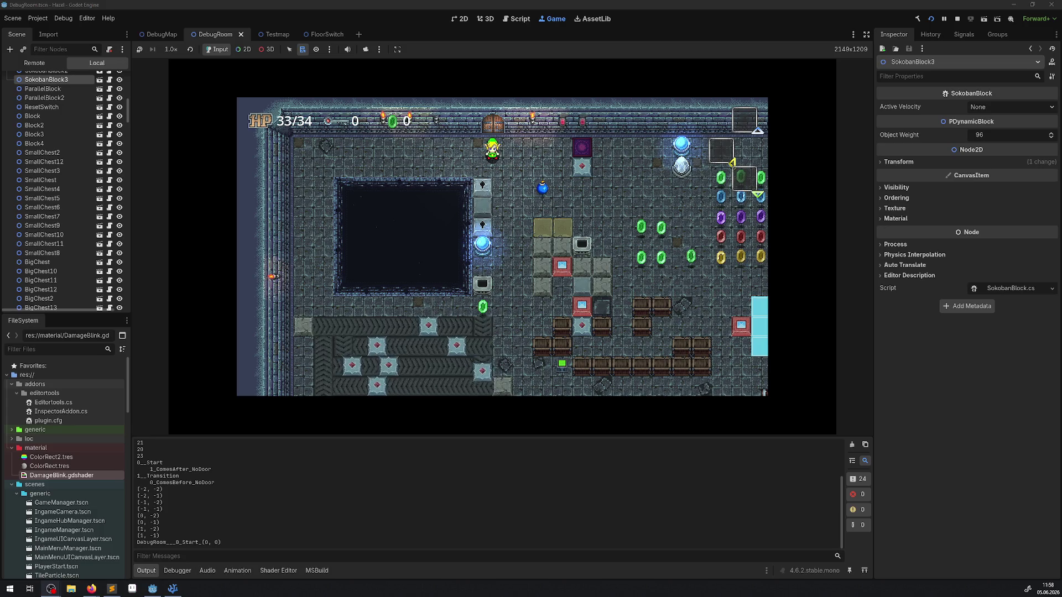
pyautogui.press('Right')
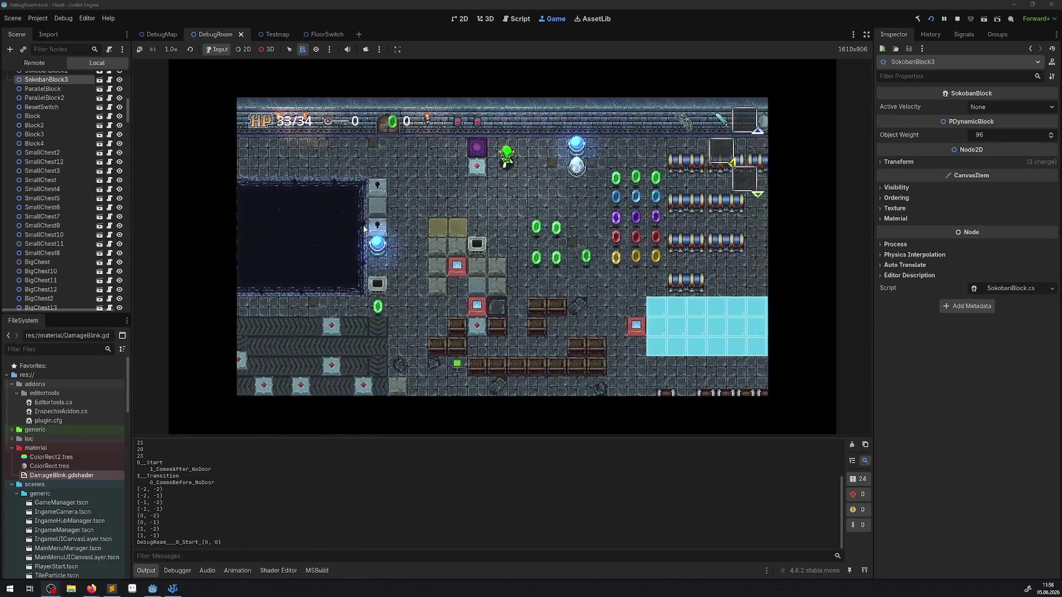
pyautogui.press('Right')
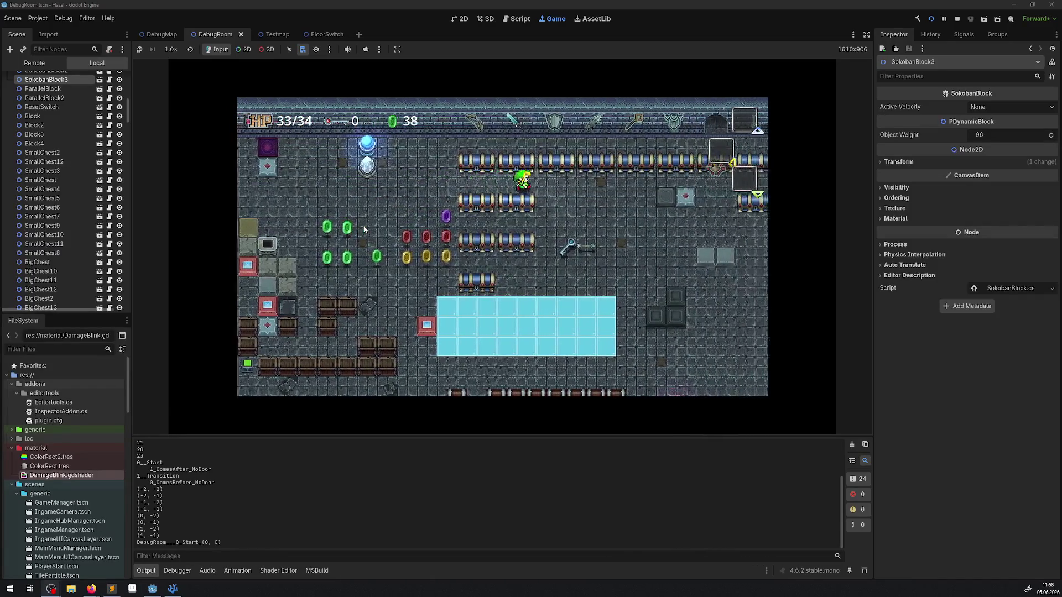
pyautogui.press('Right')
pyautogui.press('Left')
pyautogui.press('Down')
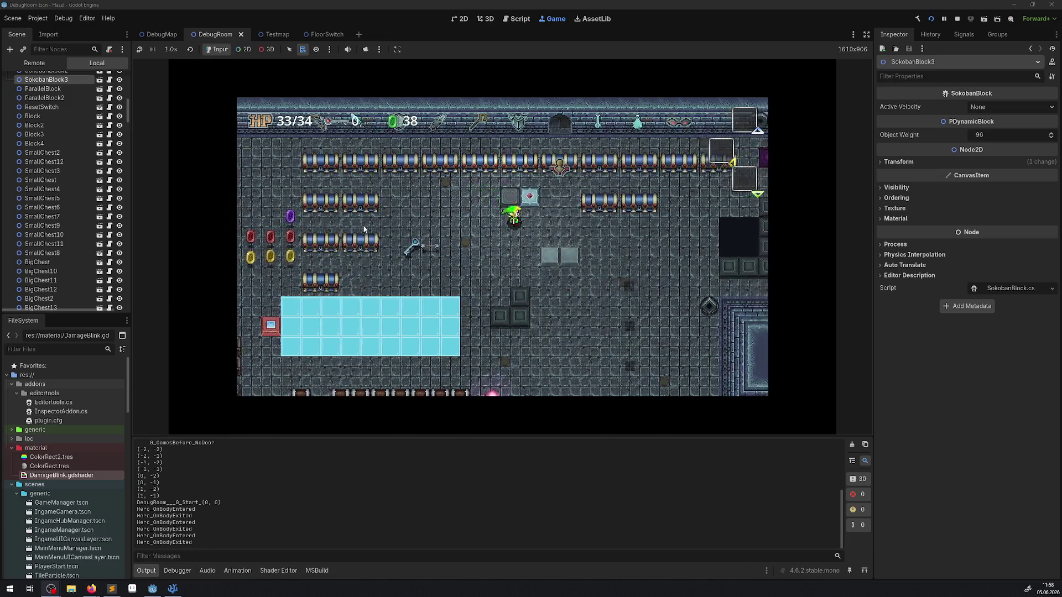
# Step: Walk the hero past the pink switch, up through the top door and back down
pyautogui.press('Up')
pyautogui.press('Right')
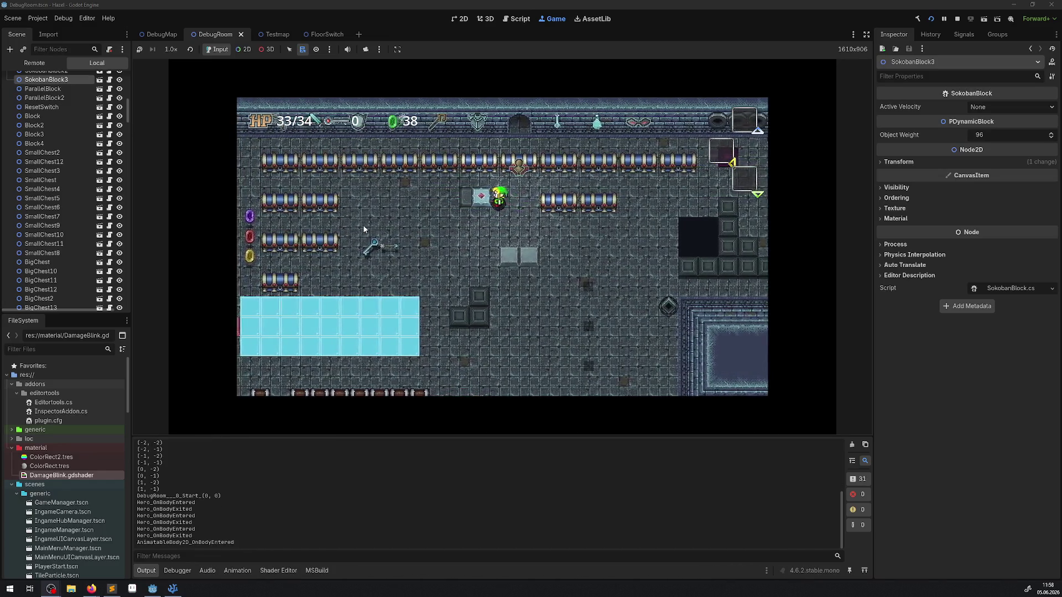
pyautogui.press('Left')
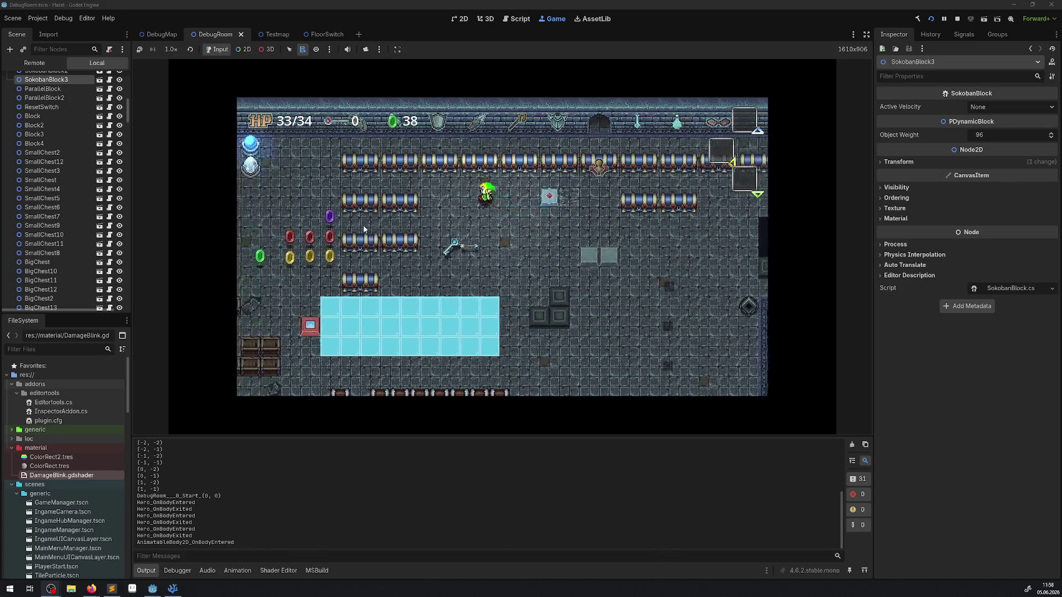
pyautogui.press('Up')
pyautogui.press('Left')
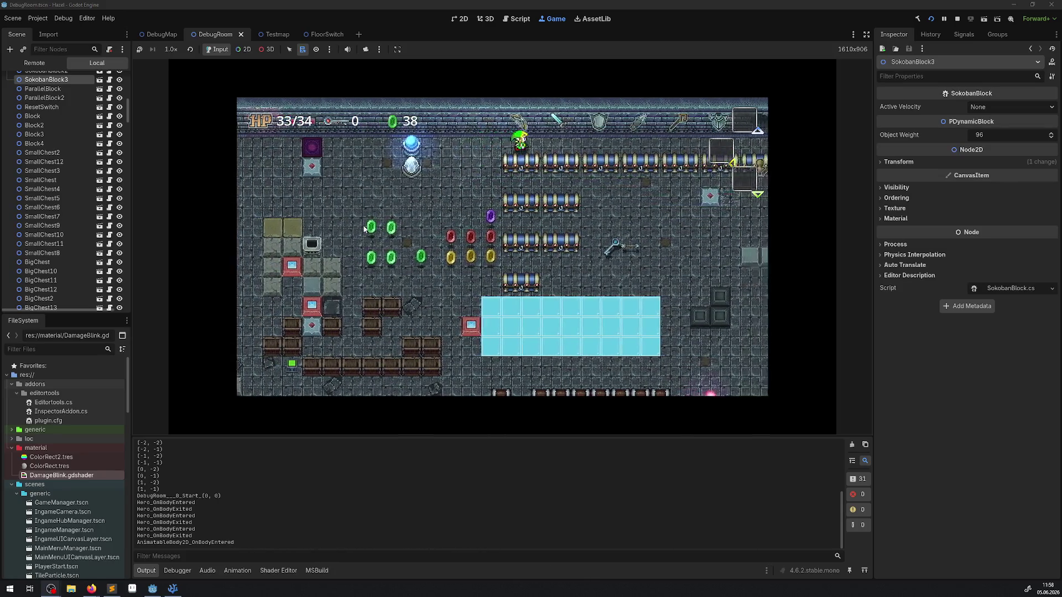
pyautogui.press('Right')
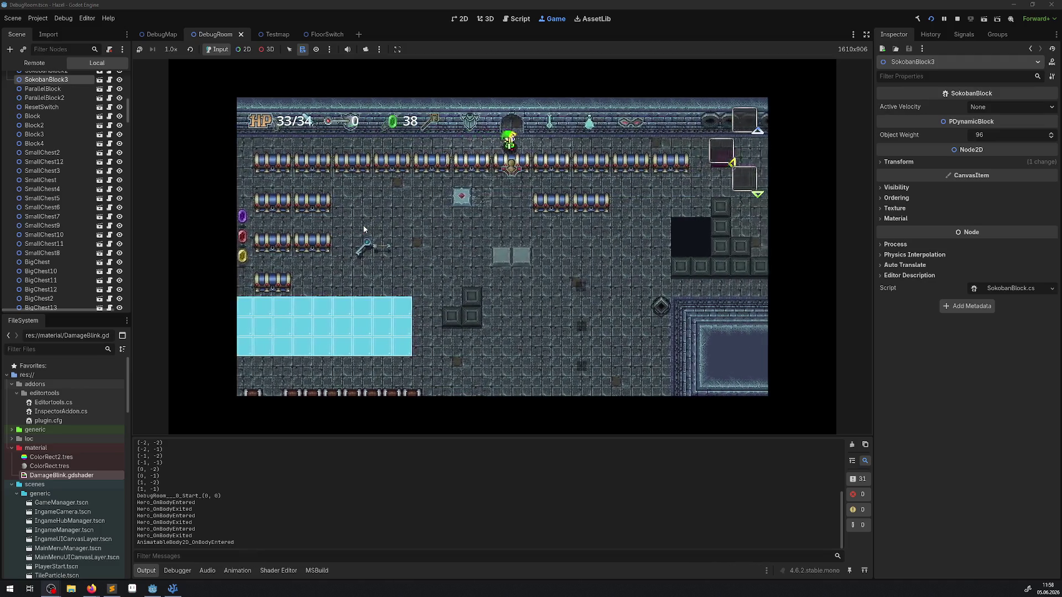
pyautogui.press('Up')
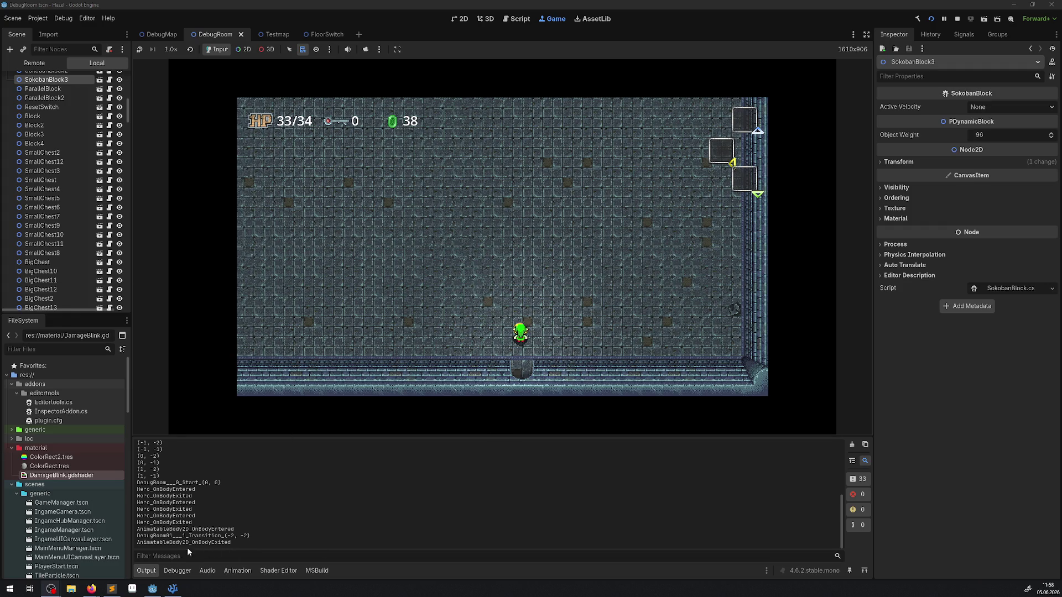
pyautogui.press('Down')
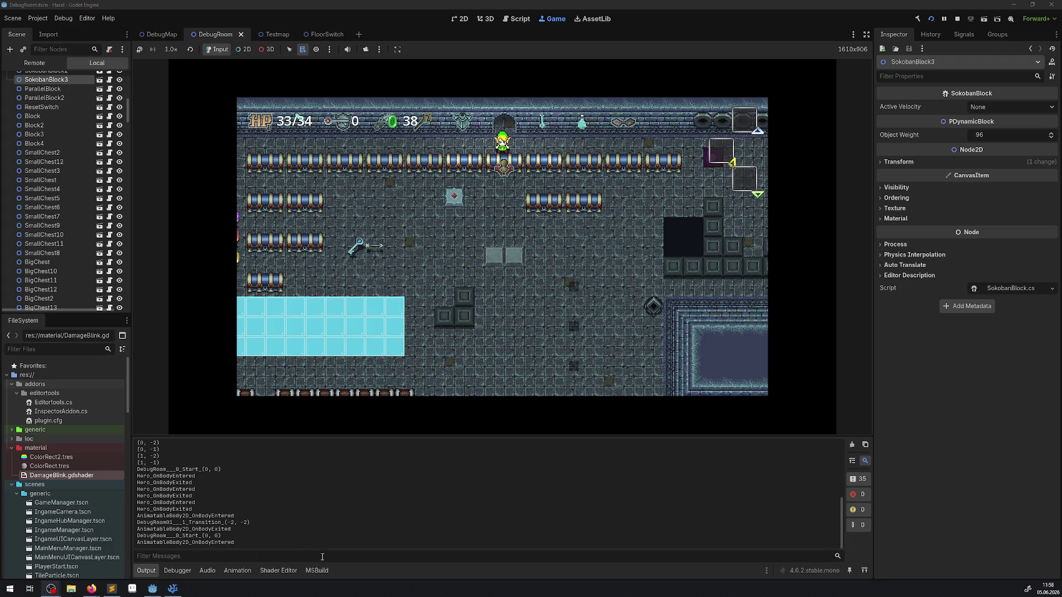
pyautogui.click(177, 589)
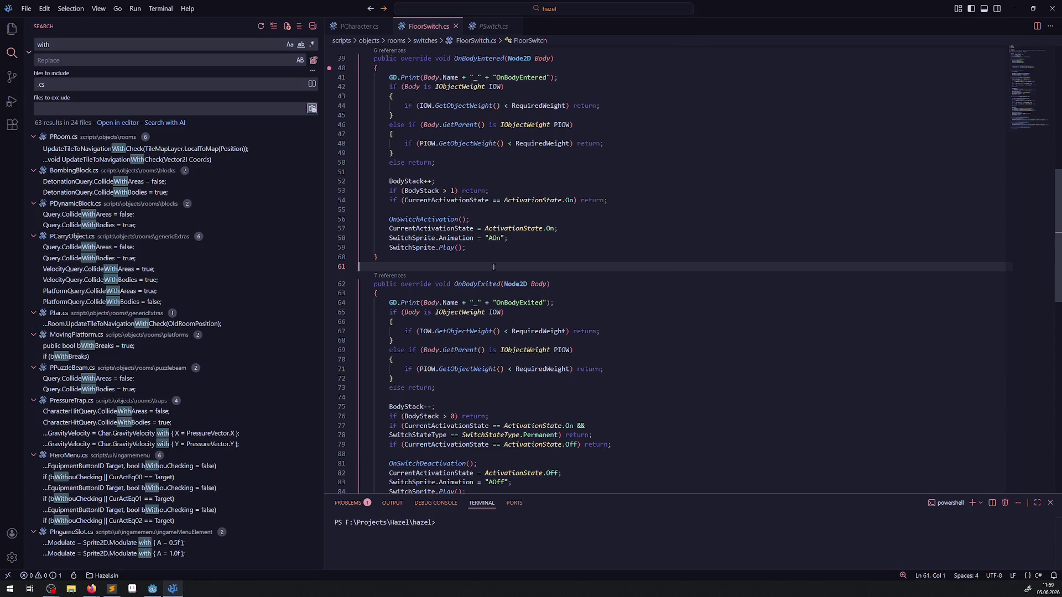
# Step: Search FloorSwitch.cs for "mode", then view the PSwitch.cs base switch script
pyautogui.hotkey('ctrl', 'f')
pyautogui.write('mode')
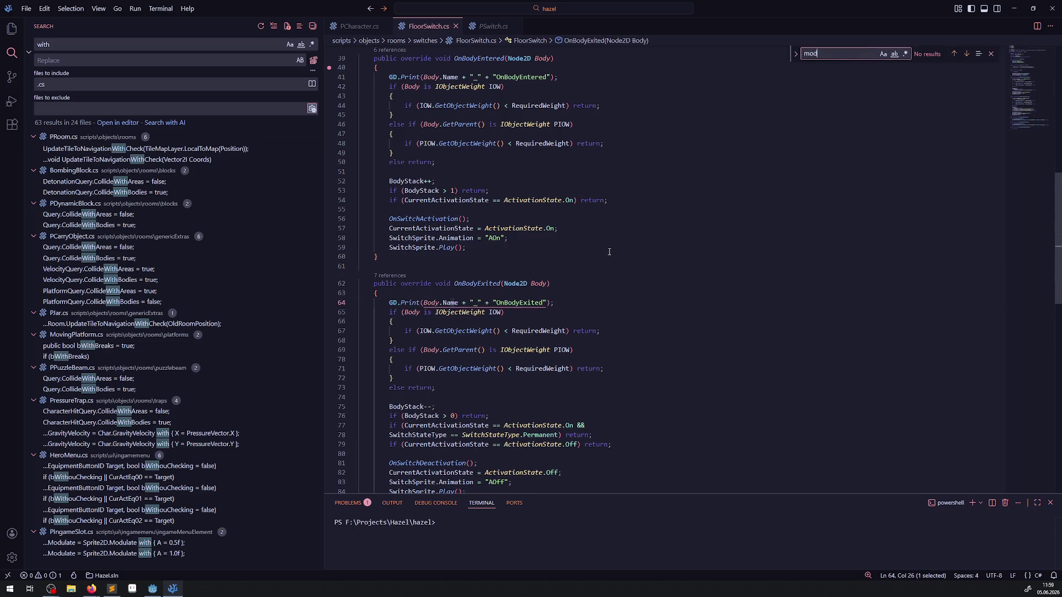
pyautogui.click(492, 26)
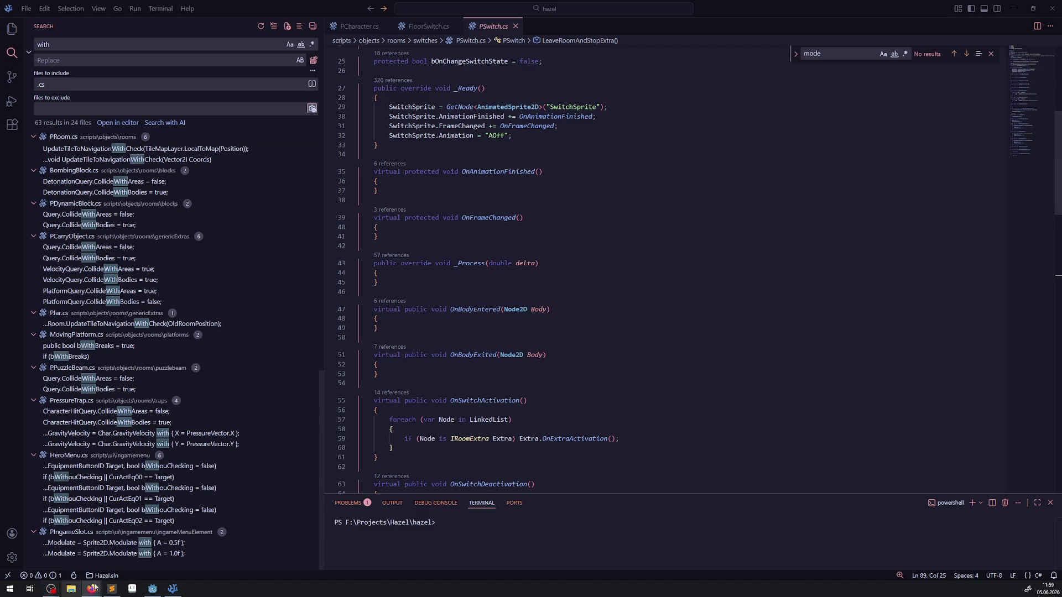
pyautogui.click(164, 590)
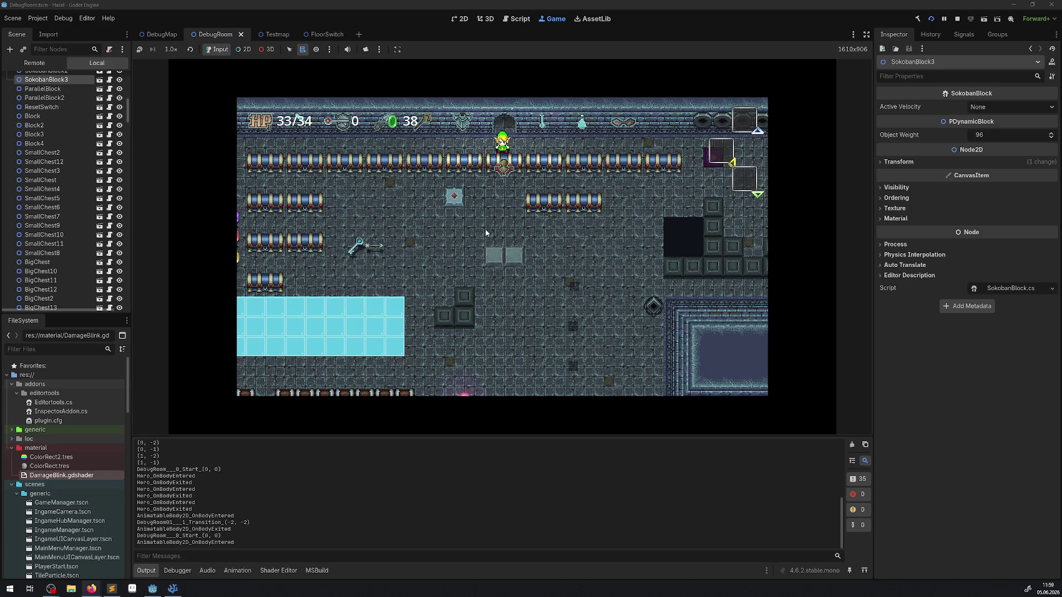
# Step: Walk the hero along the top row and corridor, then push the block right
pyautogui.press('Left')
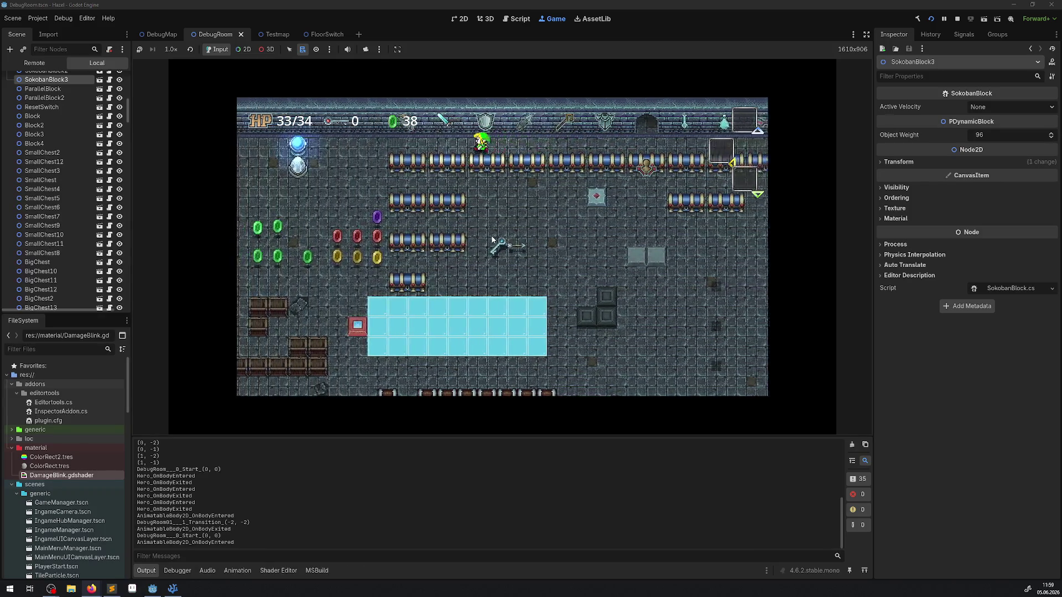
pyautogui.press('Down')
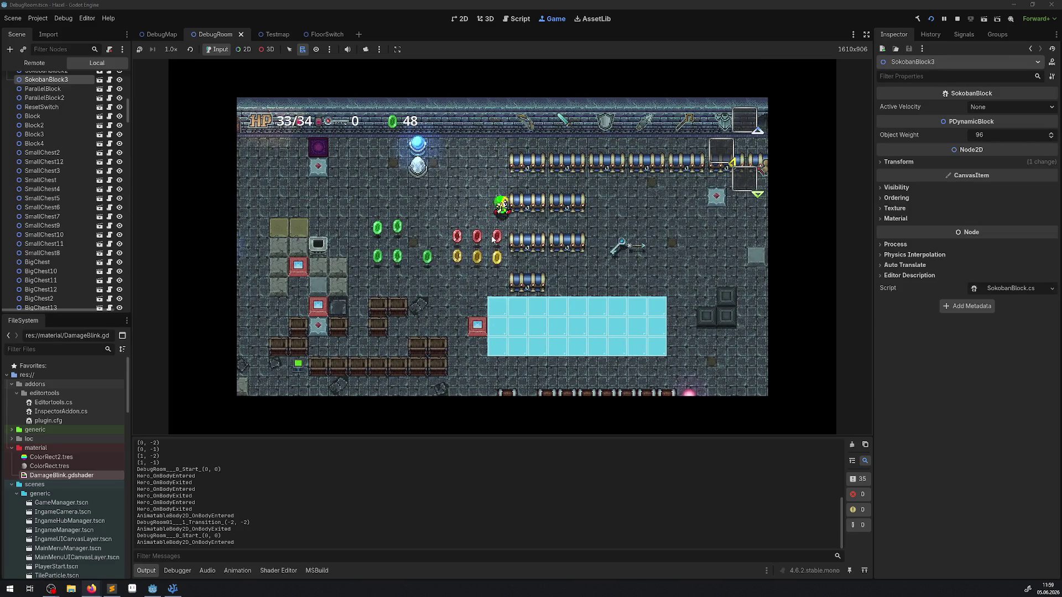
pyautogui.press('Up')
pyautogui.press('Right')
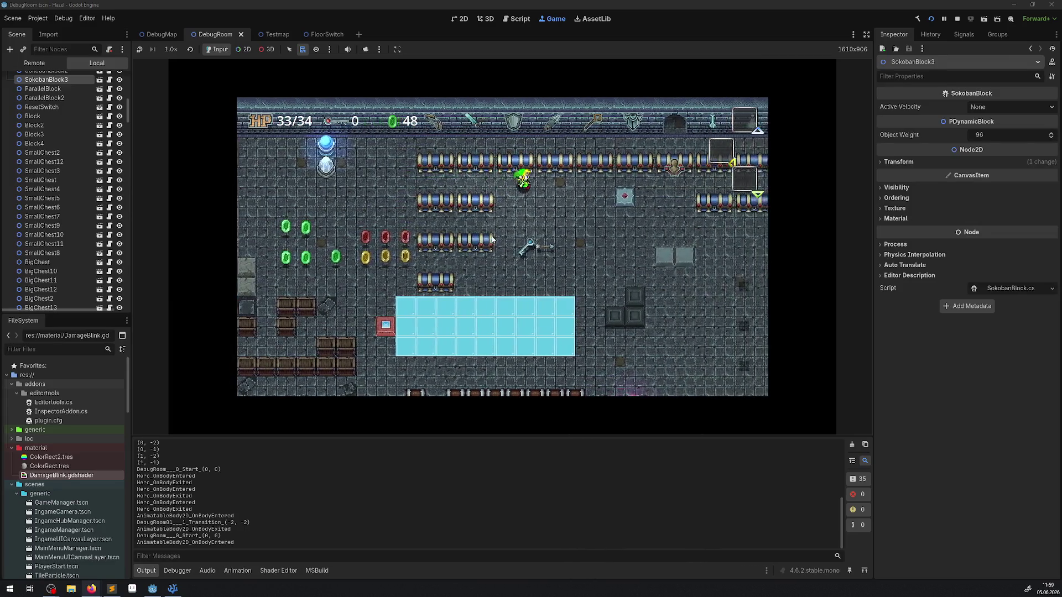
pyautogui.press('Right')
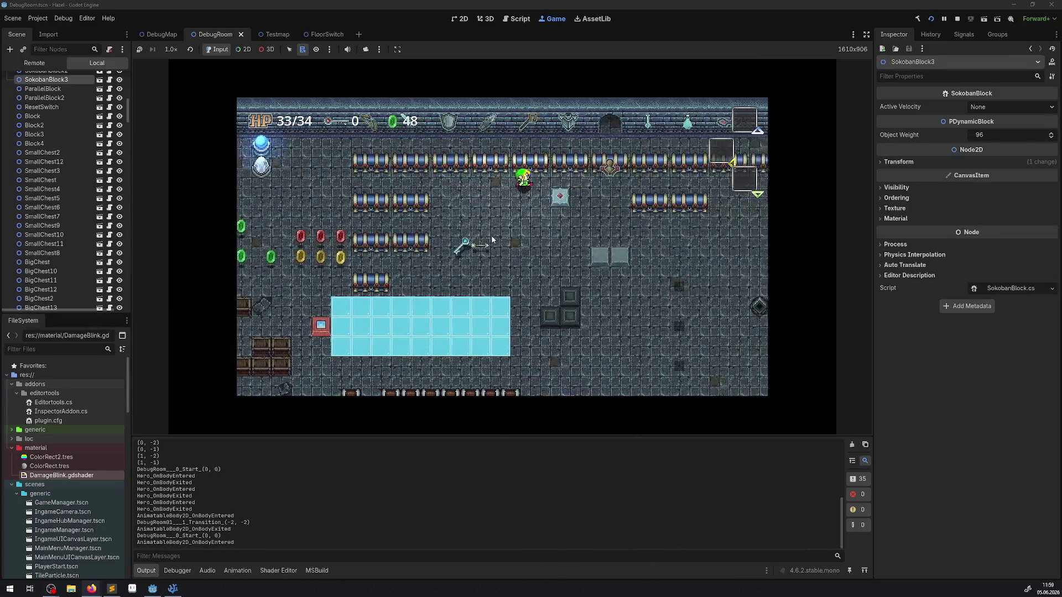
pyautogui.press('Down')
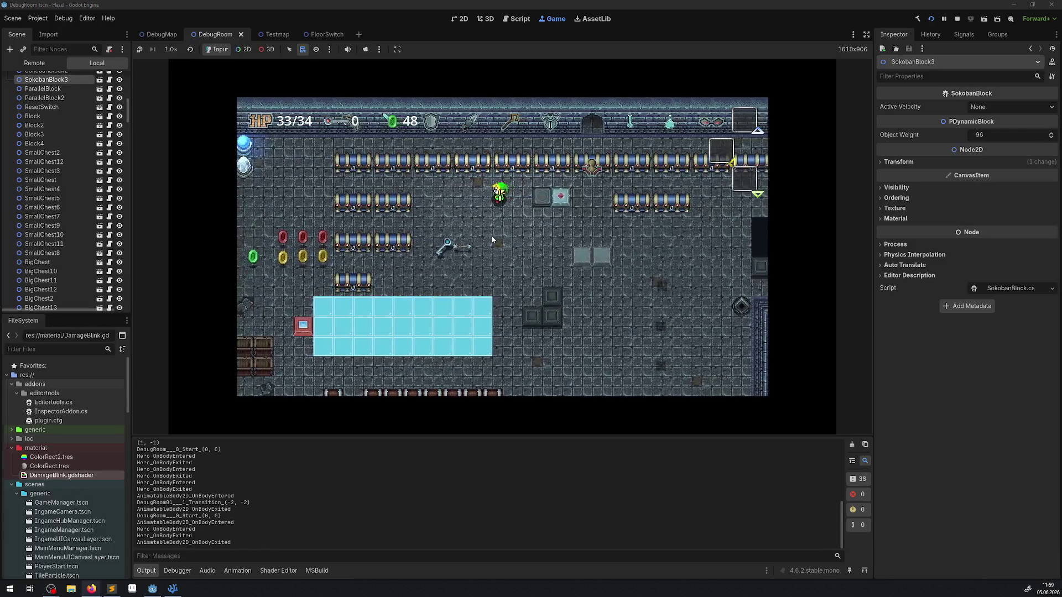
pyautogui.press('Down')
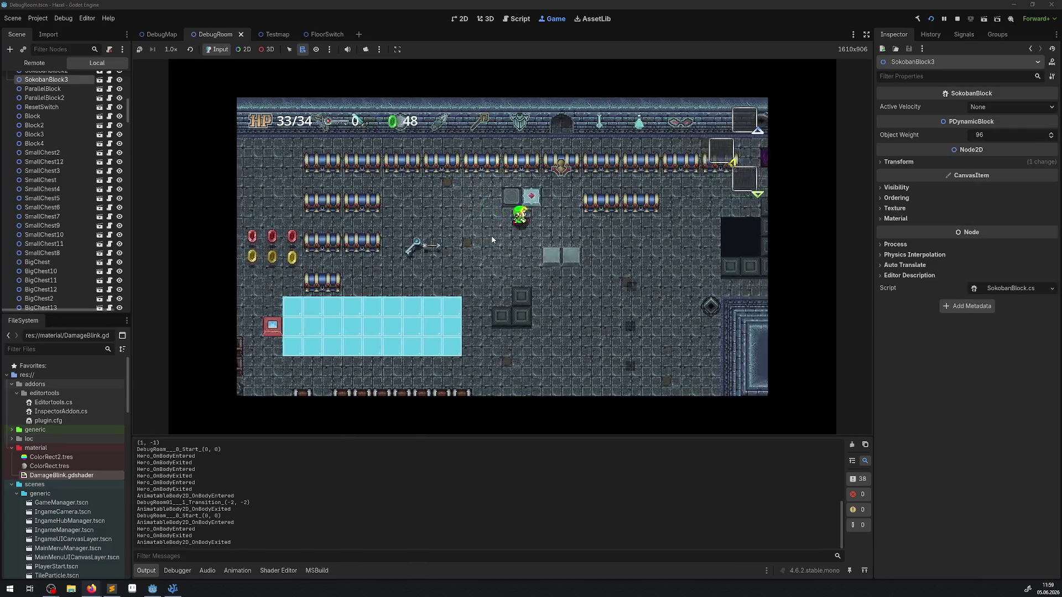
pyautogui.press('Up')
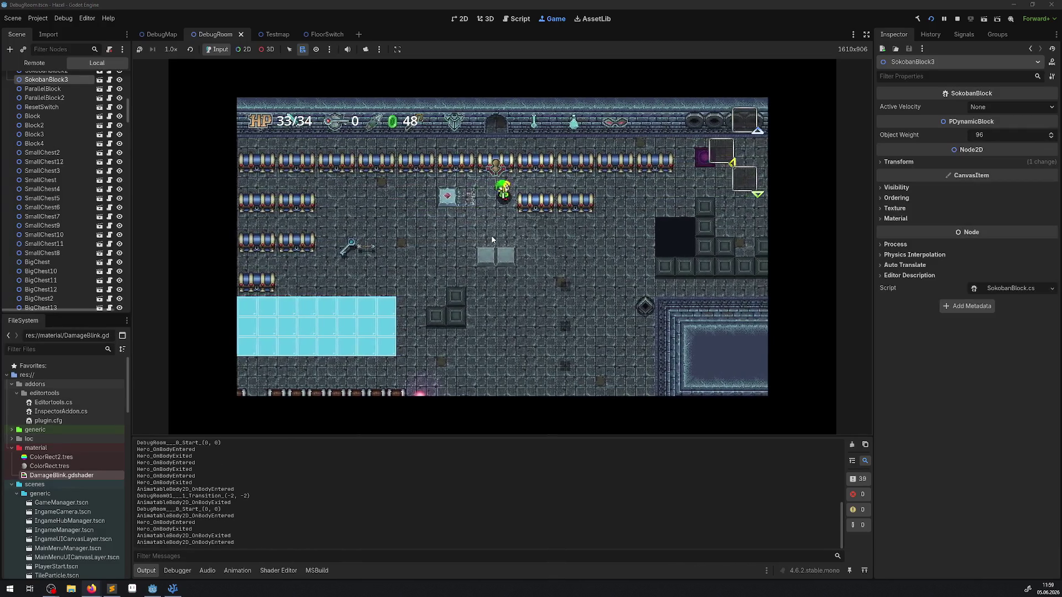
pyautogui.press('Left')
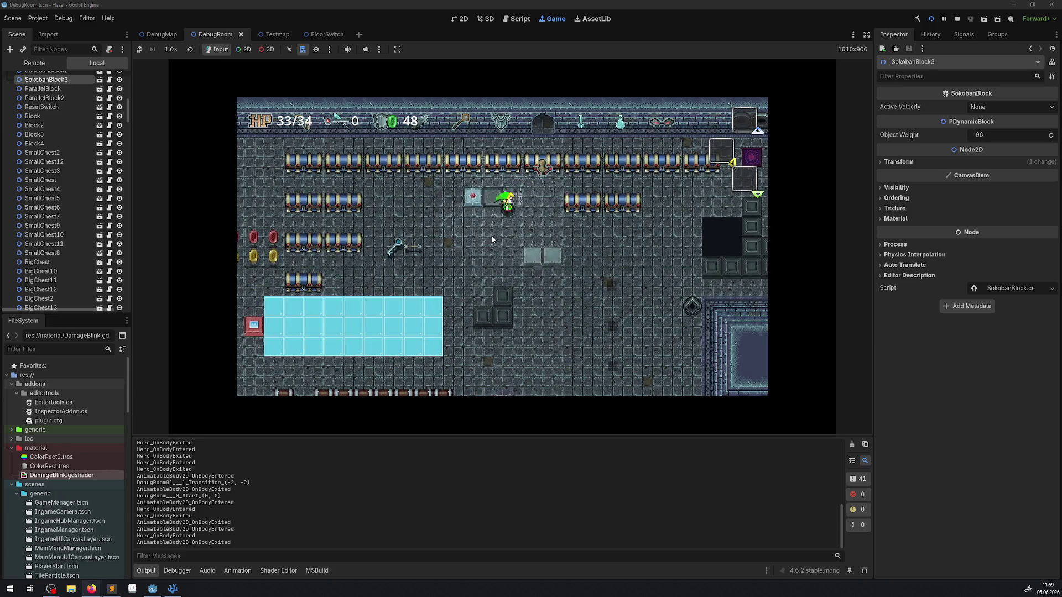
pyautogui.press('Left')
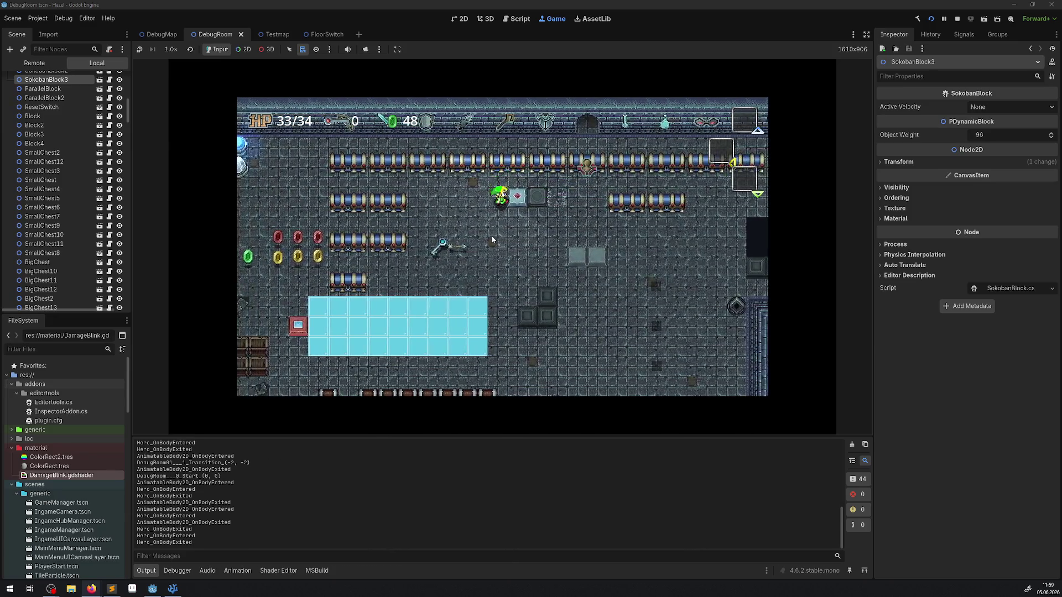
pyautogui.press('Right')
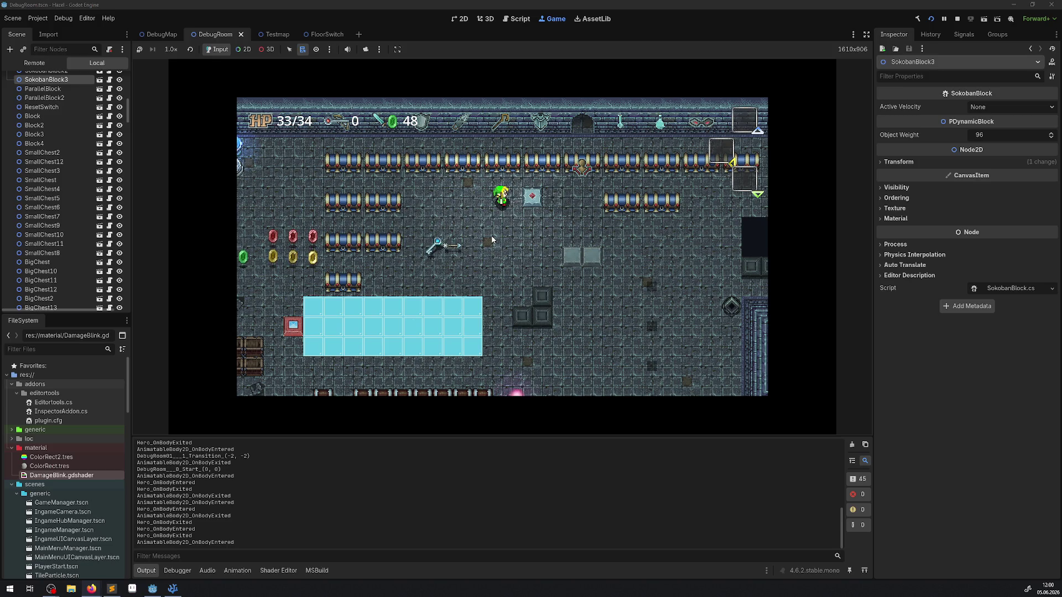
# Step: Walk the hero down over the switch, across the room, and north past the pool
pyautogui.press('Down')
pyautogui.press('Right')
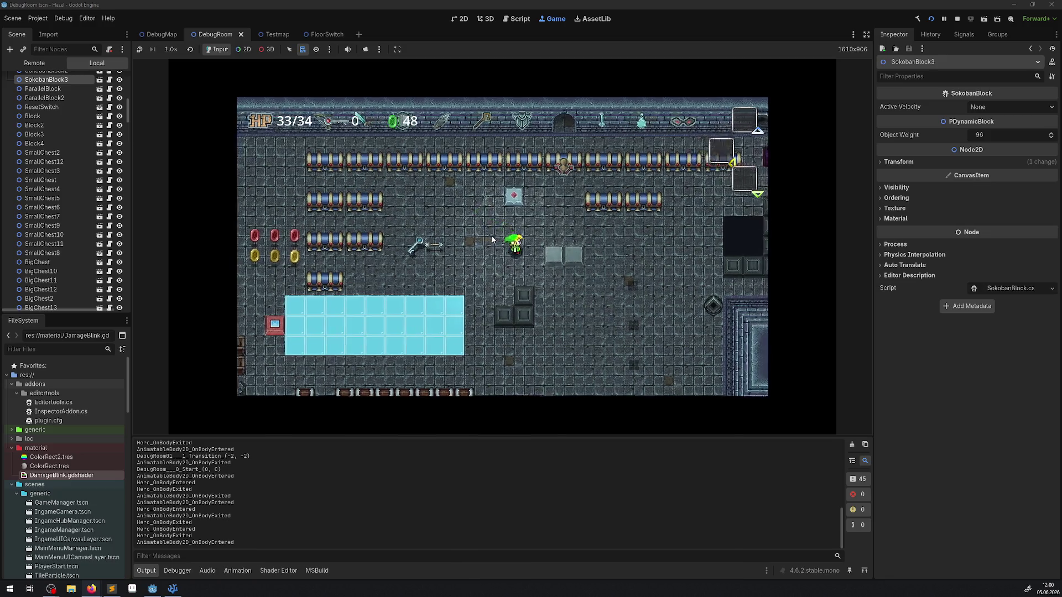
pyautogui.press('Down')
pyautogui.press('Right')
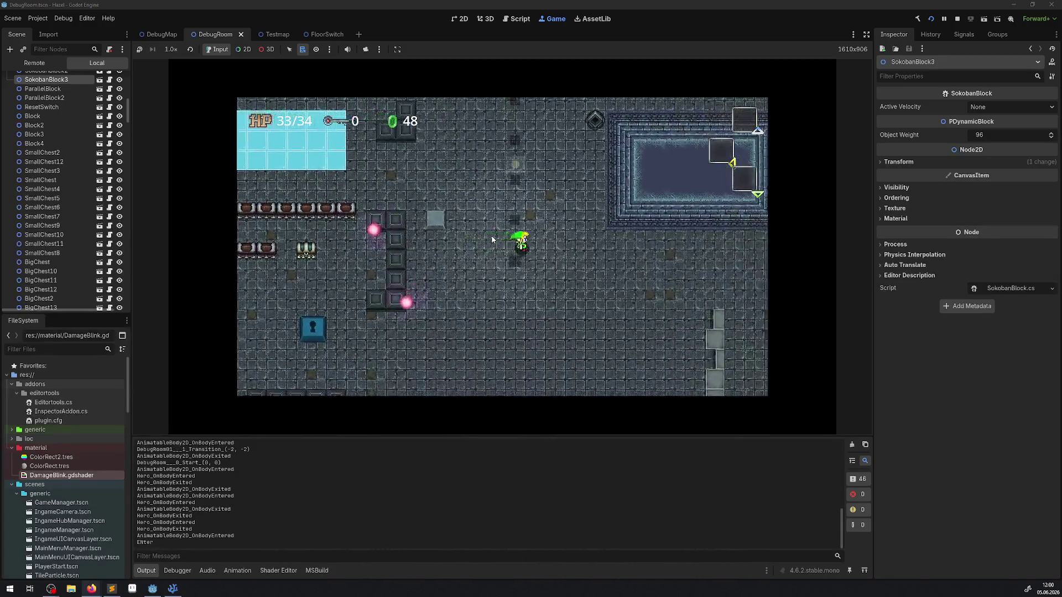
pyautogui.press('Down')
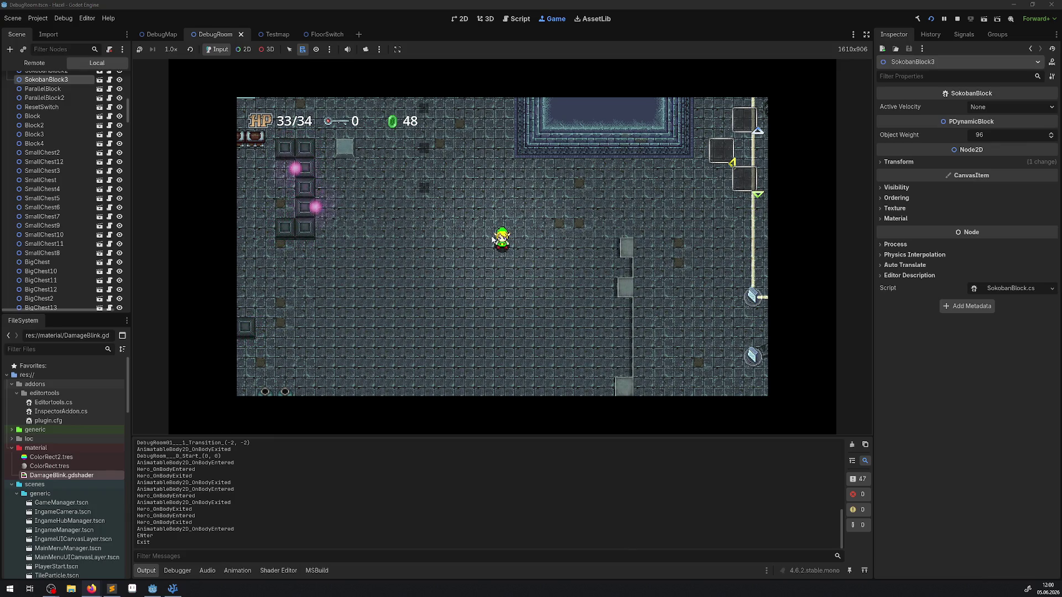
pyautogui.press('Left')
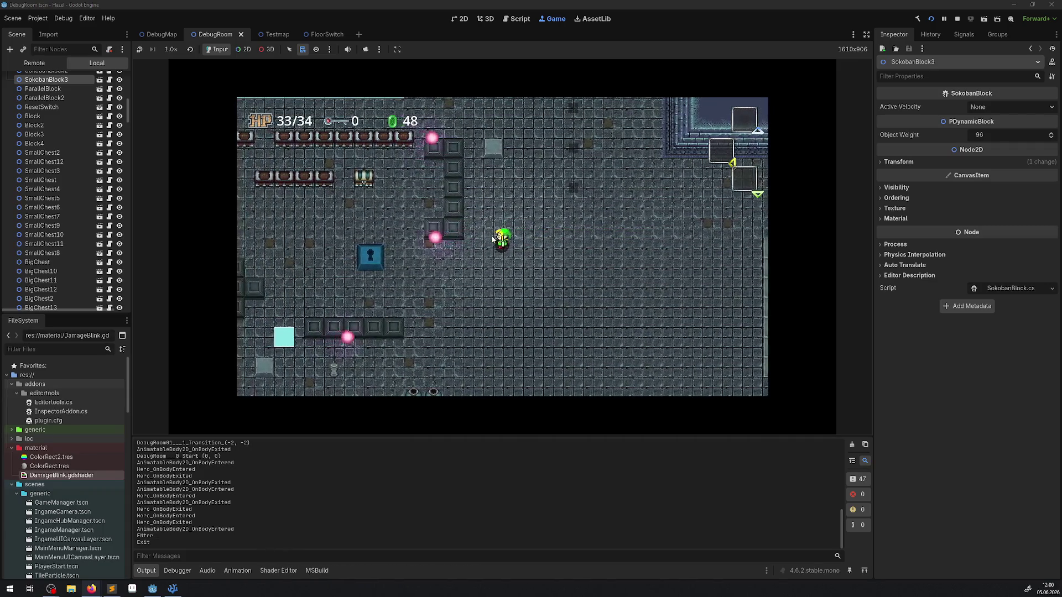
pyautogui.press('Down')
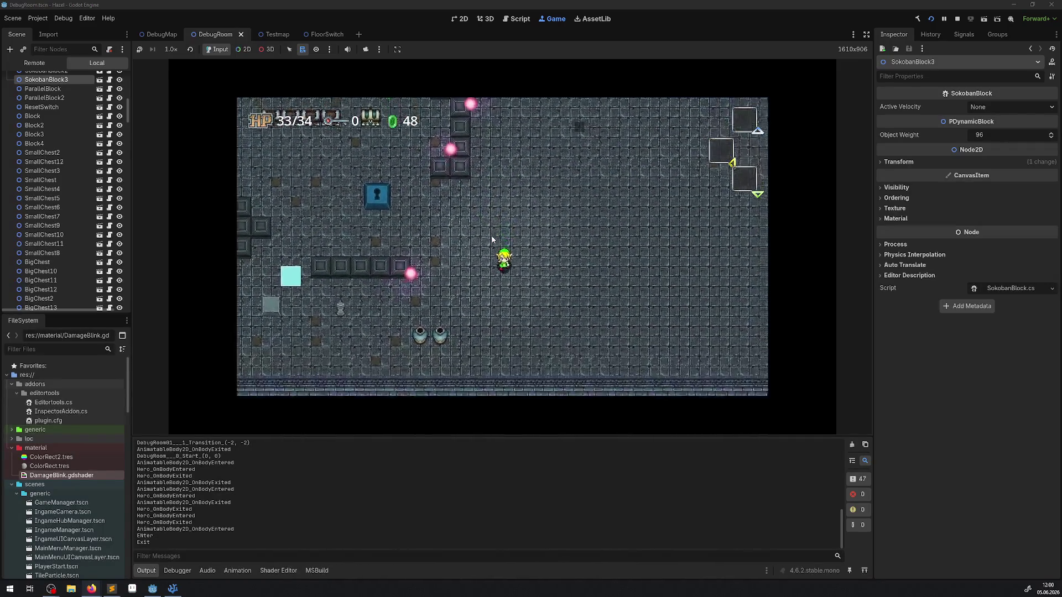
pyautogui.press('Right')
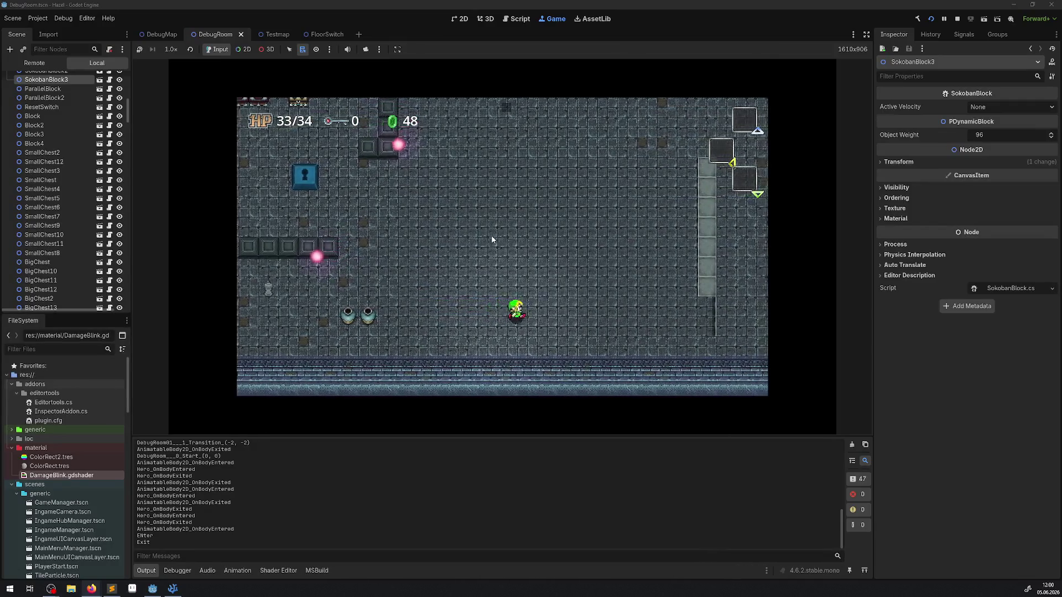
pyautogui.press('Right')
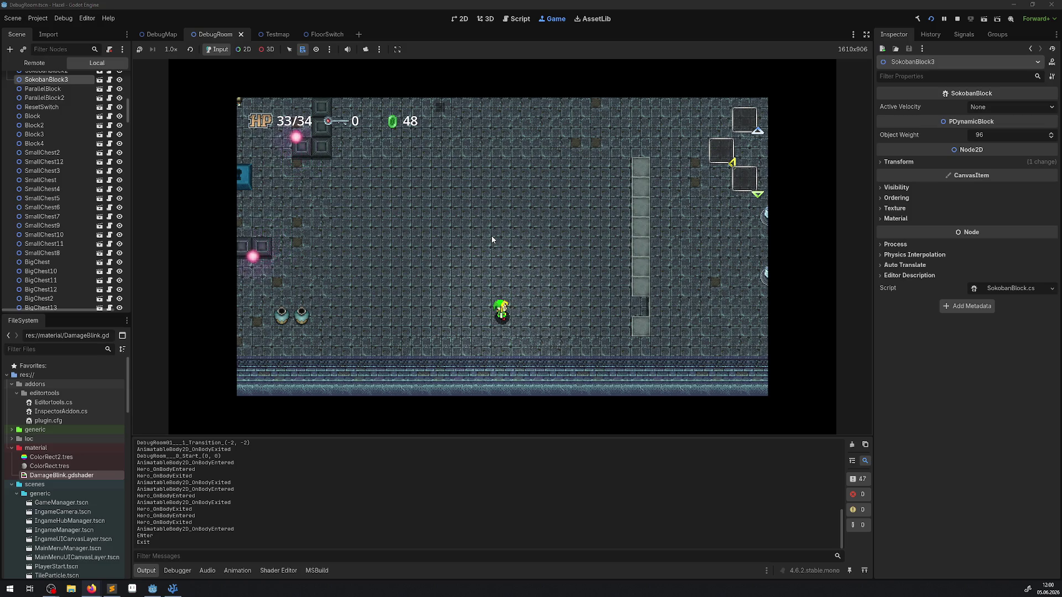
pyautogui.press('Up')
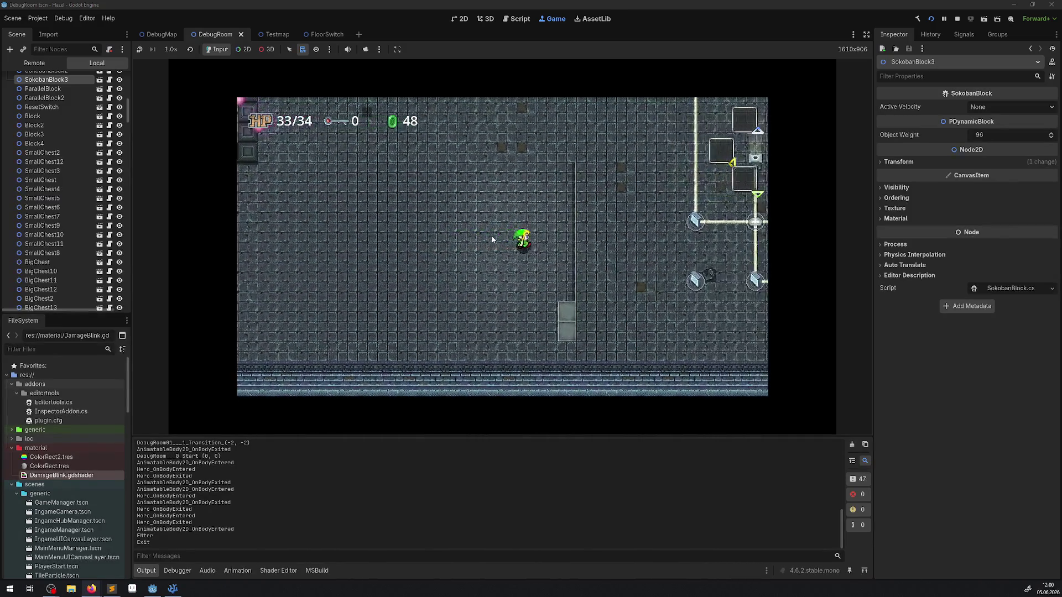
pyautogui.press('Up')
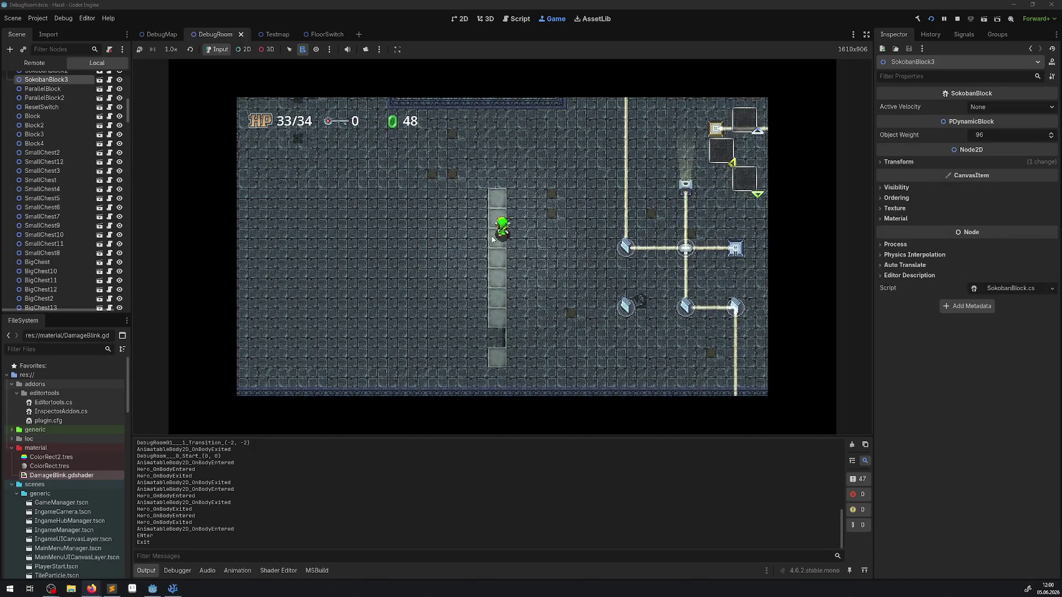
pyautogui.press('Up')
pyautogui.press('Right')
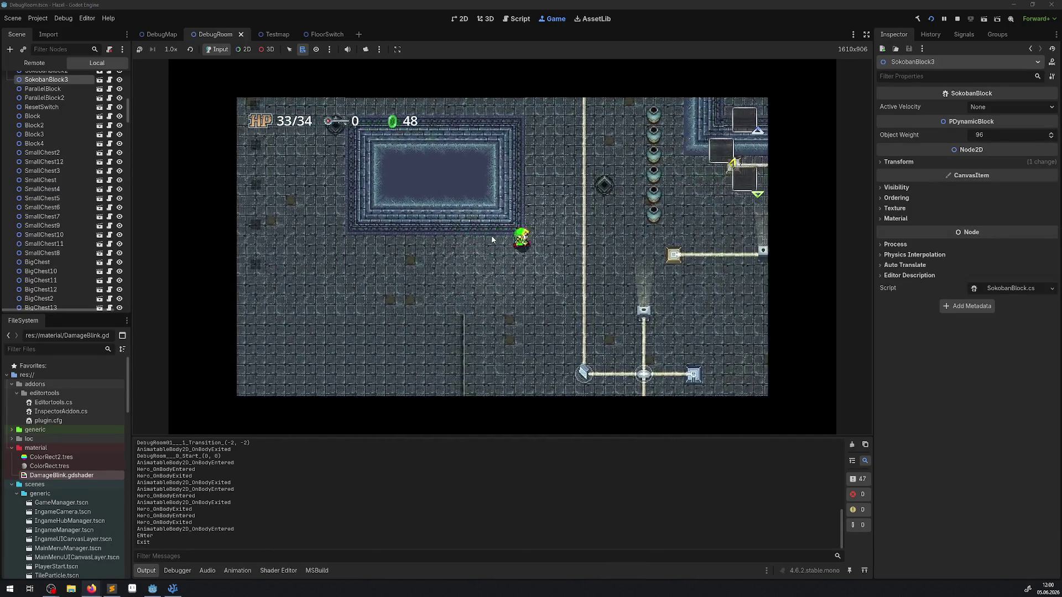
pyautogui.press('Up')
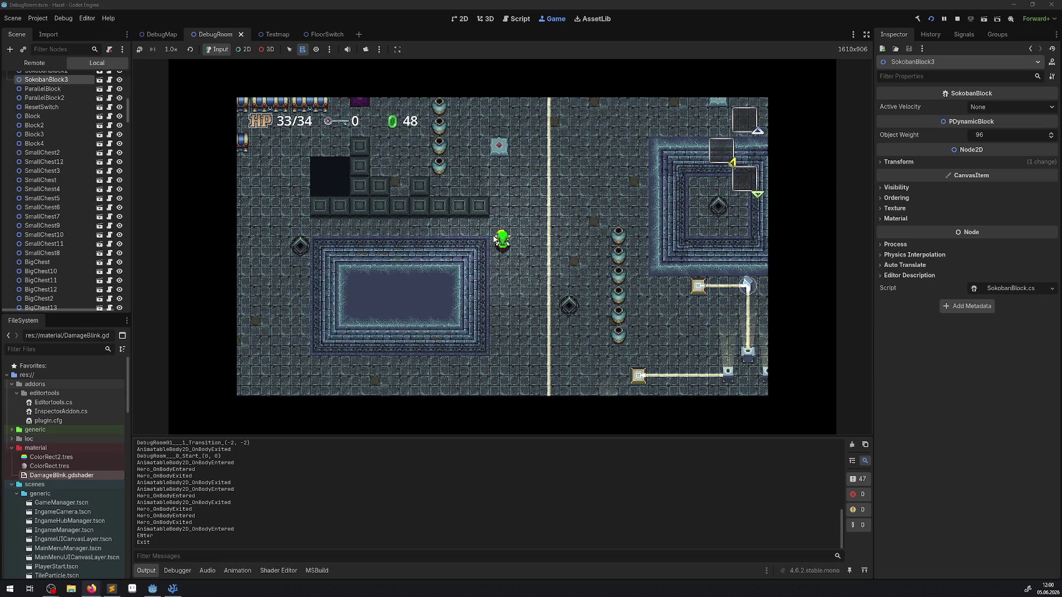
pyautogui.press('Up')
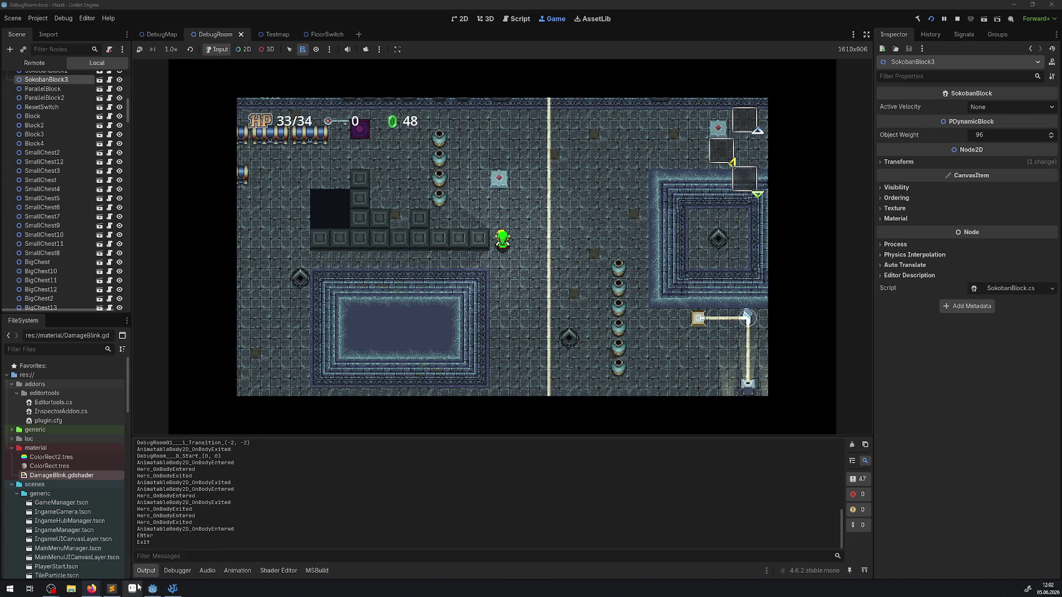
pyautogui.click(146, 571)
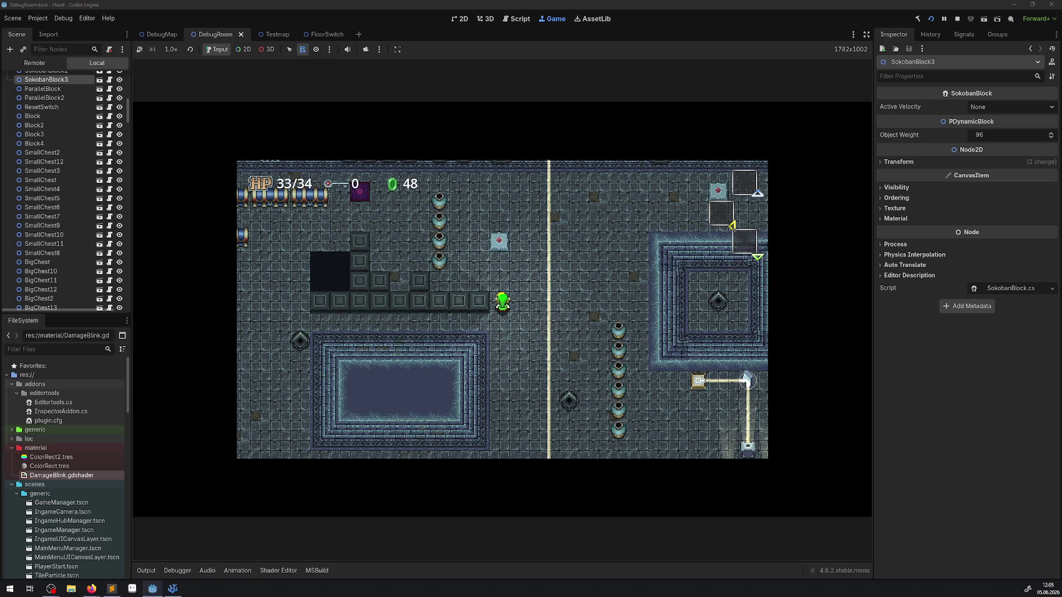
# Step: Walk the hero west, push the marked block down, then stop the test run
pyautogui.press('Up')
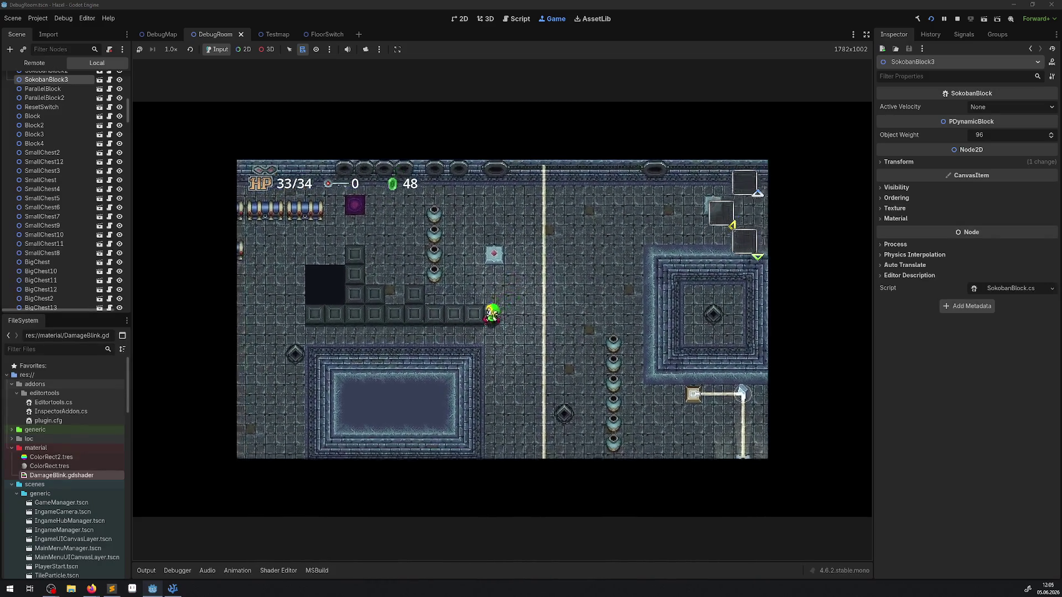
pyautogui.press('Down')
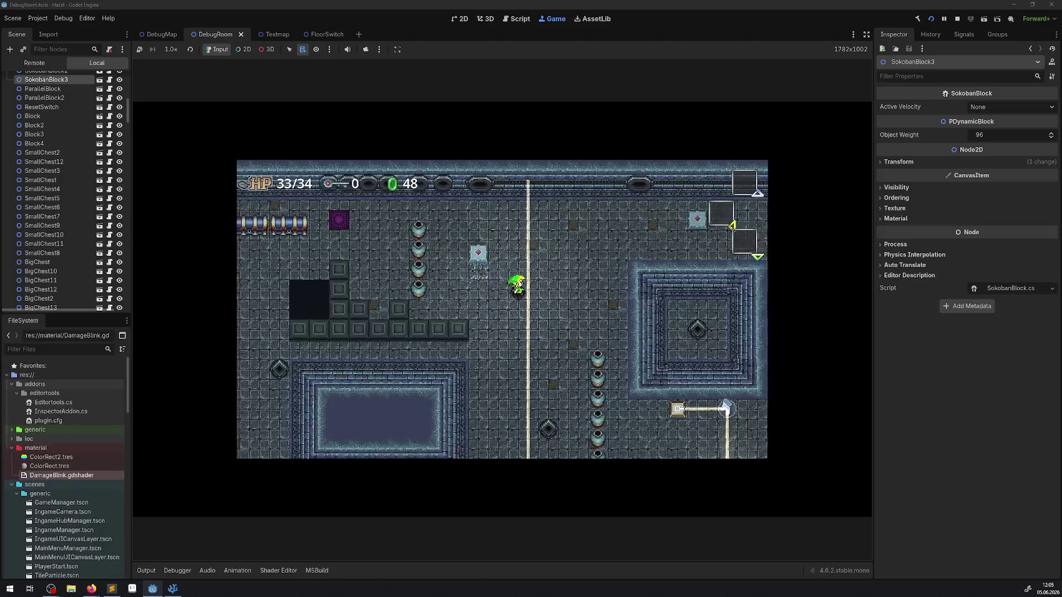
pyautogui.press('Left')
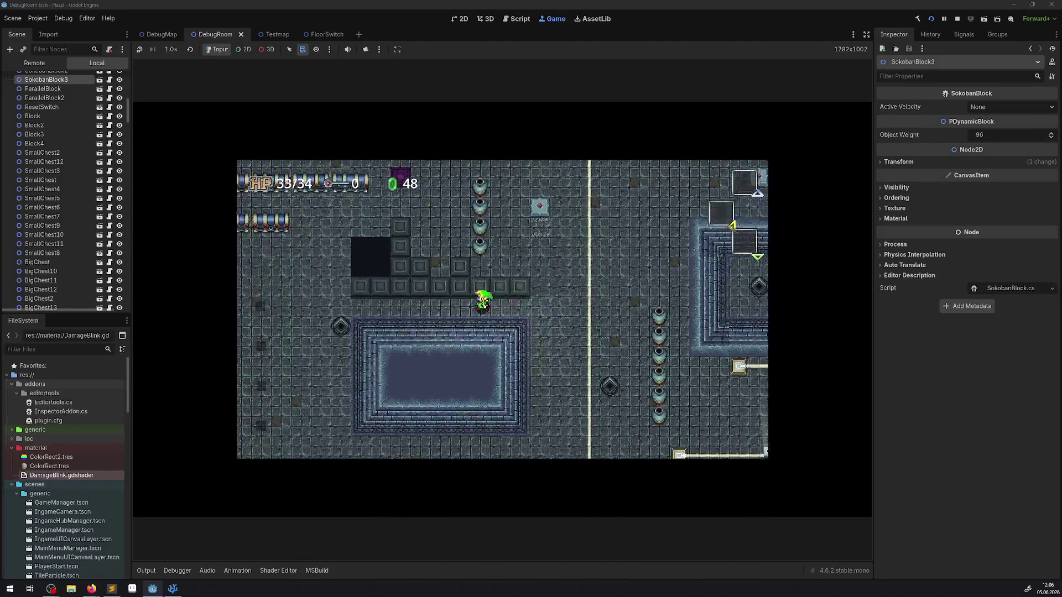
pyautogui.press('Left')
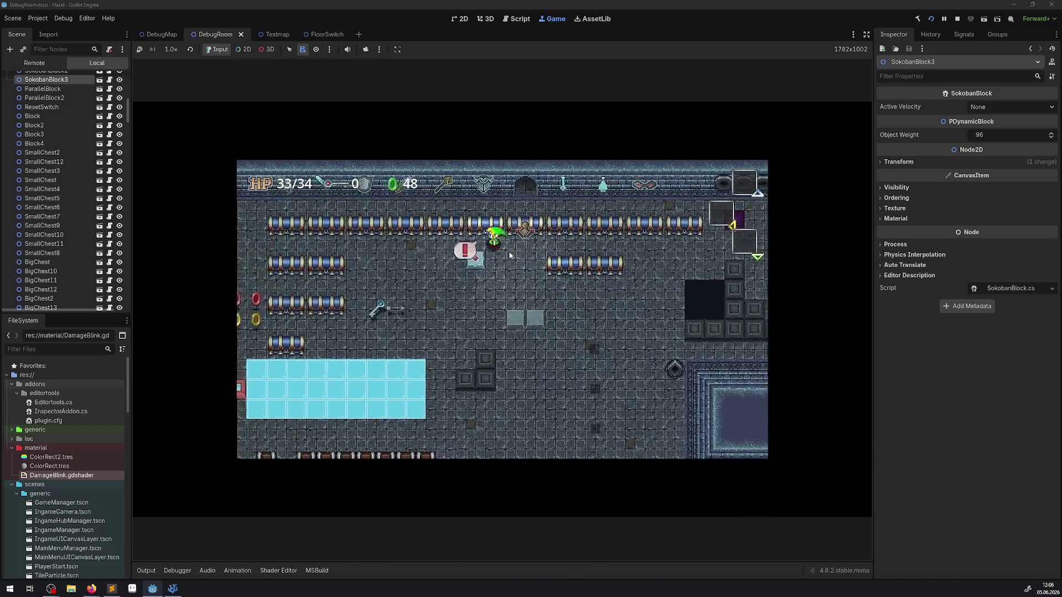
pyautogui.press('Left')
pyautogui.press('Down')
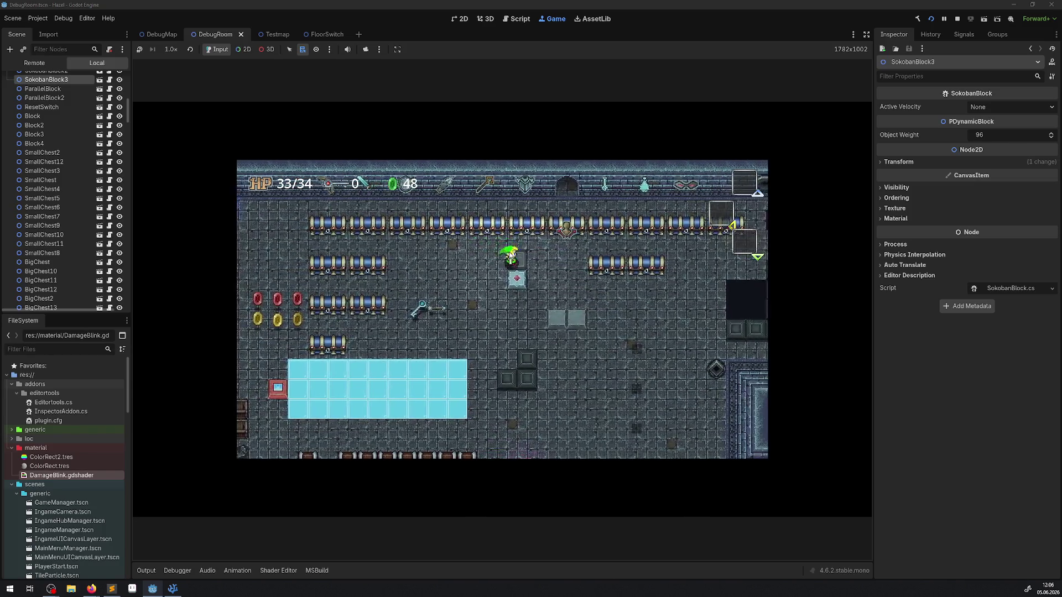
pyautogui.press('Left')
pyautogui.press('Down')
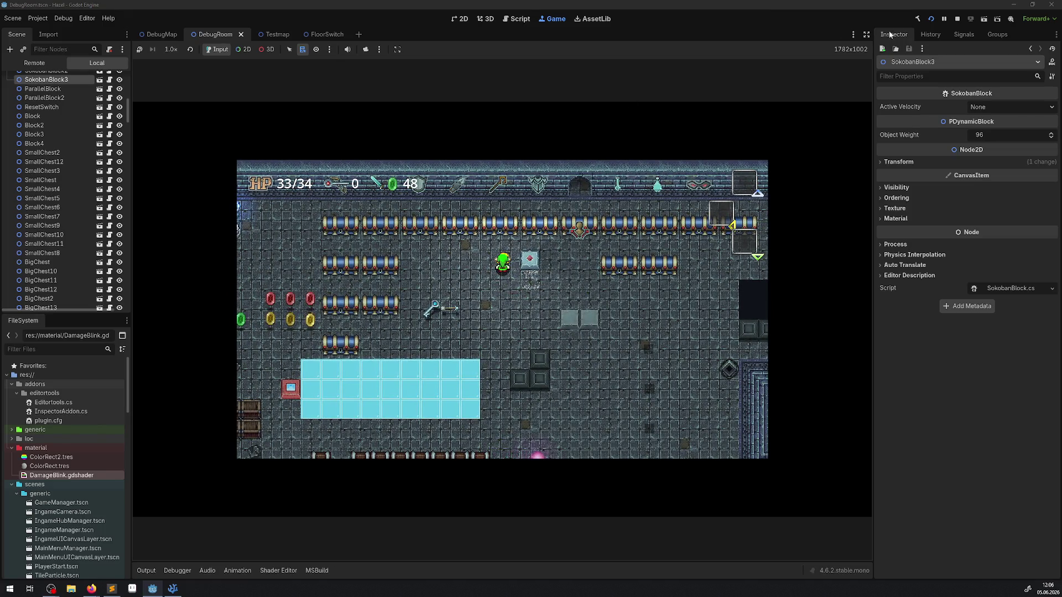
pyautogui.click(961, 21)
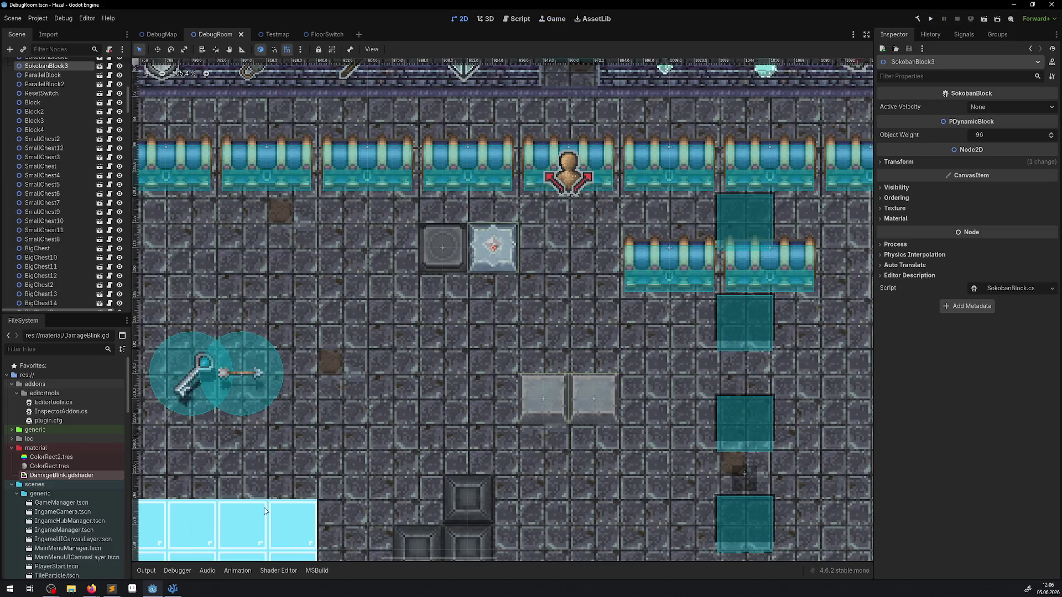
# Step: In the code editor, review FloorSwitch.cs, then show the PSwitch.cs base class
pyautogui.click(174, 589)
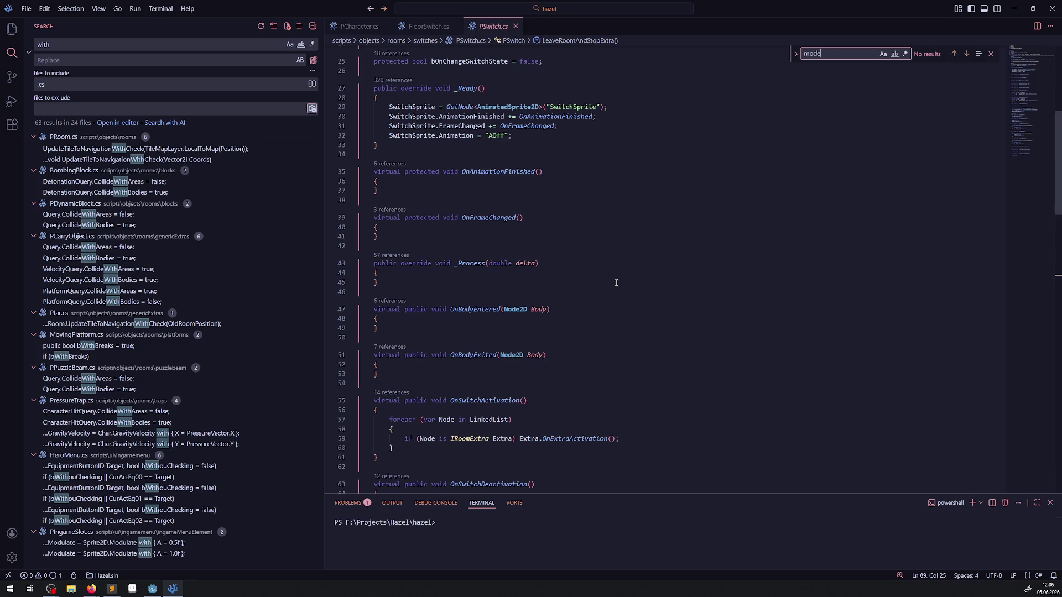
pyautogui.click(426, 26)
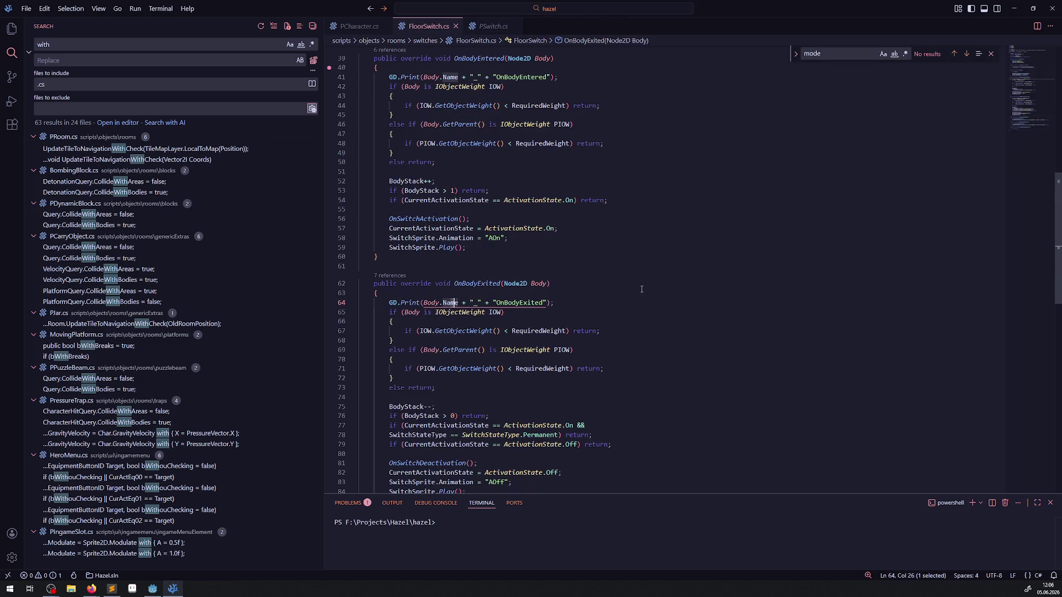
pyautogui.scroll(-3, 642, 290)
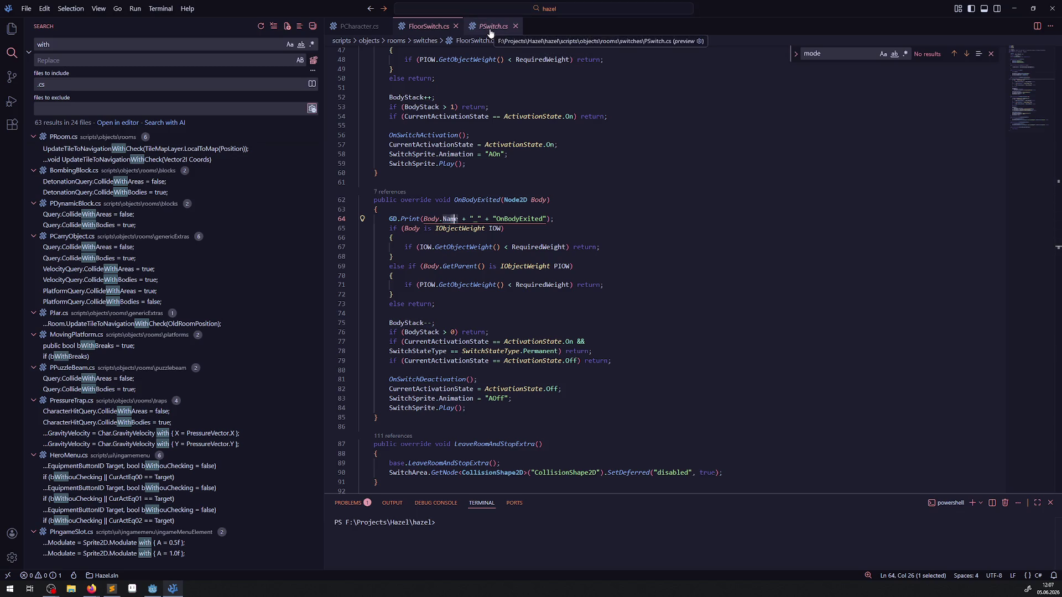
pyautogui.click(488, 27)
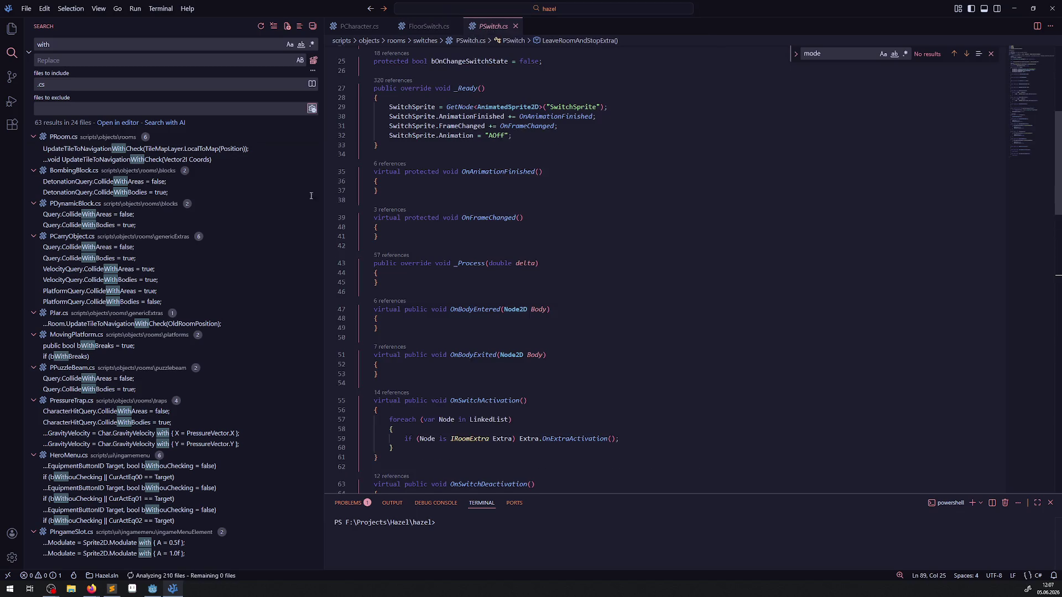
# Step: Bring the Godot editor back to the front and zoom out over the level's rooms
pyautogui.click(157, 592)
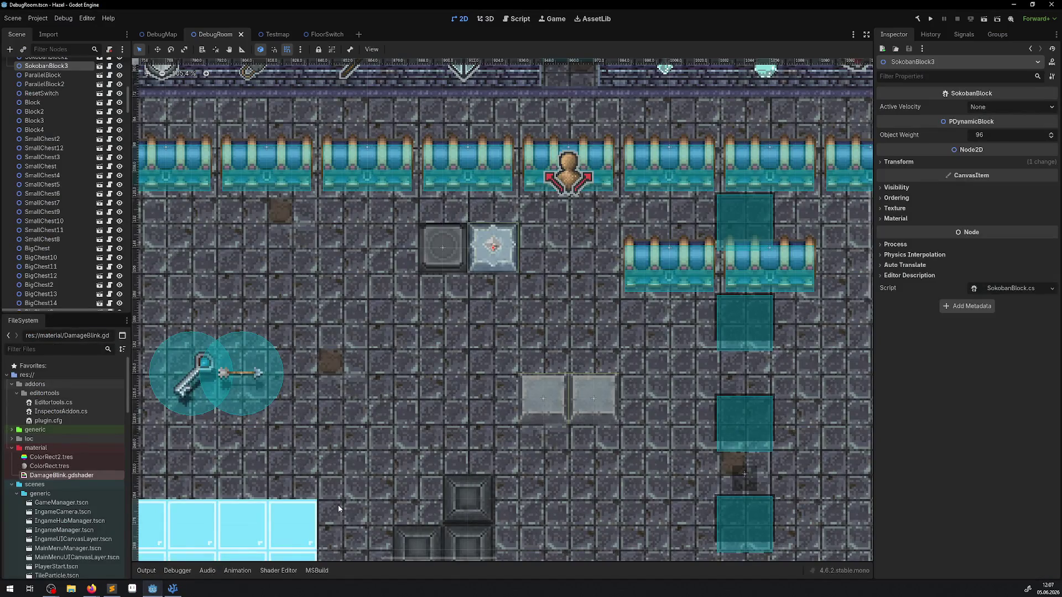
pyautogui.scroll(-4, 460, 216)
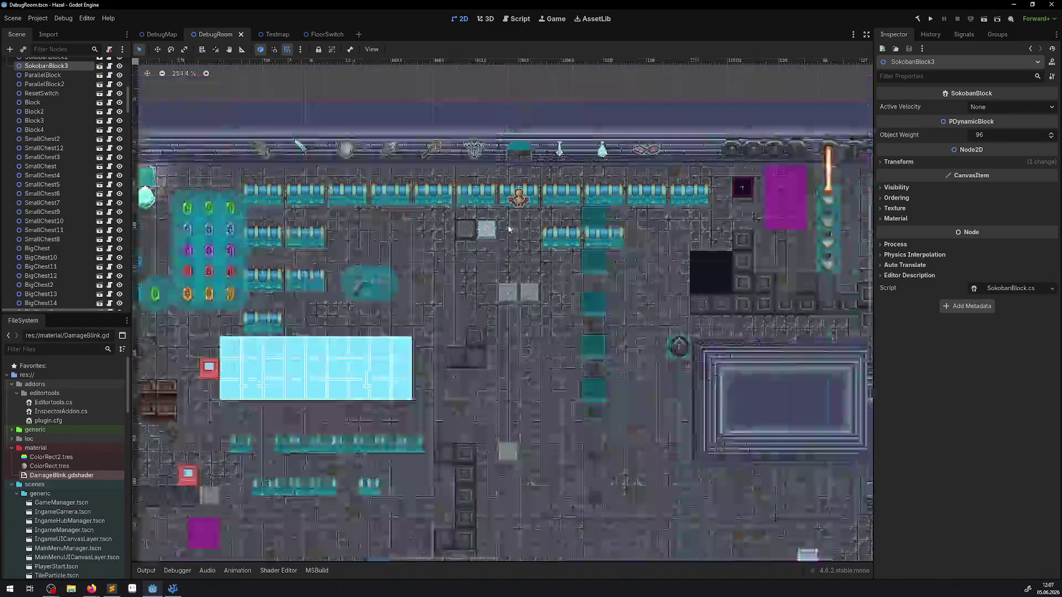
pyautogui.moveTo(492, 229)
pyautogui.mouseDown()
pyautogui.moveTo(440, 292)
pyautogui.moveTo(412, 297)
pyautogui.mouseUp()
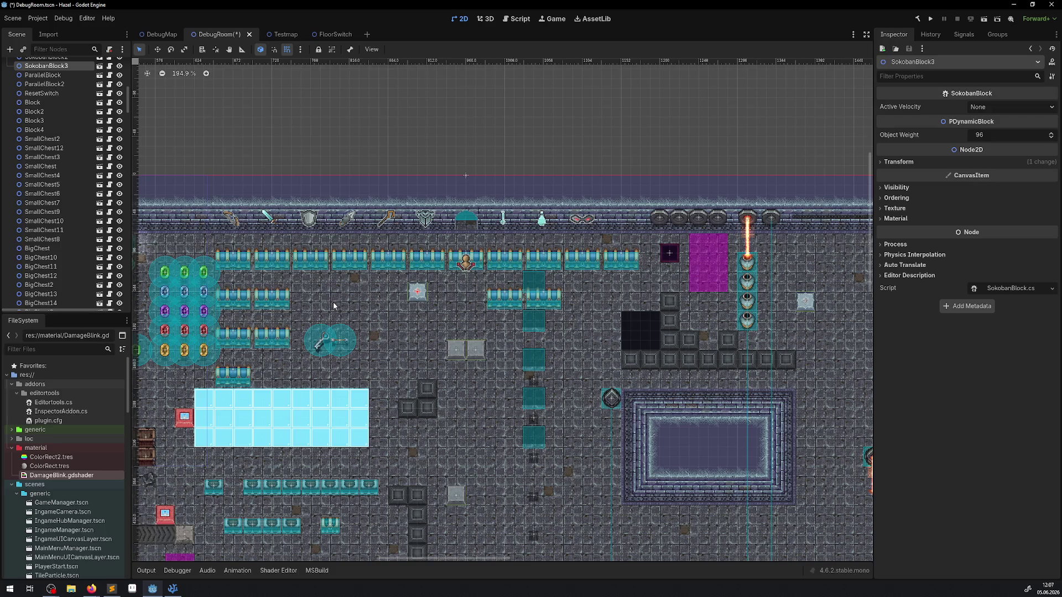
pyautogui.scroll(-3, 60, 459)
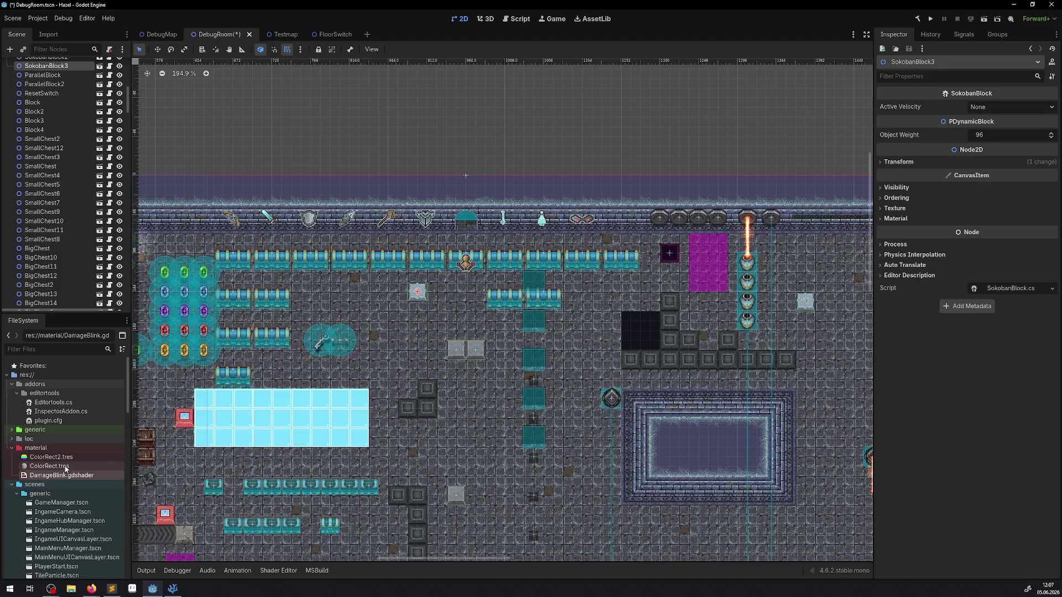
pyautogui.scroll(-4, 58, 474)
pyautogui.scroll(-2, 59, 475)
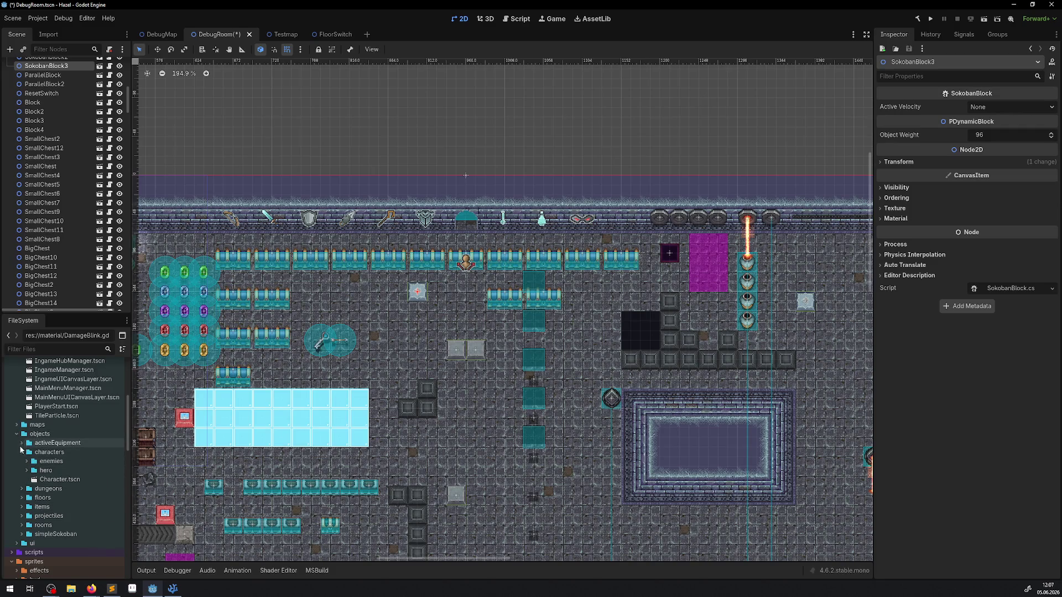
# Step: In FileSystem, collapse characters, expand rooms > debugRooms and open DebugRoom01.tscn
pyautogui.click(20, 453)
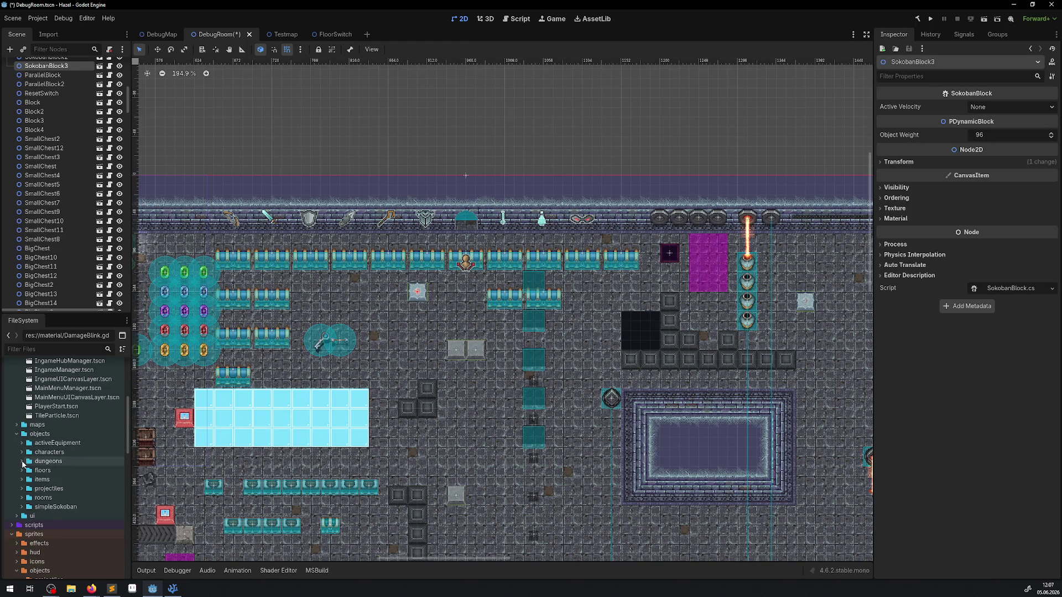
pyautogui.click(22, 498)
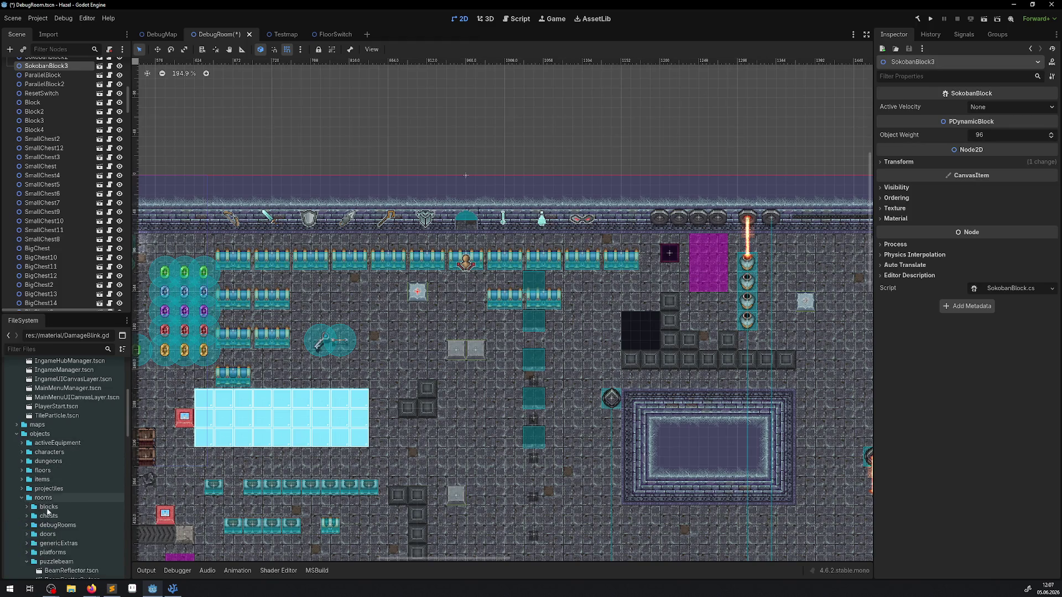
pyautogui.click(26, 526)
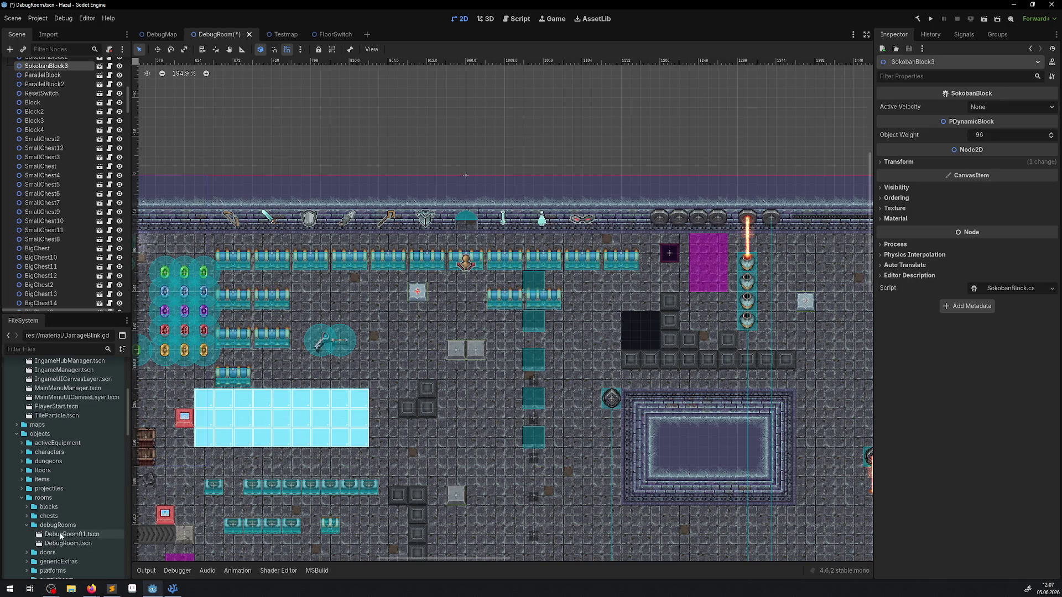
pyautogui.doubleClick(71, 534)
# Step: Zoom and pan the 2D view in onto the DebugRoom01 room
pyautogui.scroll(3, 464, 322)
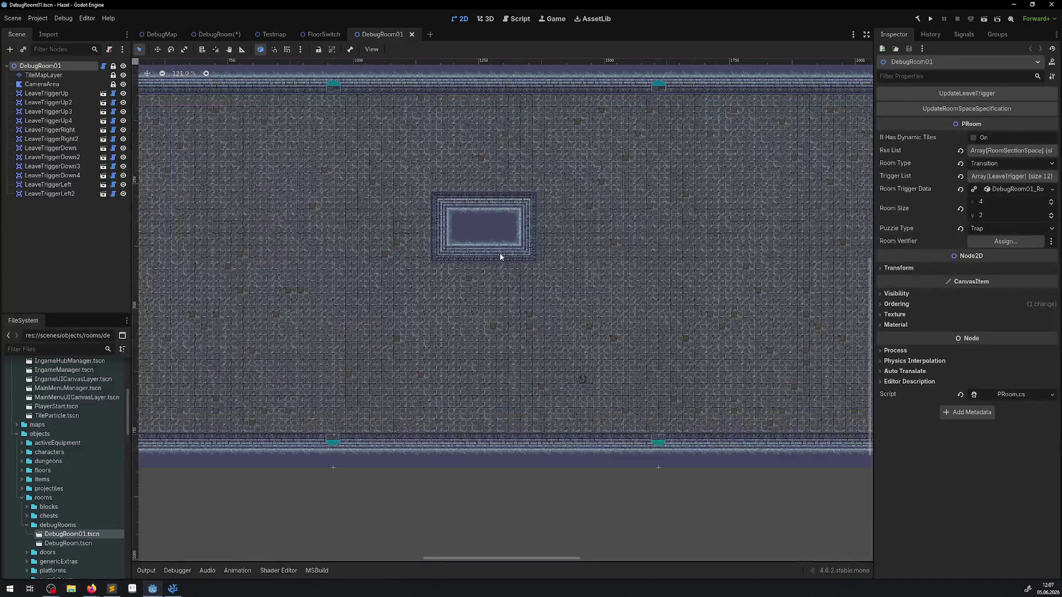
pyautogui.scroll(-3, 500, 251)
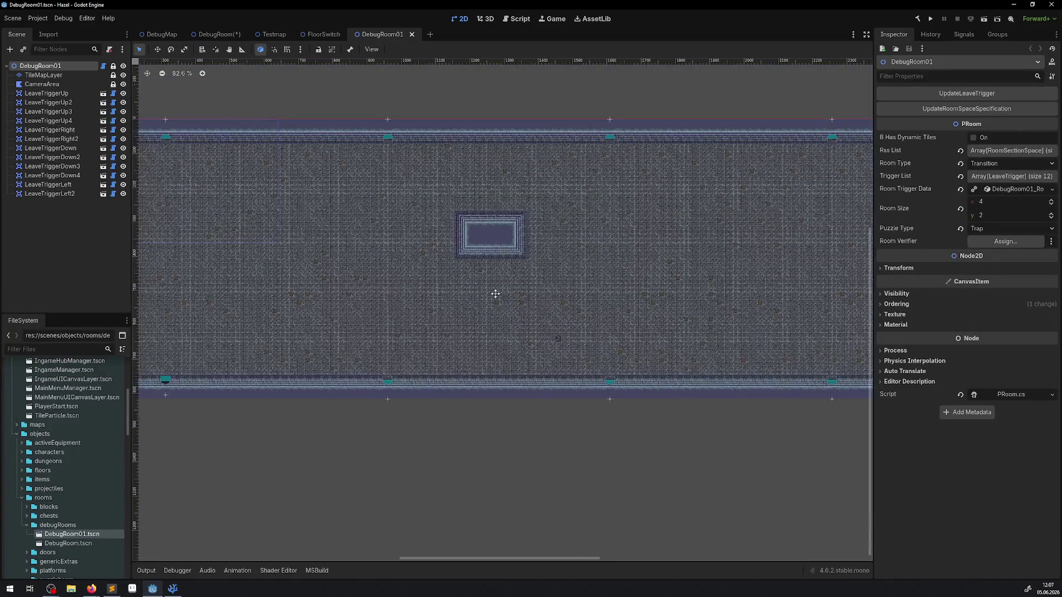
pyautogui.scroll(7, 497, 265)
pyautogui.moveTo(499, 260); pyautogui.dragTo(408, 299)
pyautogui.scroll(-4, 67, 459)
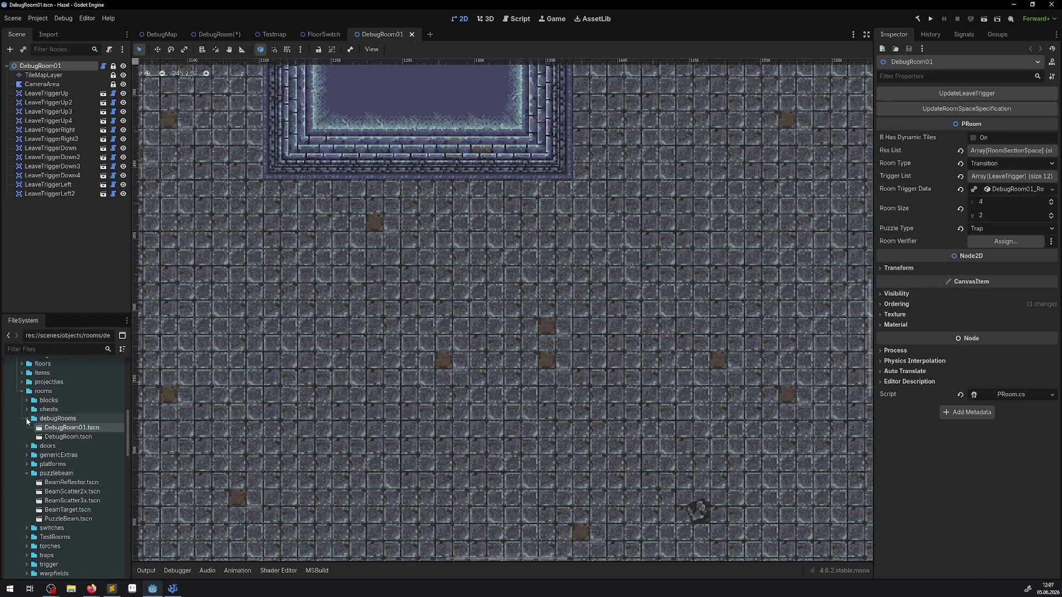
# Step: Collapse debugRooms and puzzlebeam, expand the switches folder, and drag WallSwitch.tscn into the room
pyautogui.click(26, 418)
pyautogui.click(26, 456)
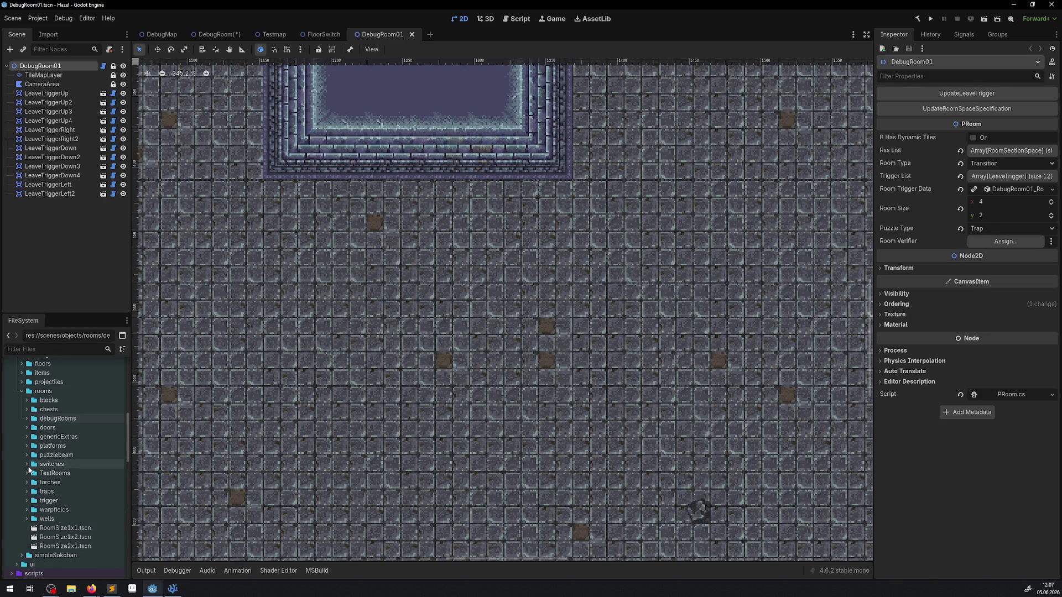
pyautogui.click(26, 464)
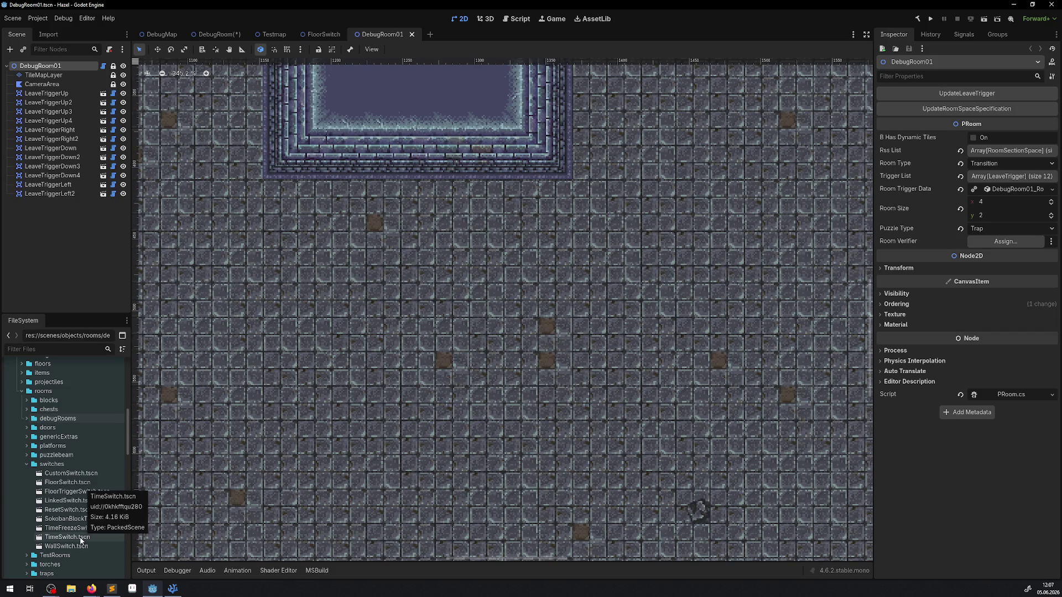
pyautogui.moveTo(81, 546); pyautogui.dragTo(404, 282)
# Step: Place WallSwitch, TimeSwitch, SokobanBlockTriggerSwitch and ResetSwitch instances in DebugRoom01
pyautogui.moveTo(369, 178)
pyautogui.mouseDown()
pyautogui.moveTo(358, 176)
pyautogui.moveTo(358, 193)
pyautogui.mouseUp()
pyautogui.moveTo(67, 537)
pyautogui.mouseDown()
pyautogui.moveTo(428, 338)
pyautogui.moveTo(495, 268)
pyautogui.moveTo(13, 509)
pyautogui.moveTo(22, 495)
pyautogui.moveTo(489, 229)
pyautogui.mouseUp()
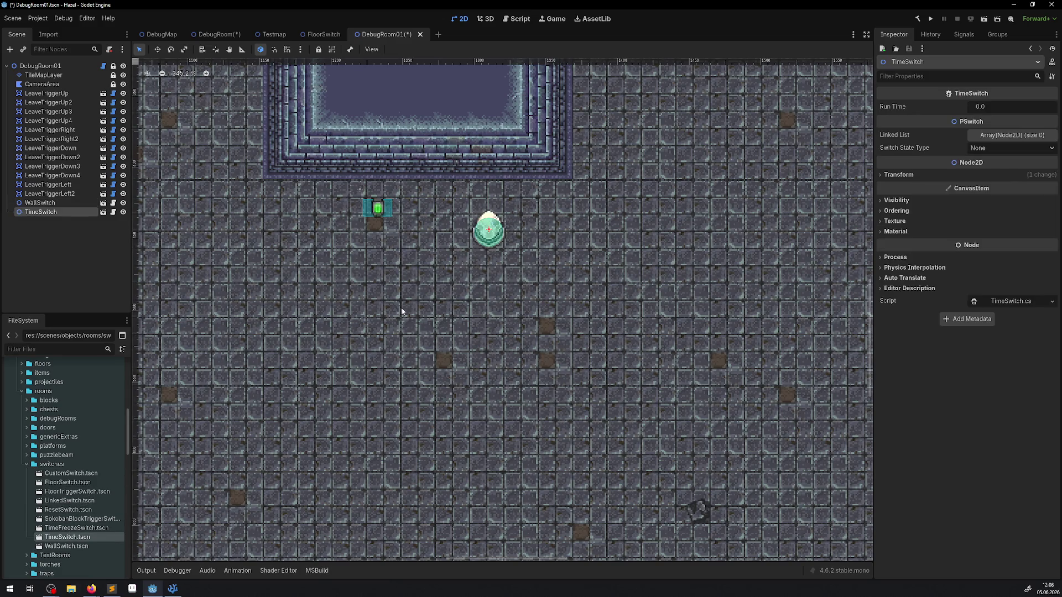
pyautogui.moveTo(83, 527); pyautogui.dragTo(517, 287)
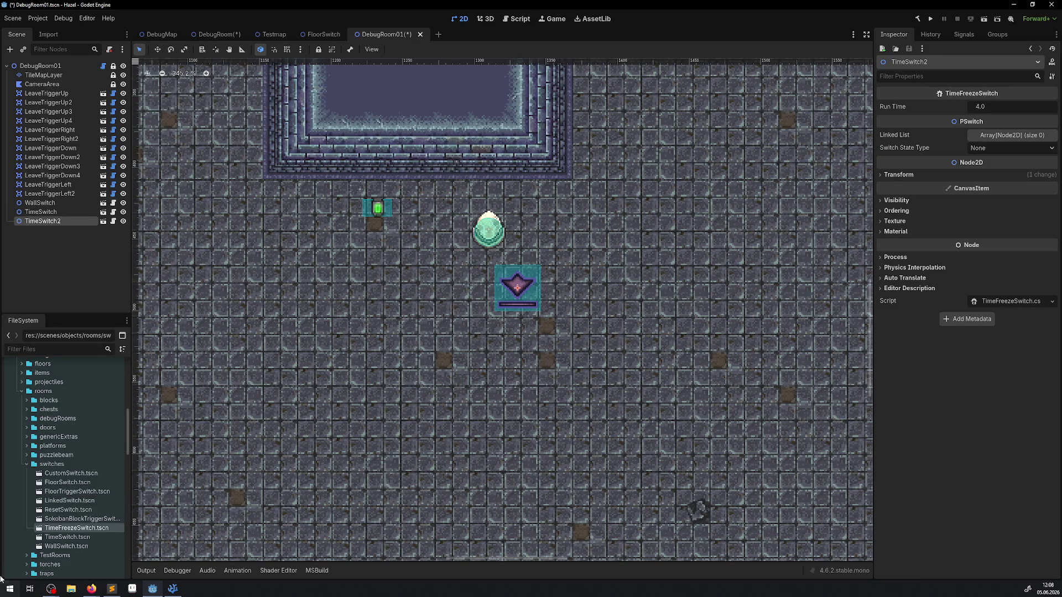
pyautogui.moveTo(83, 519)
pyautogui.mouseDown()
pyautogui.moveTo(100, 523)
pyautogui.moveTo(191, 433)
pyautogui.moveTo(418, 273)
pyautogui.mouseUp()
pyautogui.moveTo(68, 509)
pyautogui.mouseDown()
pyautogui.moveTo(124, 481)
pyautogui.moveTo(351, 280)
pyautogui.moveTo(83, 497)
pyautogui.moveTo(355, 335)
pyautogui.mouseUp()
# Step: Add FloorTriggerSwitch, FloorSwitch, CustomSwitch and a second LinkedSwitch to the room
pyautogui.moveTo(80, 492)
pyautogui.mouseDown()
pyautogui.moveTo(481, 374)
pyautogui.moveTo(433, 323)
pyautogui.moveTo(86, 490)
pyautogui.moveTo(336, 395)
pyautogui.mouseUp()
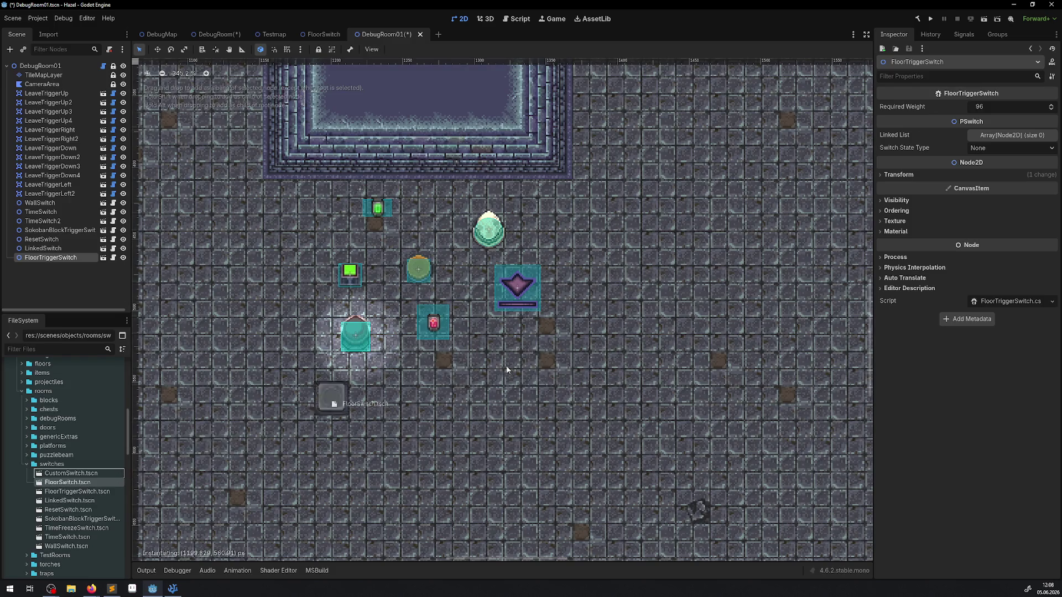
pyautogui.moveTo(507, 369); pyautogui.dragTo(539, 358)
pyautogui.moveTo(71, 474); pyautogui.dragTo(623, 319)
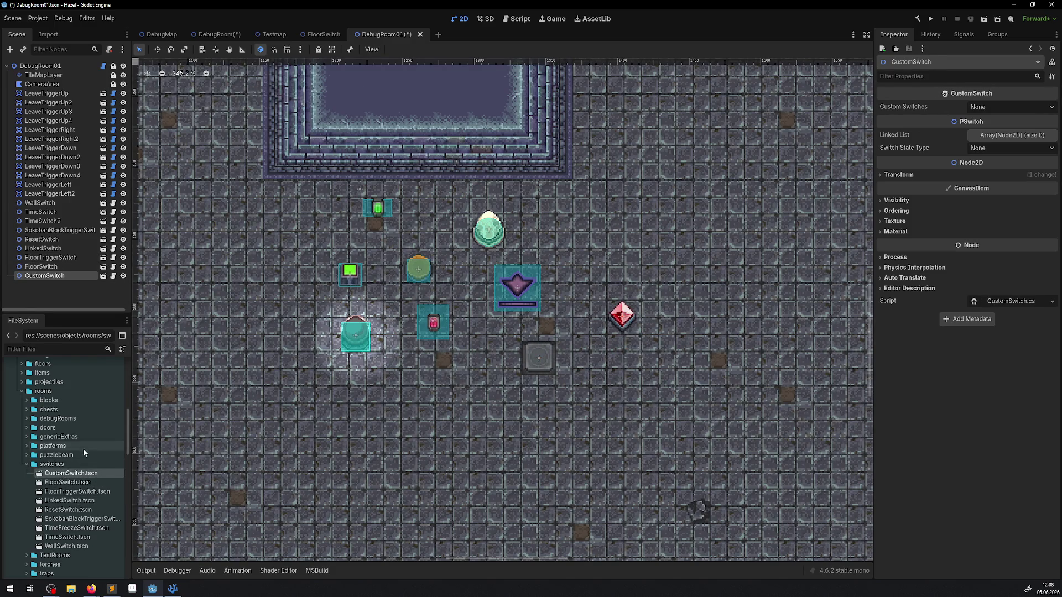
pyautogui.click(349, 330)
pyautogui.moveTo(70, 500)
pyautogui.mouseDown()
pyautogui.moveTo(258, 207)
pyautogui.moveTo(225, 196)
pyautogui.mouseUp()
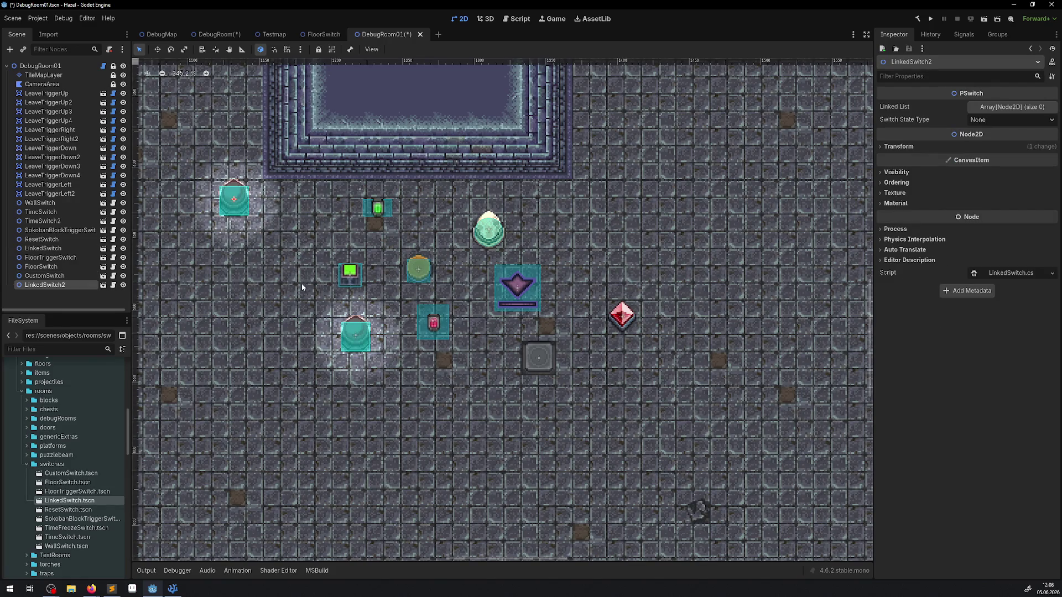
pyautogui.click(576, 227)
pyautogui.scroll(-5, 576, 228)
pyautogui.scroll(4, 526, 300)
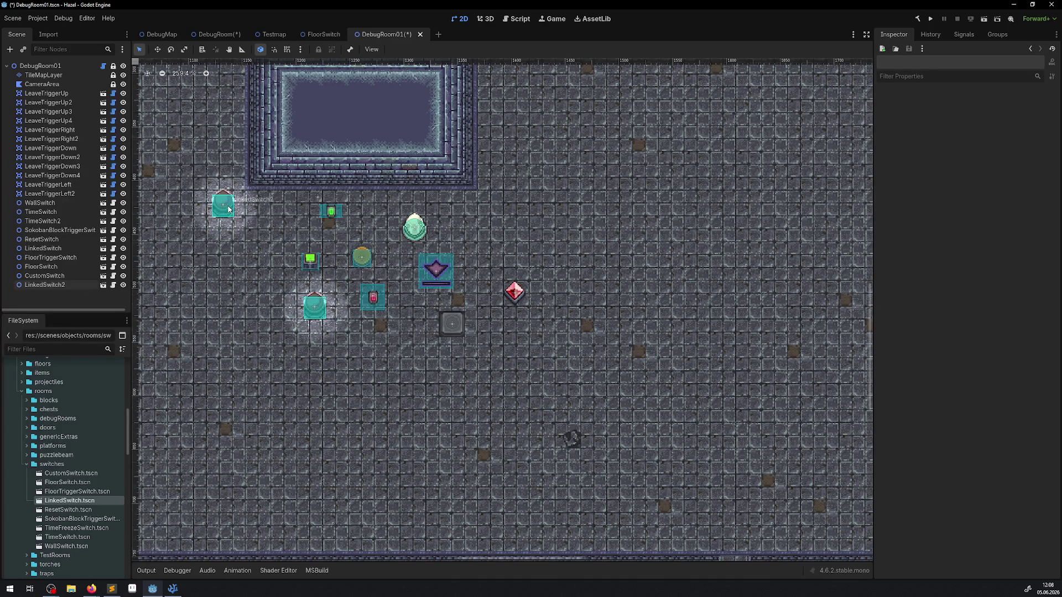
# Step: Open the CustomSwitch and FloorSwitch scenes and inspect FloorSwitch's Ordering Z Index
pyautogui.click(222, 34)
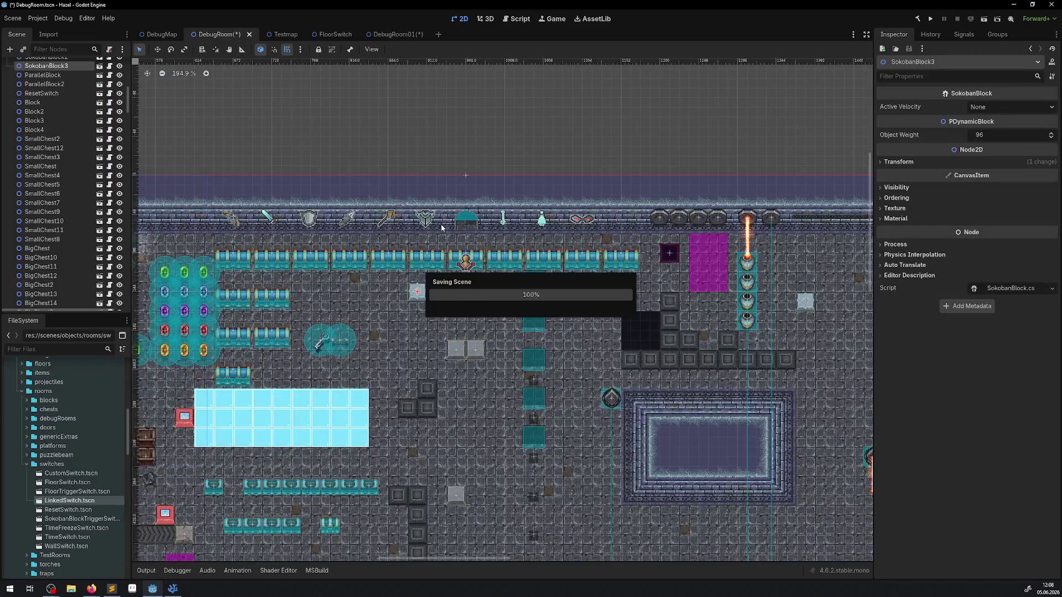
pyautogui.click(406, 33)
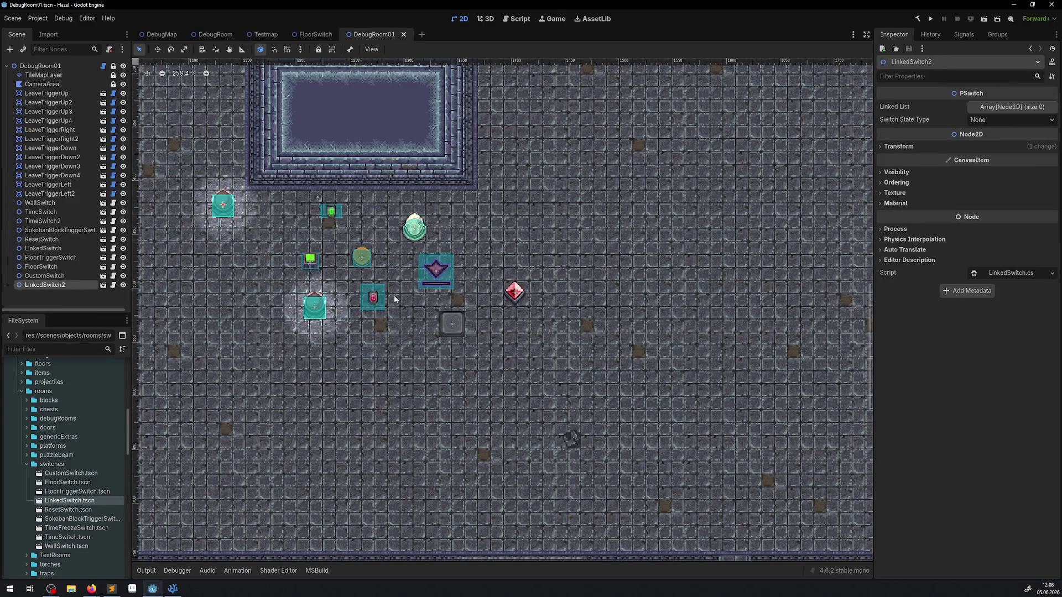
pyautogui.doubleClick(63, 476)
pyautogui.doubleClick(68, 482)
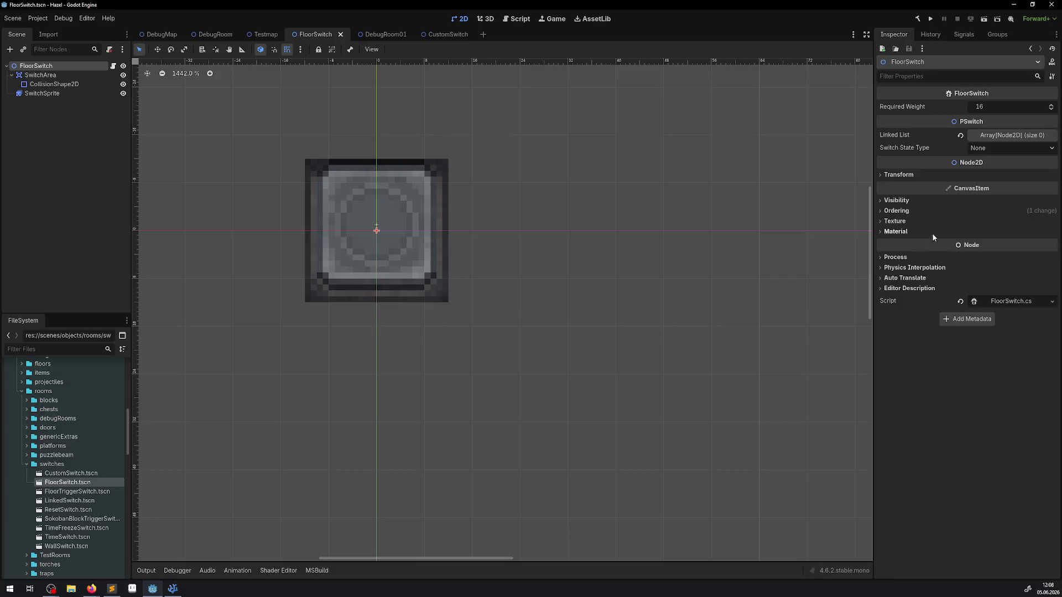
pyautogui.click(896, 211)
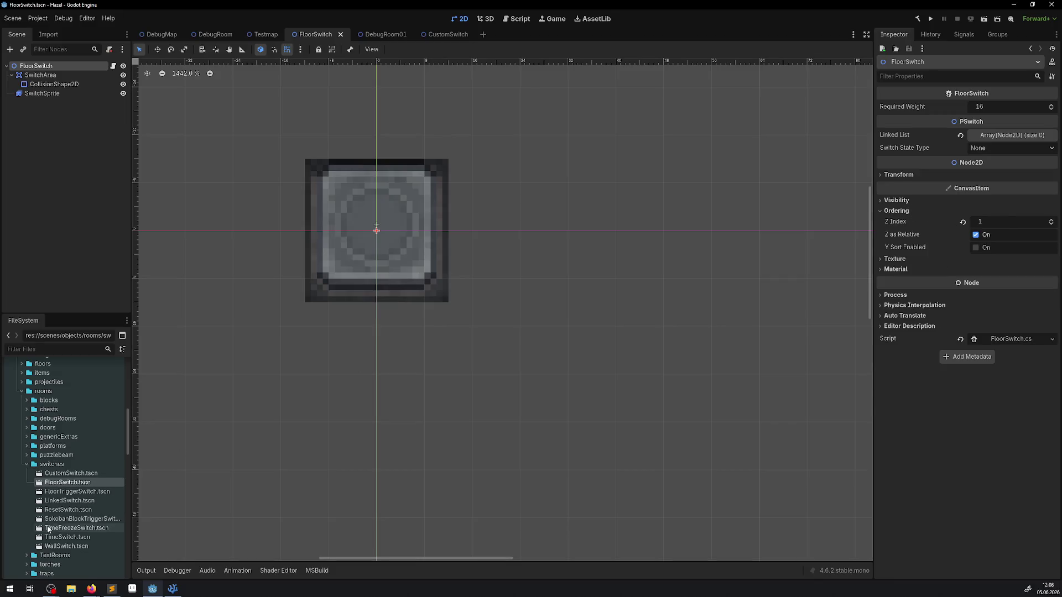
# Step: Open FloorTriggerSwitch, check its root node's Z Index, then bring up Testmap
pyautogui.doubleClick(85, 492)
pyautogui.click(49, 67)
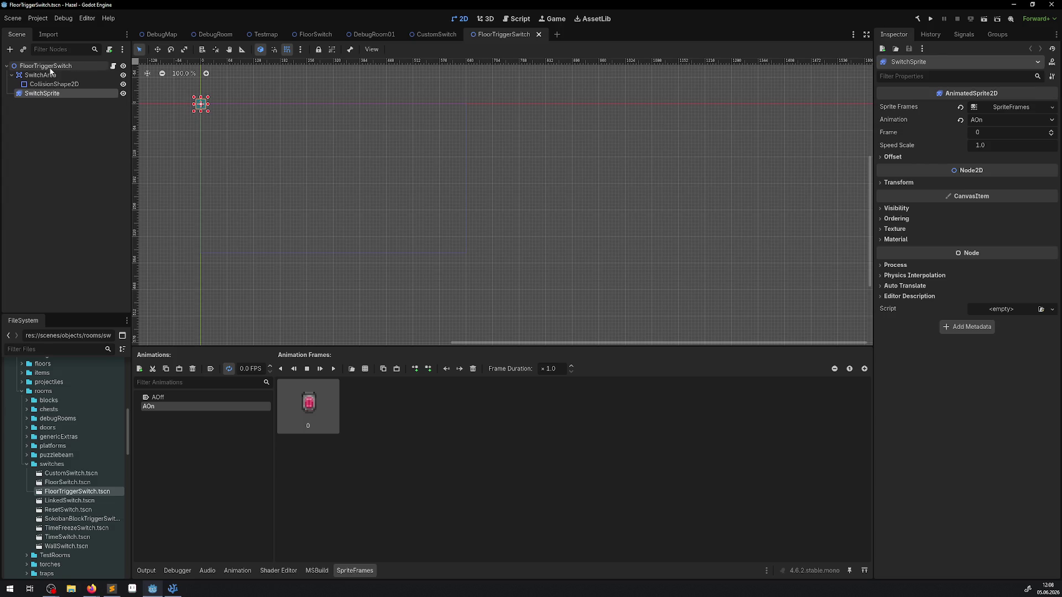
pyautogui.click(922, 289)
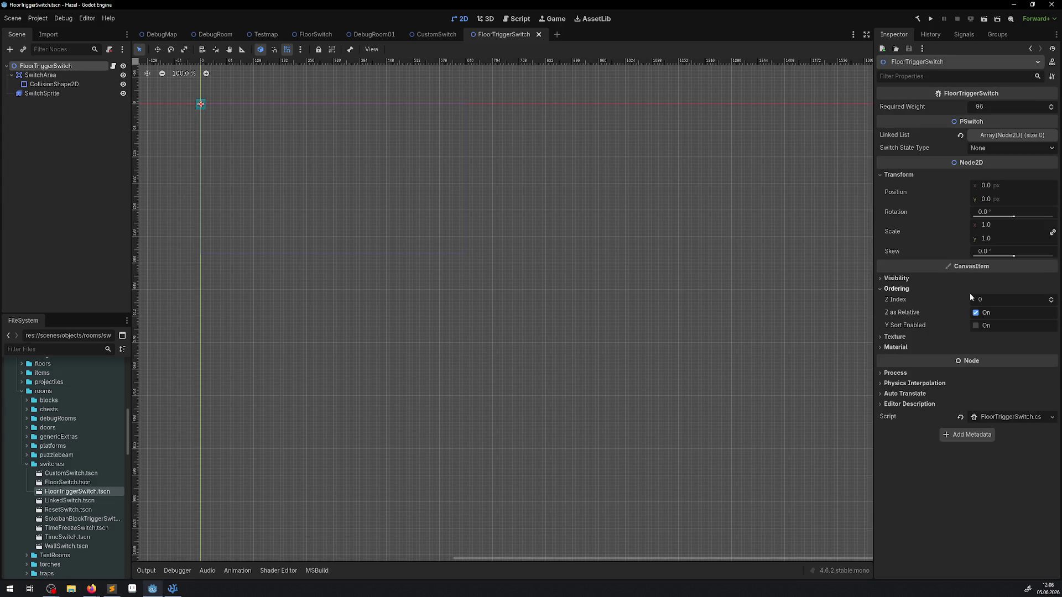
pyautogui.scroll(12, 251, 154)
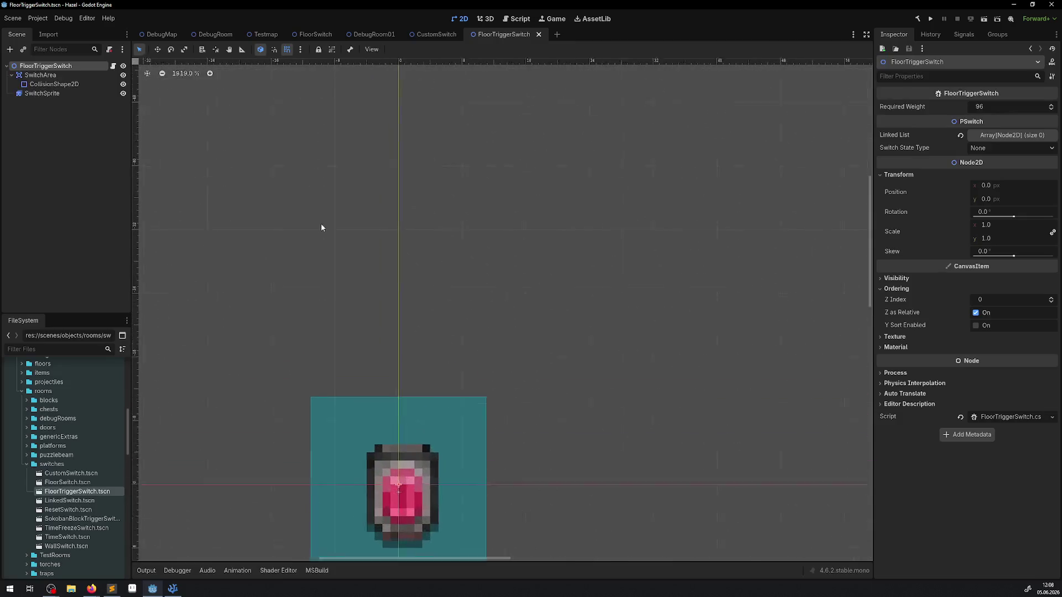
pyautogui.moveTo(452, 337); pyautogui.dragTo(356, 177)
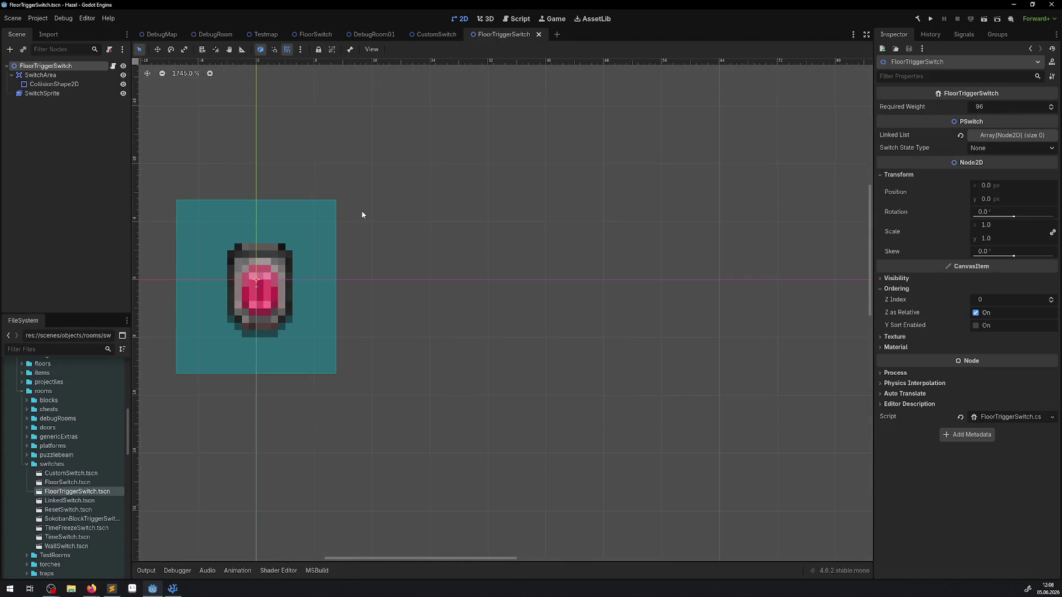
pyautogui.scroll(-5, 373, 203)
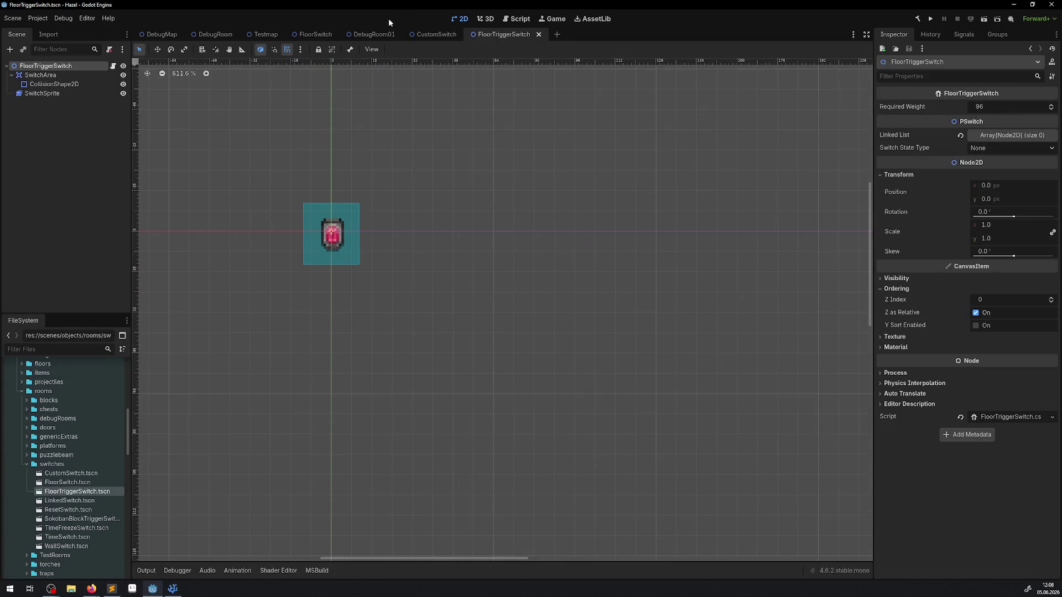
pyautogui.click(265, 35)
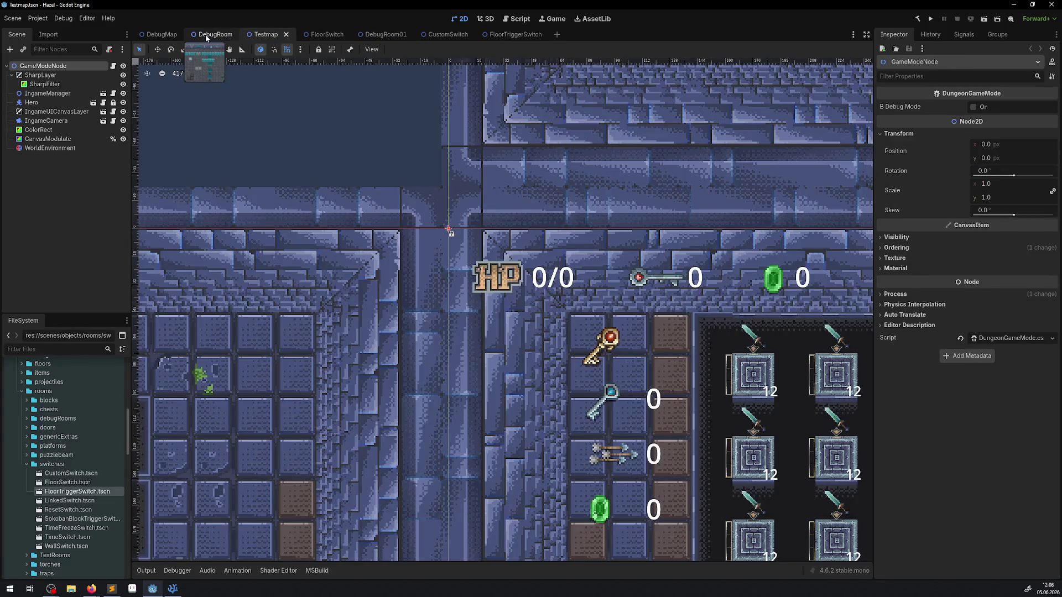
# Step: In DebugRoom01, move FloorTriggerSwitch up toward the basin and turn on grid snapping
pyautogui.click(206, 38)
pyautogui.click(375, 34)
pyautogui.scroll(5, 319, 253)
pyautogui.scroll(-3, 464, 298)
pyautogui.moveTo(460, 337); pyautogui.dragTo(470, 151)
pyautogui.click(287, 49)
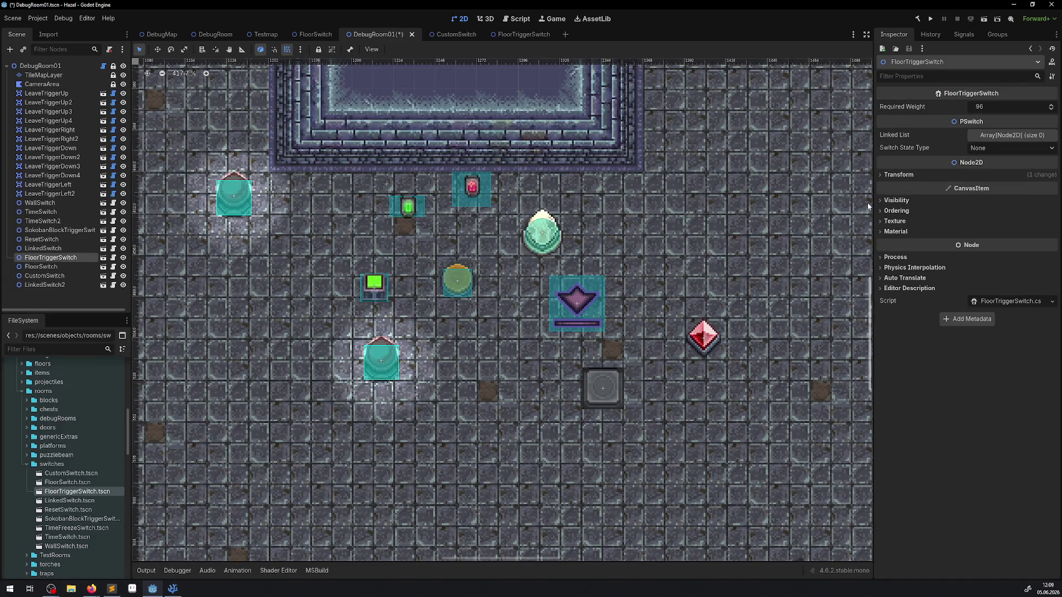
# Step: Set FloorTriggerSwitch's Z Index to 102 and nudge it onto the basin wall
pyautogui.click(896, 211)
pyautogui.click(1011, 222)
pyautogui.write('102')
pyautogui.press('Return')
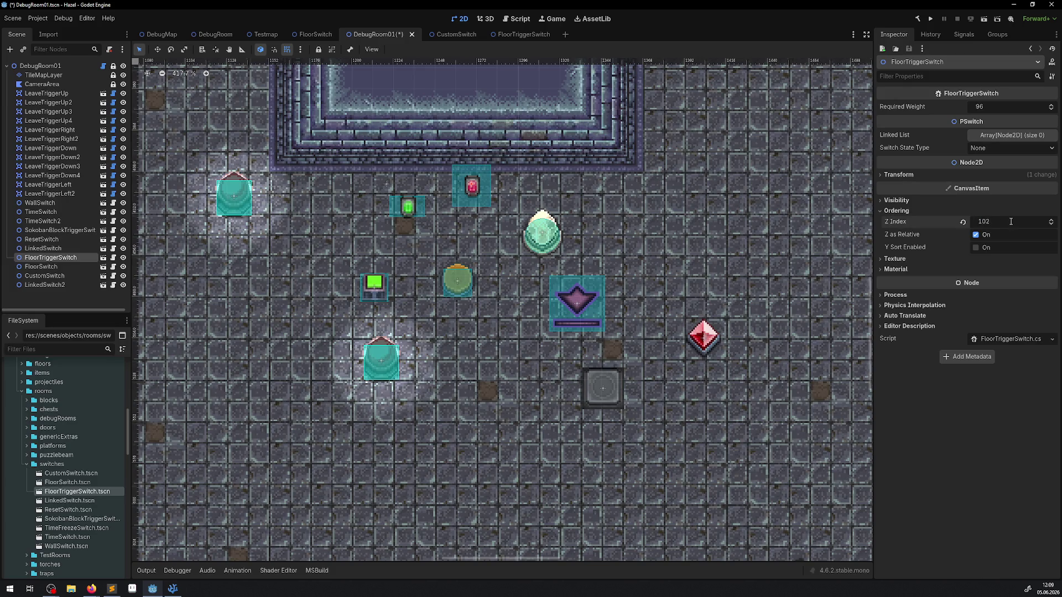
pyautogui.scroll(4, 458, 173)
pyautogui.moveTo(471, 188); pyautogui.dragTo(480, 126)
pyautogui.scroll(-12, 404, 240)
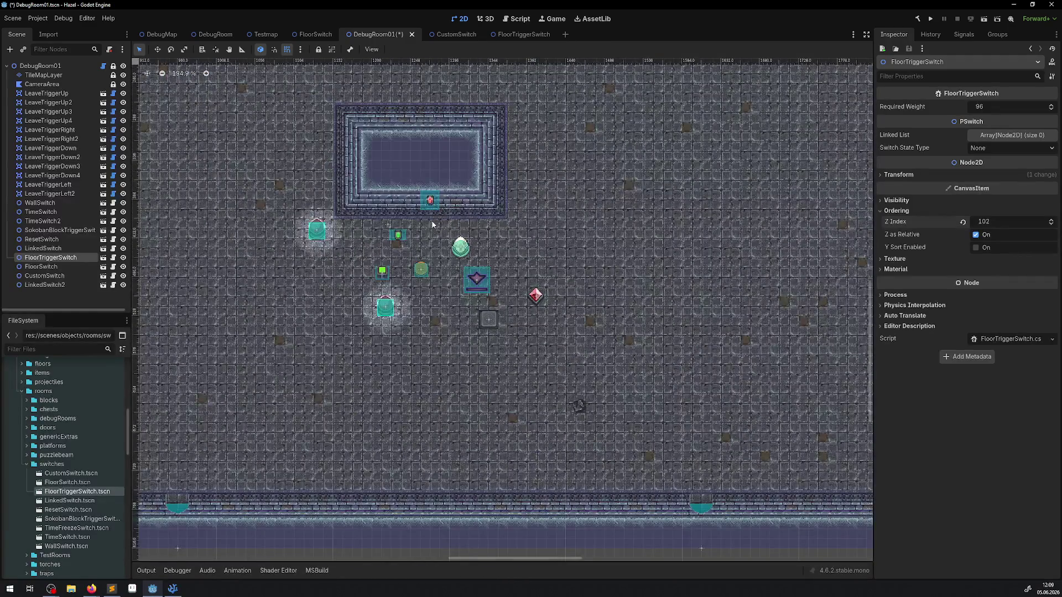
# Step: Zoom in and slide FloorTriggerSwitch left along the basin's lower wall
pyautogui.click(433, 224)
pyautogui.scroll(5, 432, 224)
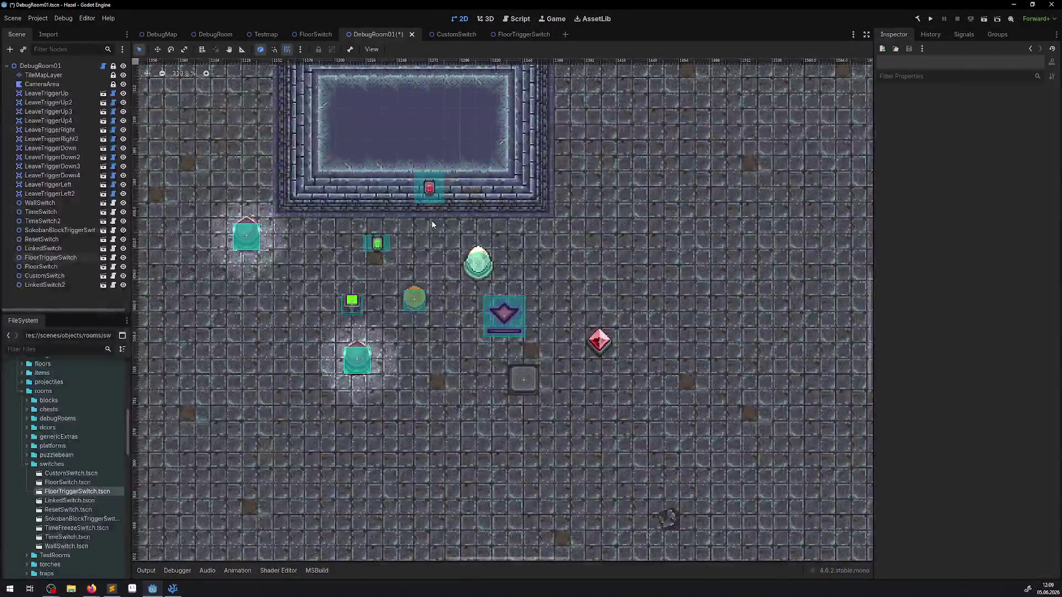
pyautogui.scroll(6, 429, 197)
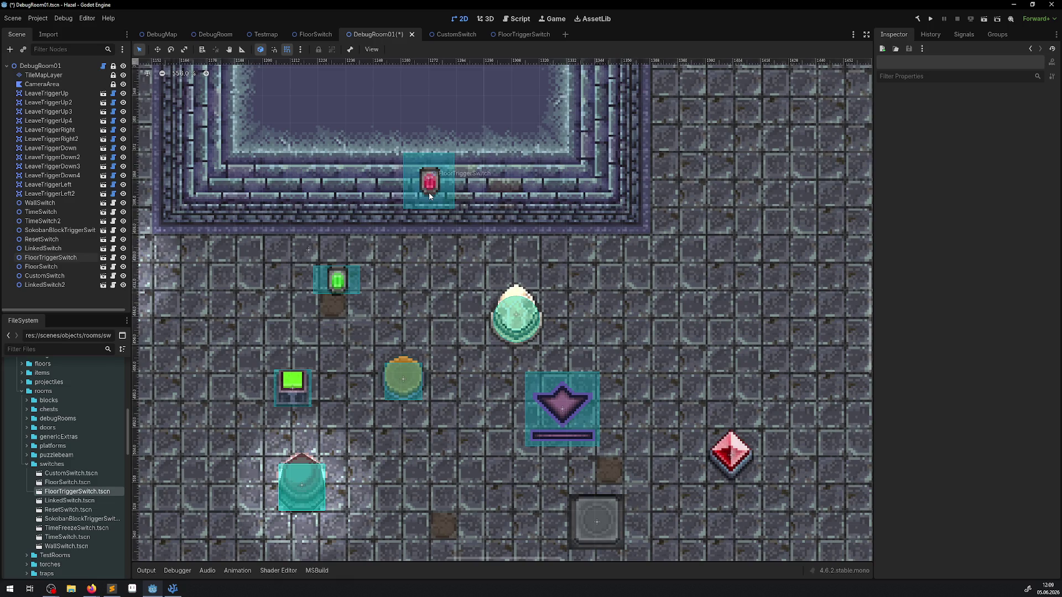
pyautogui.scroll(10, 429, 192)
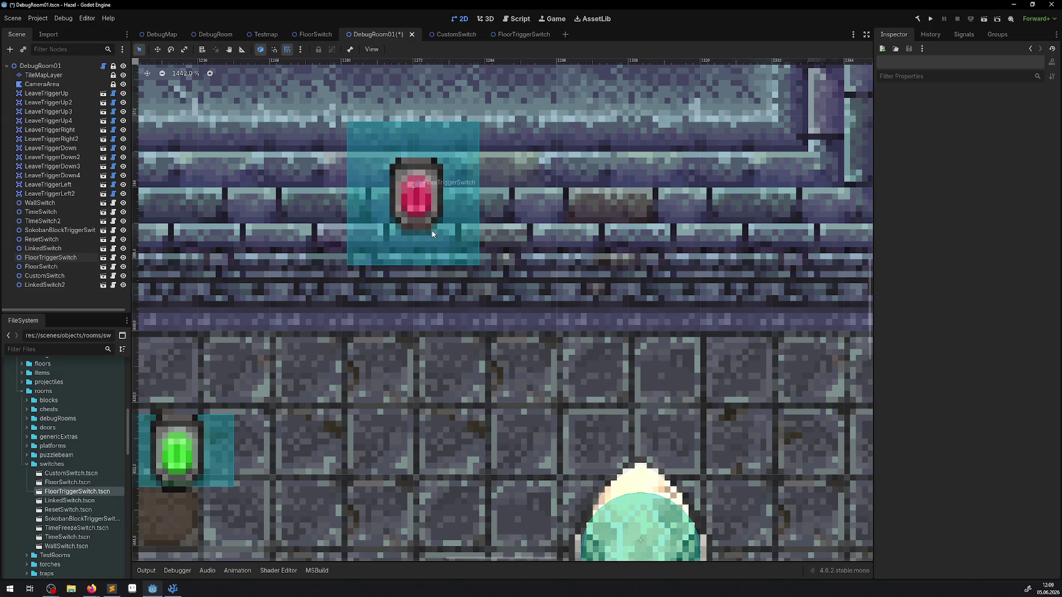
pyautogui.scroll(-10, 431, 215)
pyautogui.scroll(8, 437, 232)
pyautogui.scroll(-10, 437, 237)
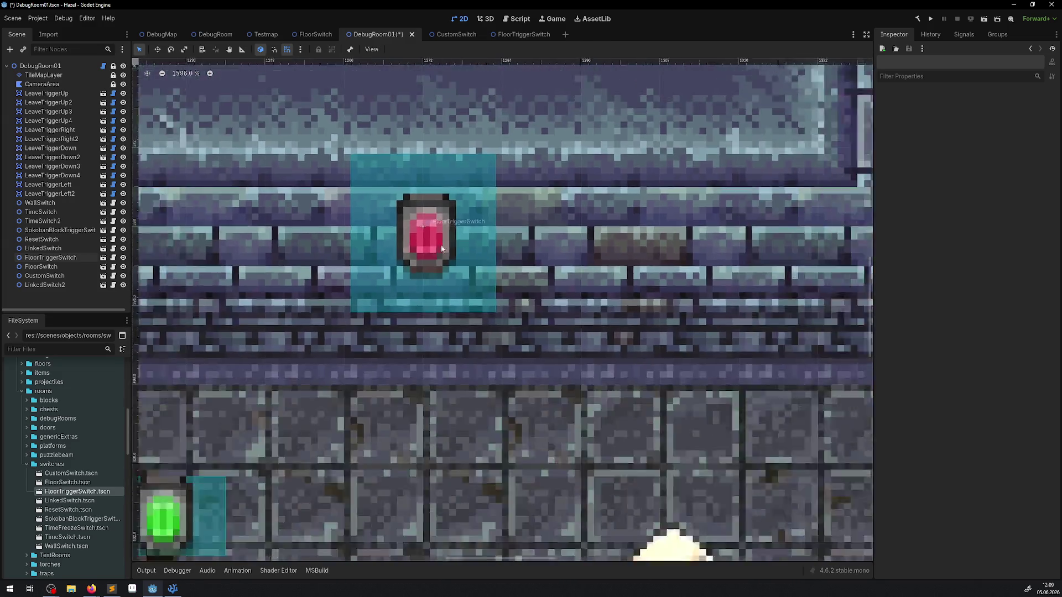
pyautogui.click(440, 246)
pyautogui.moveTo(441, 246)
pyautogui.mouseDown()
pyautogui.moveTo(493, 348)
pyautogui.moveTo(516, 365)
pyautogui.moveTo(428, 242)
pyautogui.moveTo(290, 242)
pyautogui.mouseUp()
pyautogui.click(326, 148)
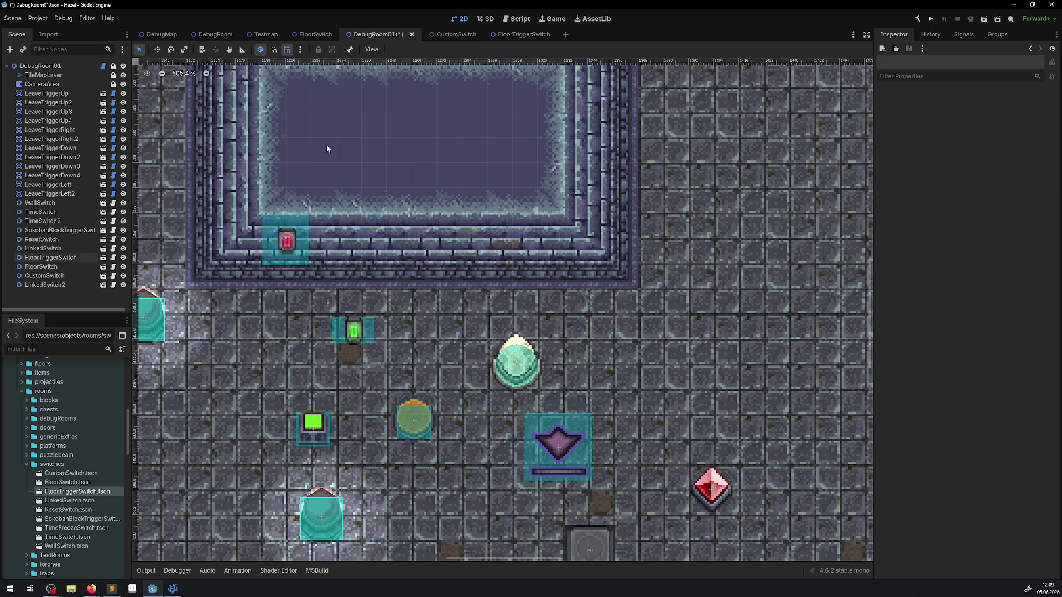
# Step: Switch to the FloorTriggerSwitch scene and centre the view on its sprite
pyautogui.scroll(-5, 426, 252)
pyautogui.scroll(5, 356, 238)
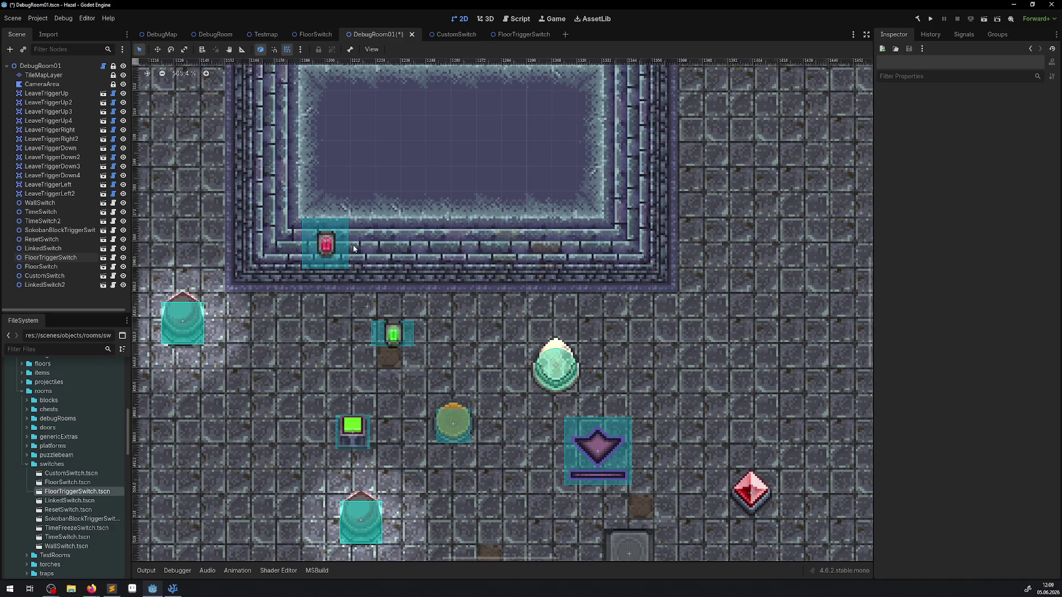
pyautogui.scroll(-6, 353, 246)
pyautogui.scroll(7, 352, 247)
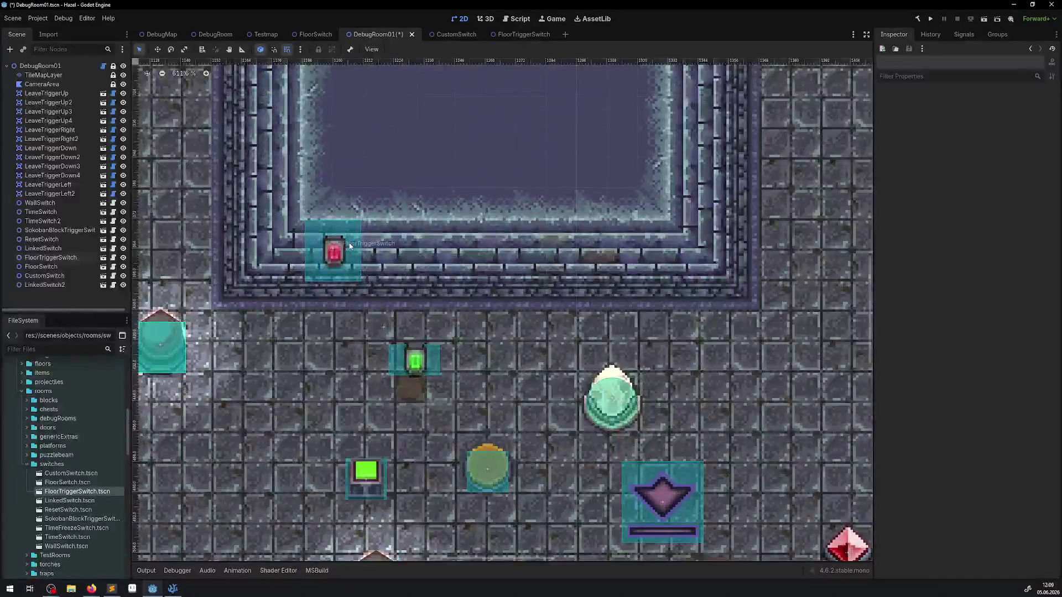
pyautogui.scroll(2, 350, 245)
pyautogui.click(332, 250)
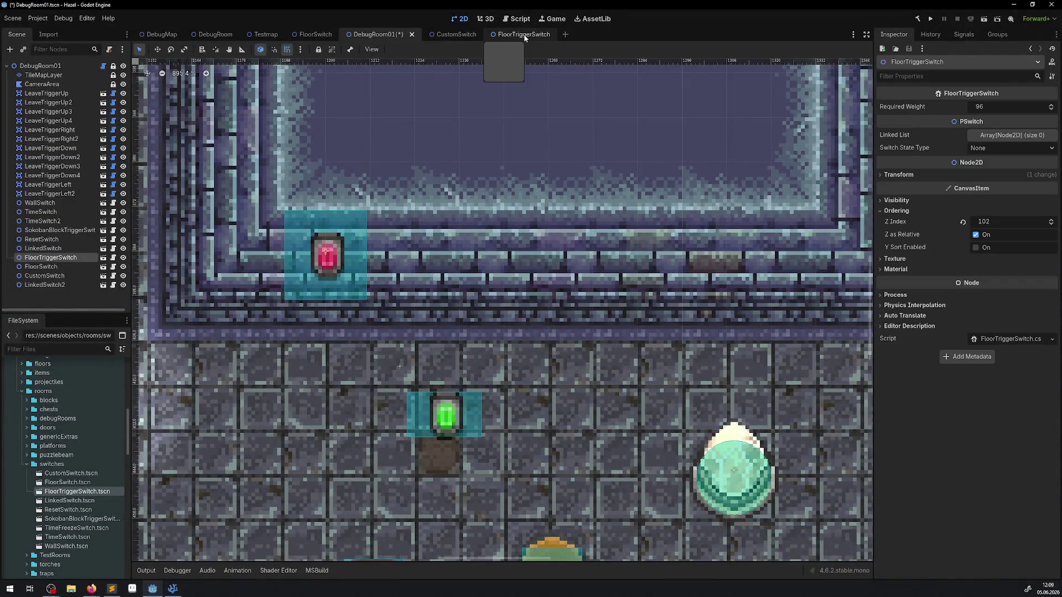
pyautogui.click(523, 34)
pyautogui.scroll(3, 296, 299)
pyautogui.scroll(3, 187, 124)
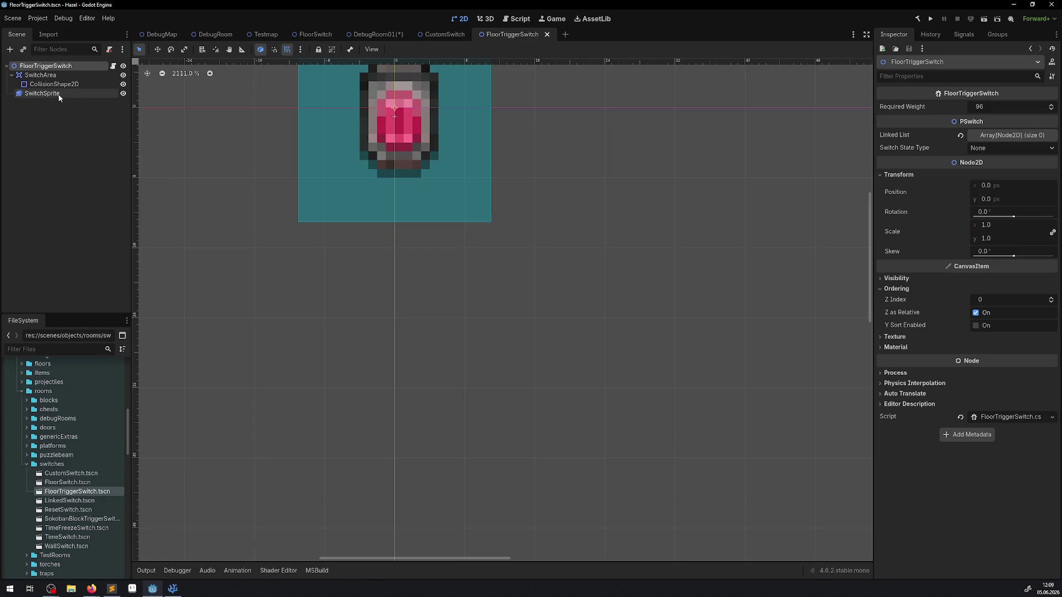
pyautogui.moveTo(334, 133); pyautogui.dragTo(318, 194)
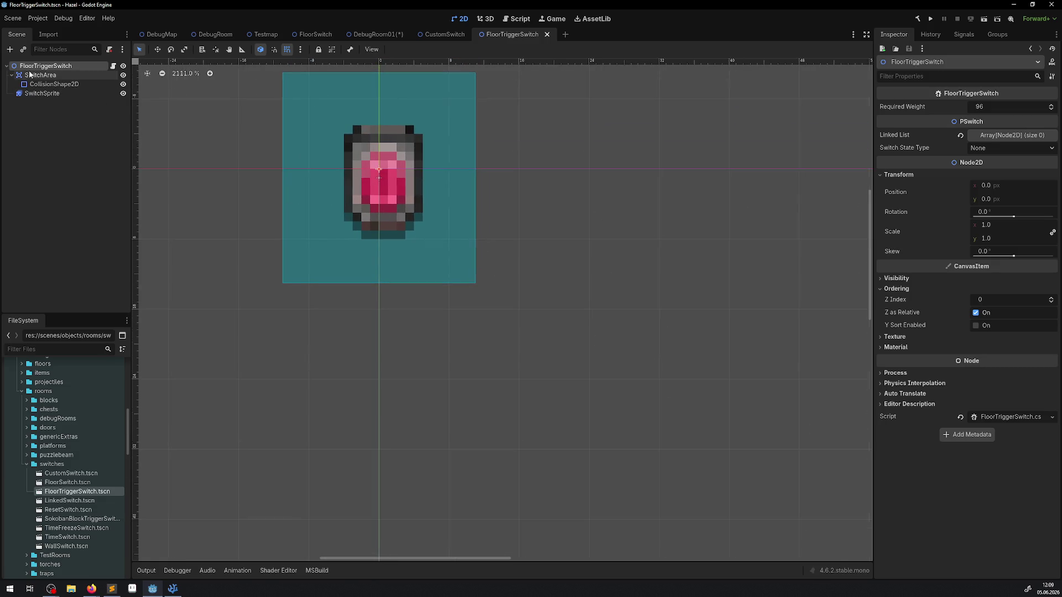
# Step: Shift the FloorTriggerSwitch sprite 4 px down and save the scene
pyautogui.click(42, 93)
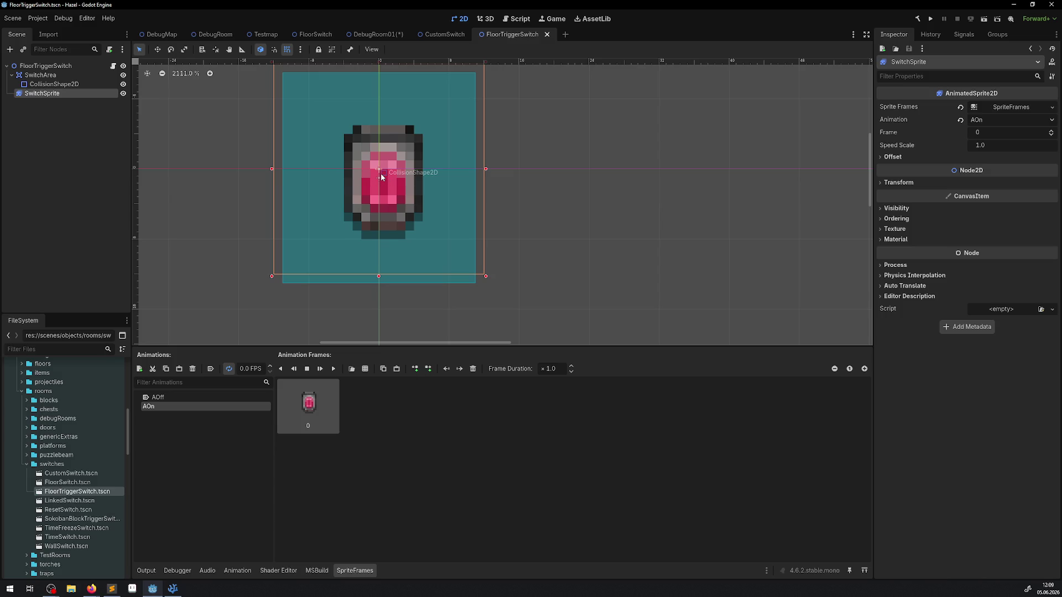
pyautogui.moveTo(381, 184)
pyautogui.mouseDown()
pyautogui.moveTo(374, 243)
pyautogui.moveTo(374, 184)
pyautogui.moveTo(381, 216)
pyautogui.mouseUp()
pyautogui.hotkey('ctrl', 's')
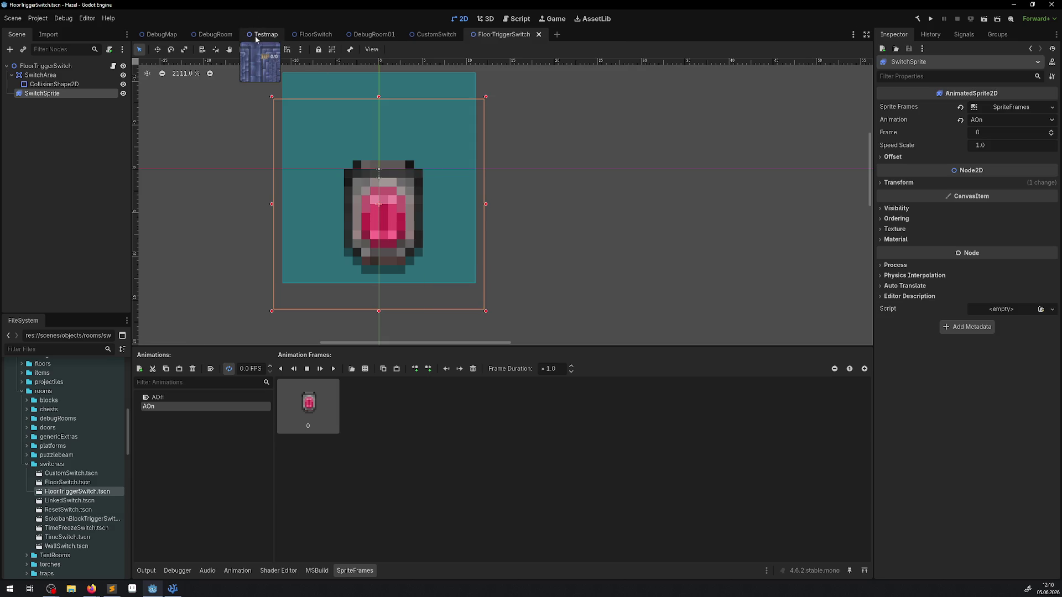
# Step: Review the switch in DebugRoom01, then select CollisionShape2D in FloorTriggerSwitch
pyautogui.click(374, 35)
pyautogui.scroll(-6, 344, 332)
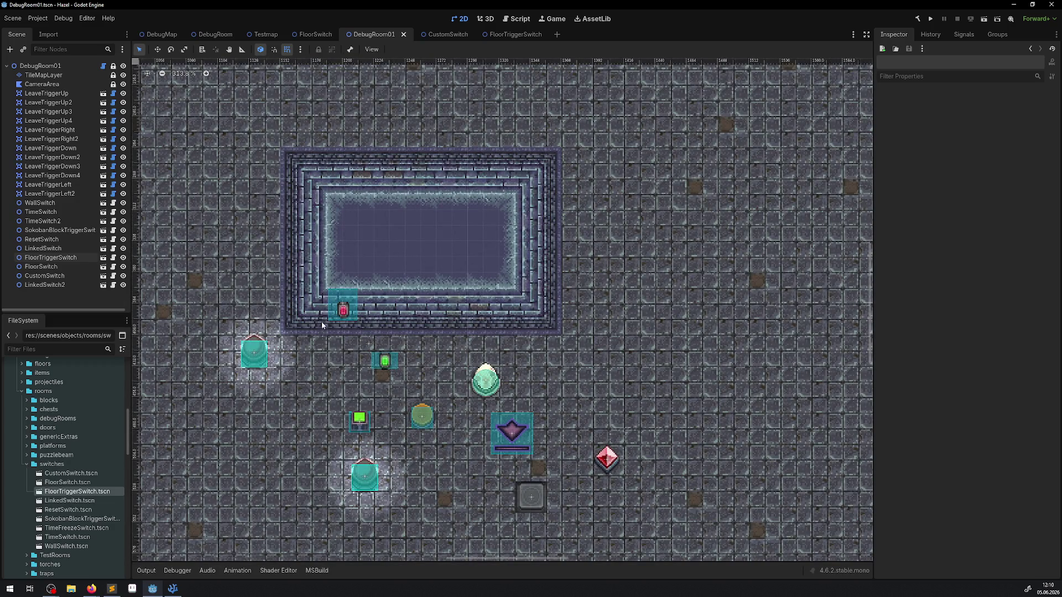
pyautogui.click(519, 34)
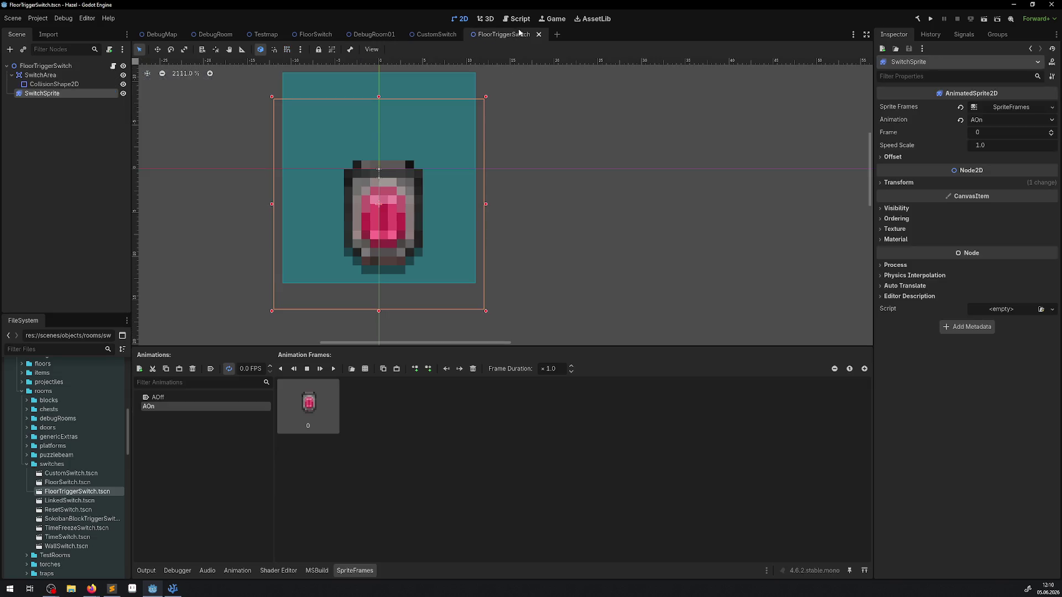
pyautogui.click(55, 84)
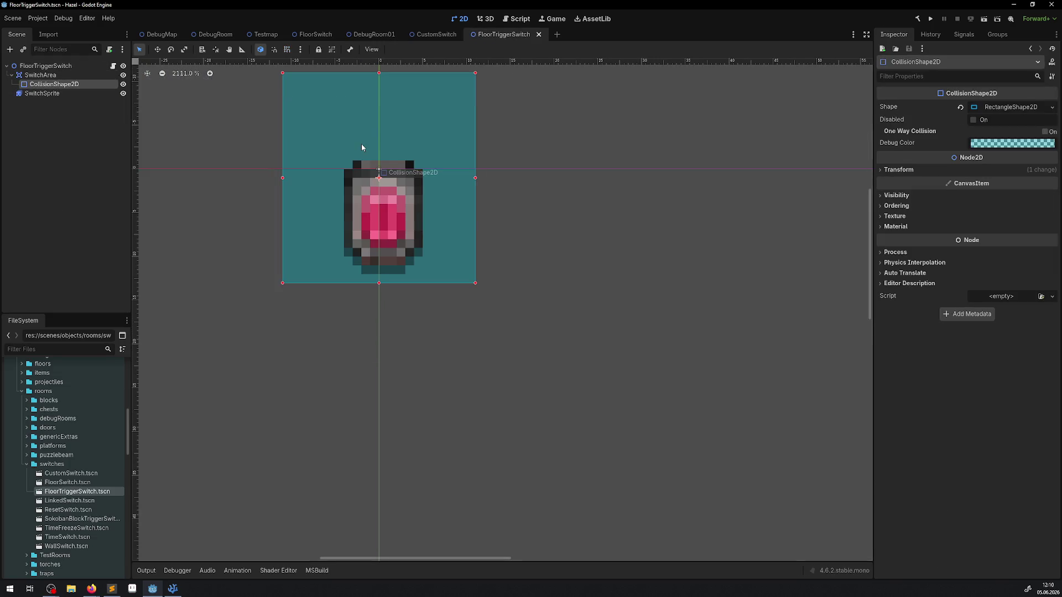
# Step: Pull the collision shape's top edge down to the switch body and review it in DebugRoom01
pyautogui.scroll(3, 361, 144)
pyautogui.moveTo(386, 110); pyautogui.dragTo(389, 208)
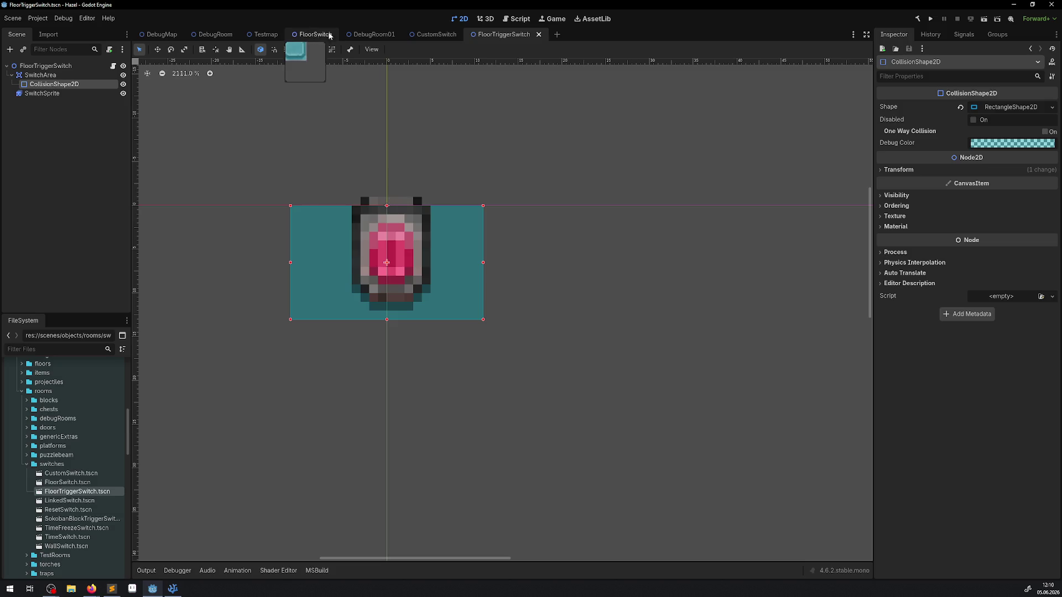
pyautogui.click(361, 34)
pyautogui.scroll(5, 342, 299)
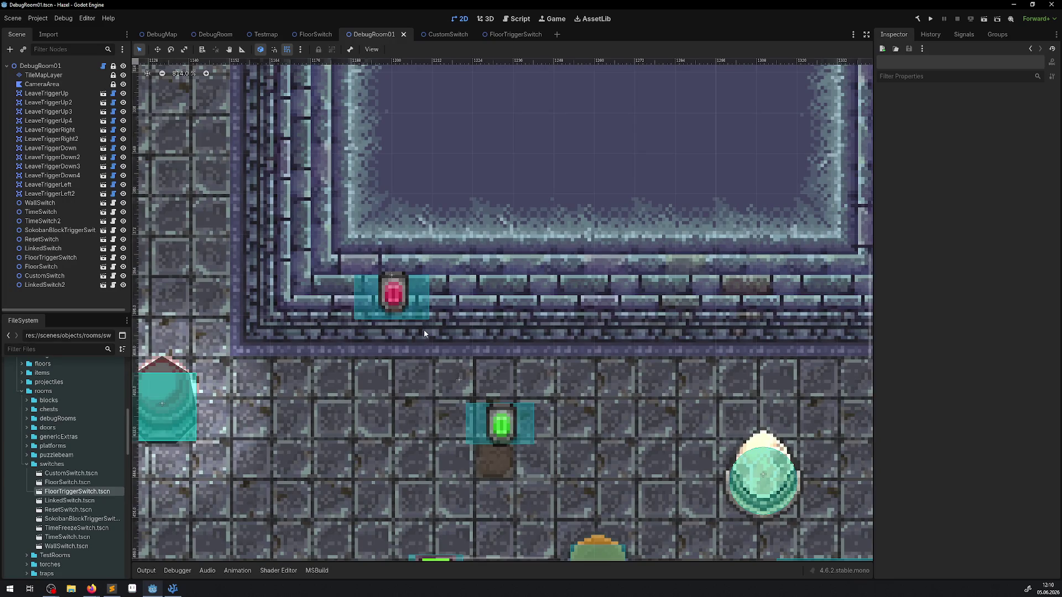
pyautogui.scroll(-6, 423, 327)
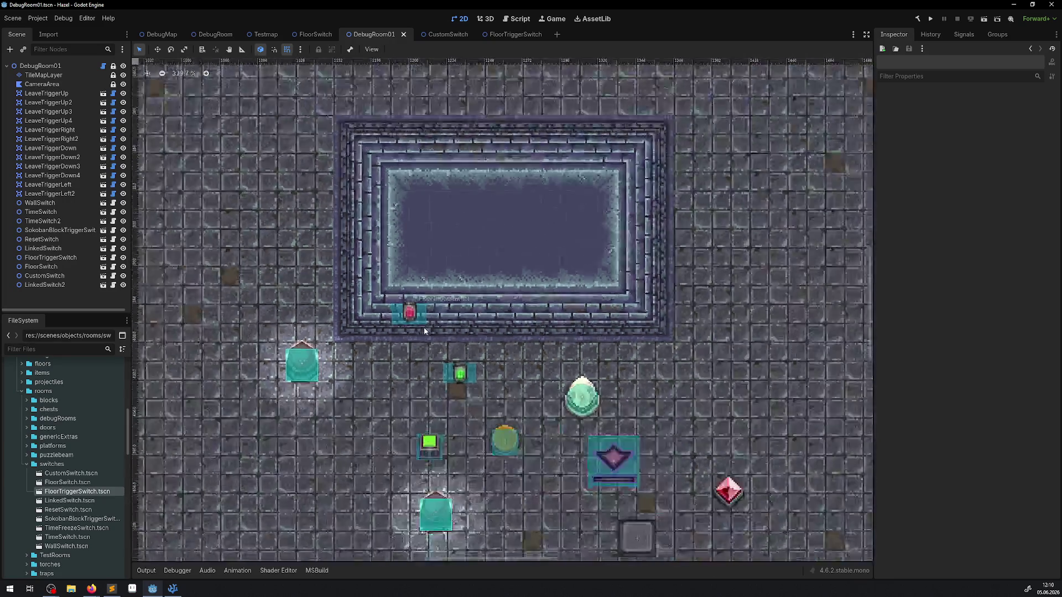
pyautogui.click(219, 34)
# Step: Move WallSwitch2 left beside the wall torch in DebugRoom and save the scene
pyautogui.moveTo(332, 169); pyautogui.dragTo(752, 143)
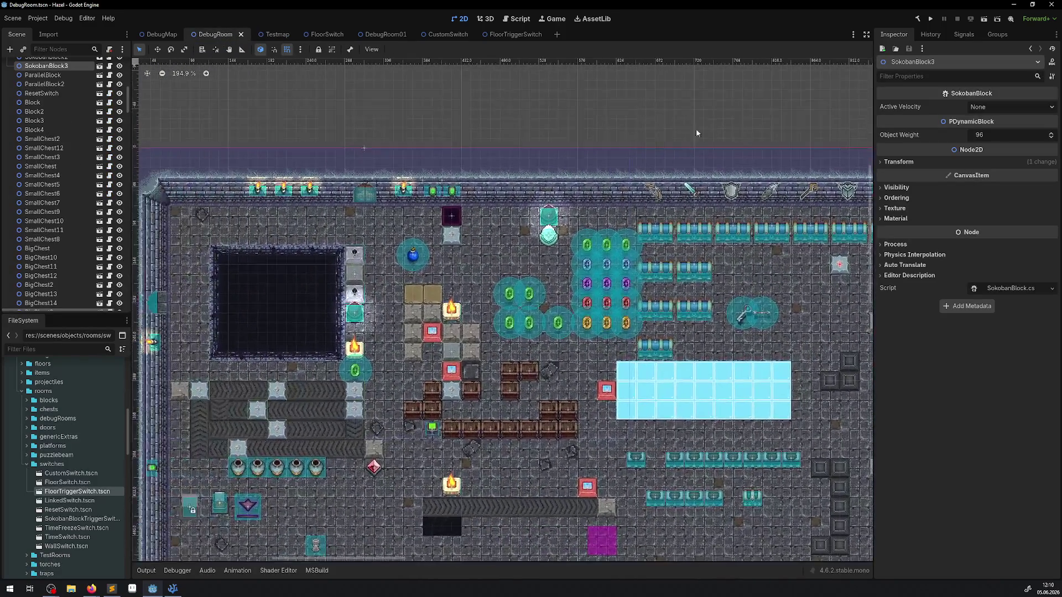
pyautogui.scroll(6, 339, 161)
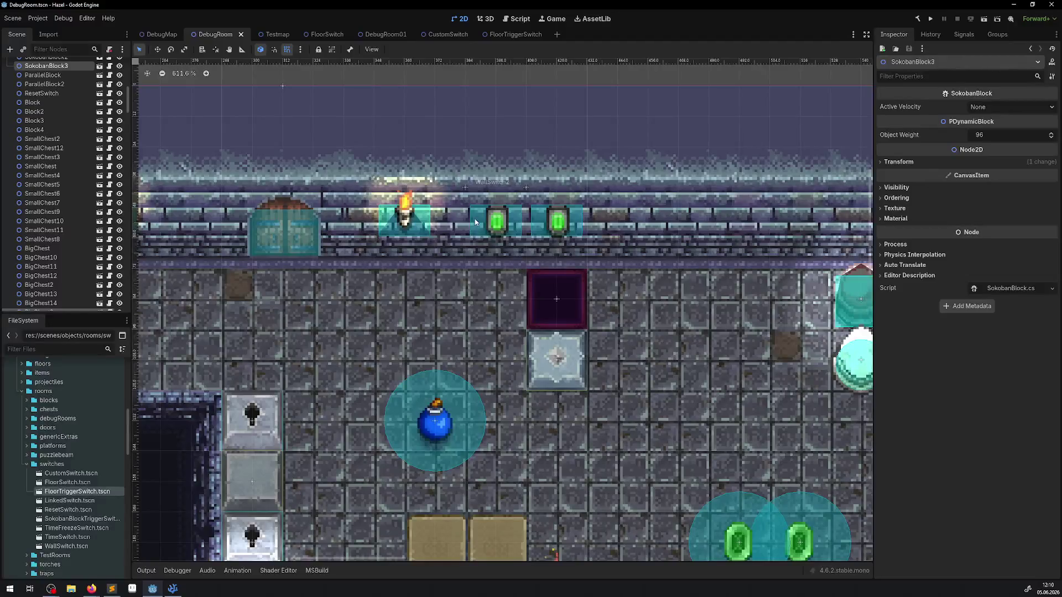
pyautogui.click(427, 215)
pyautogui.moveTo(481, 230)
pyautogui.mouseDown()
pyautogui.moveTo(200, 220)
pyautogui.moveTo(376, 219)
pyautogui.moveTo(468, 249)
pyautogui.moveTo(464, 223)
pyautogui.mouseUp()
pyautogui.hotkey('ctrl', 's')
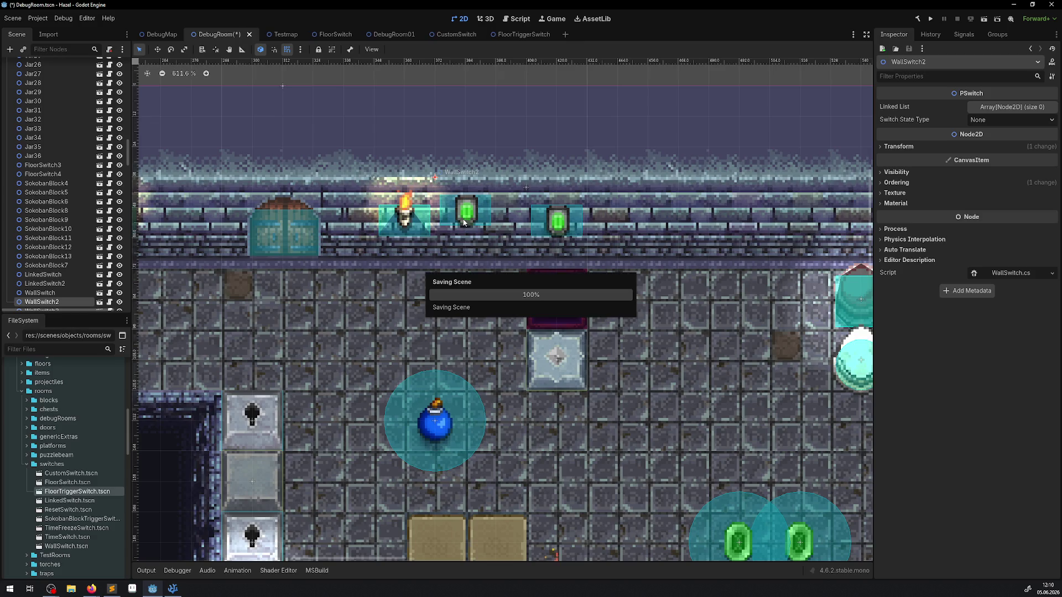
pyautogui.moveTo(471, 234)
pyautogui.mouseDown()
pyautogui.moveTo(471, 289)
pyautogui.moveTo(473, 215)
pyautogui.mouseUp()
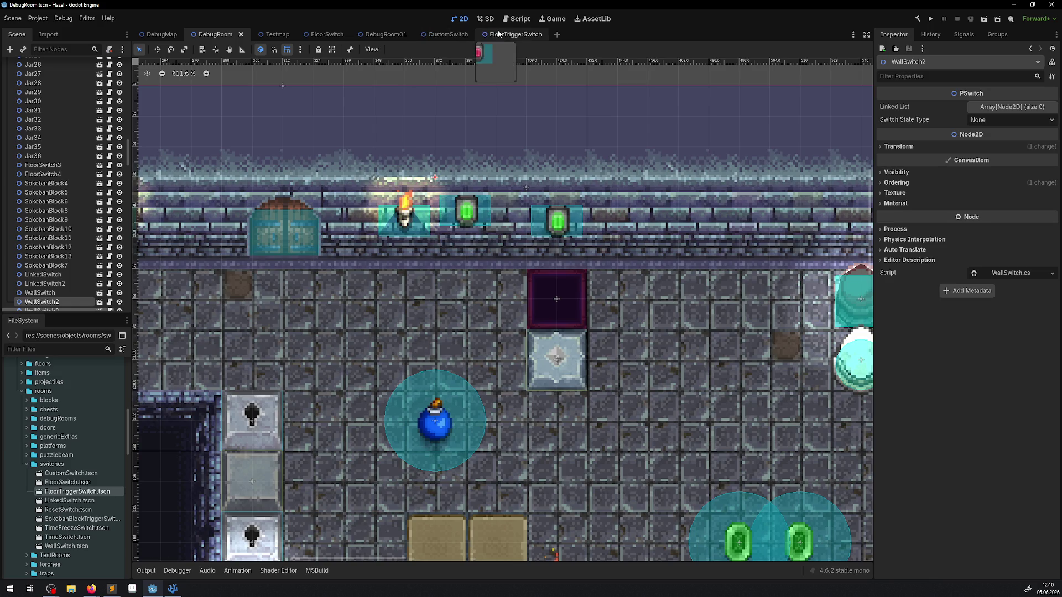
# Step: Nudge DebugRoom01's FloorTriggerSwitch one tile down onto the basin's lower wall
pyautogui.click(386, 34)
pyautogui.scroll(5, 389, 301)
pyautogui.moveTo(389, 302)
pyautogui.mouseDown()
pyautogui.moveTo(392, 273)
pyautogui.moveTo(394, 396)
pyautogui.moveTo(399, 266)
pyautogui.moveTo(398, 309)
pyautogui.mouseUp()
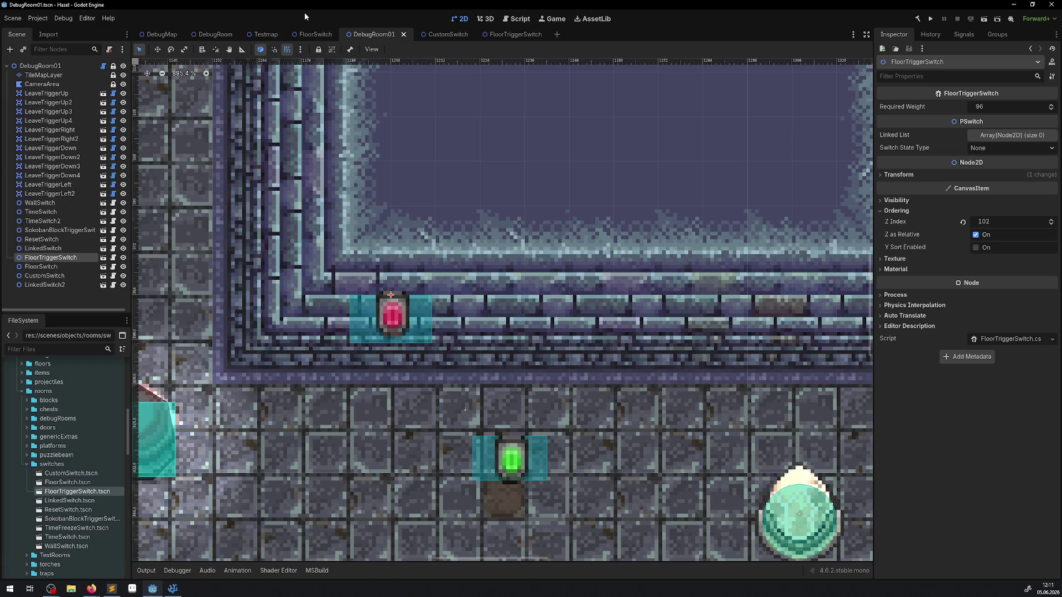
pyautogui.click(215, 35)
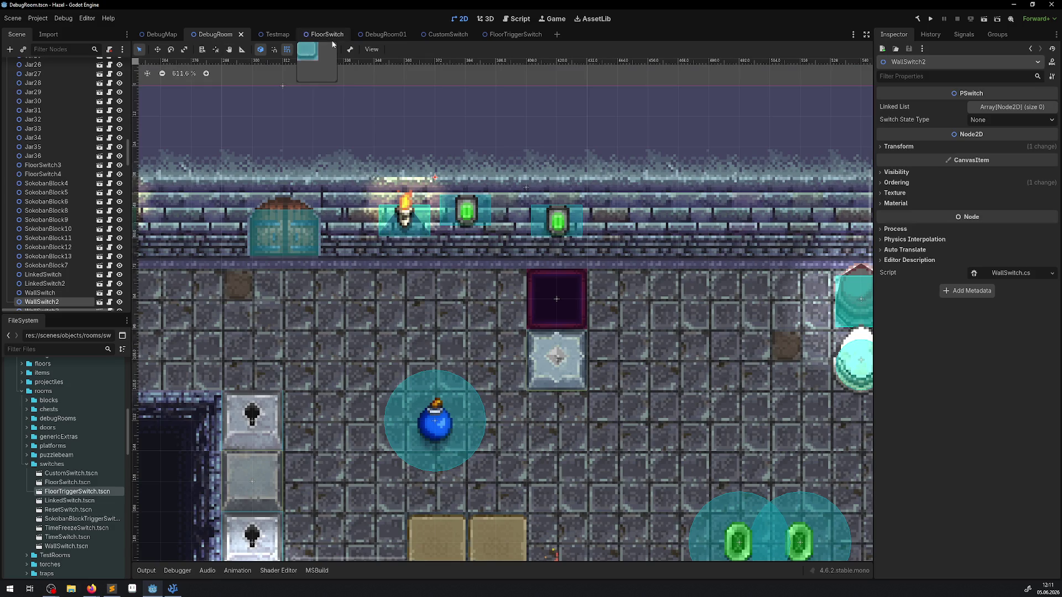
pyautogui.click(301, 50)
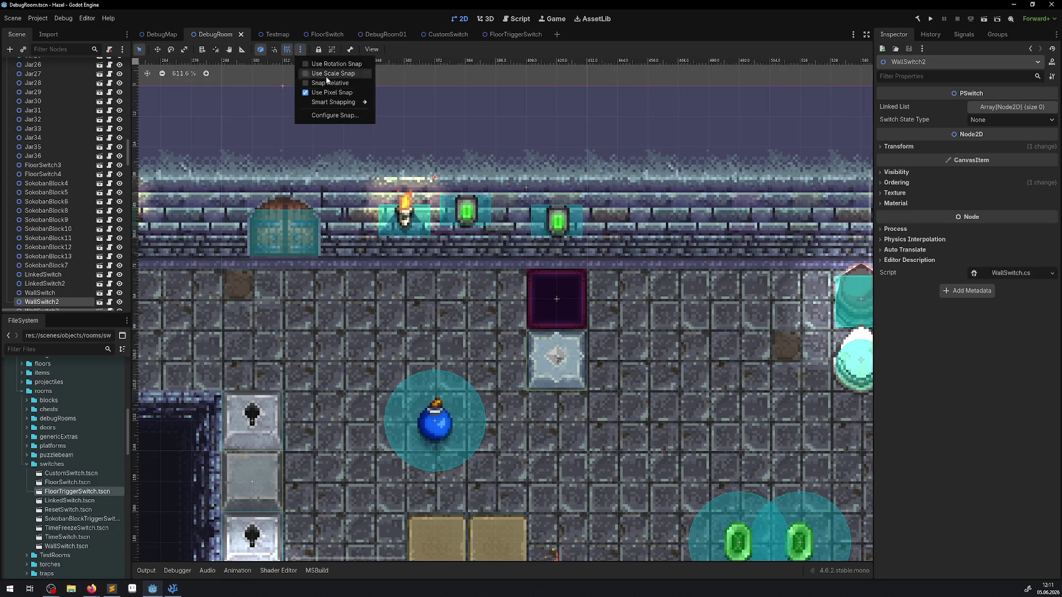
# Step: Confirm the Configure Snap grid step is 12 px in both DebugRoom and DebugRoom01
pyautogui.click(333, 114)
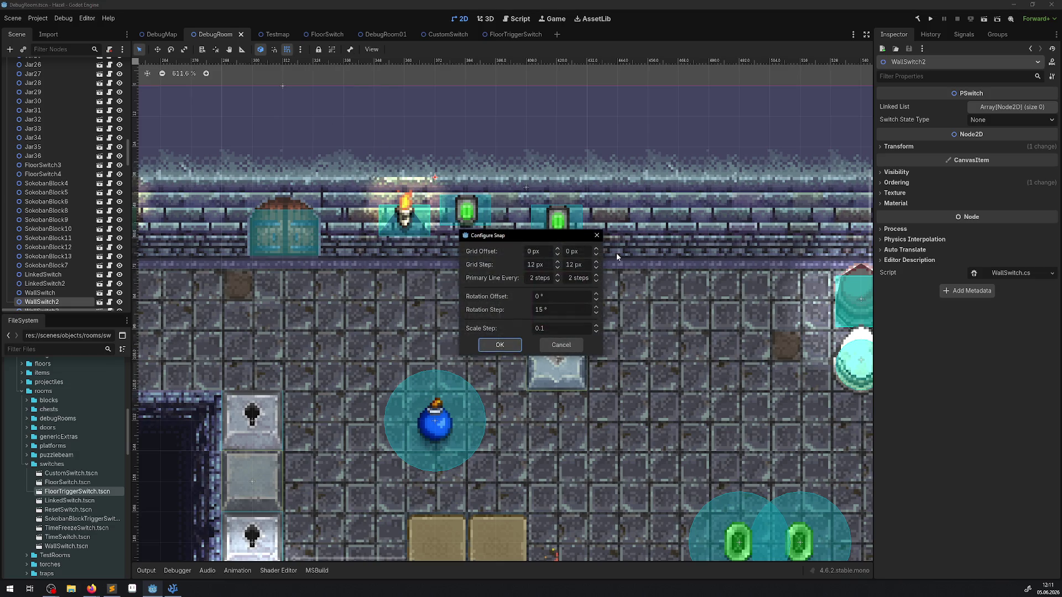
pyautogui.click(596, 235)
pyautogui.click(373, 34)
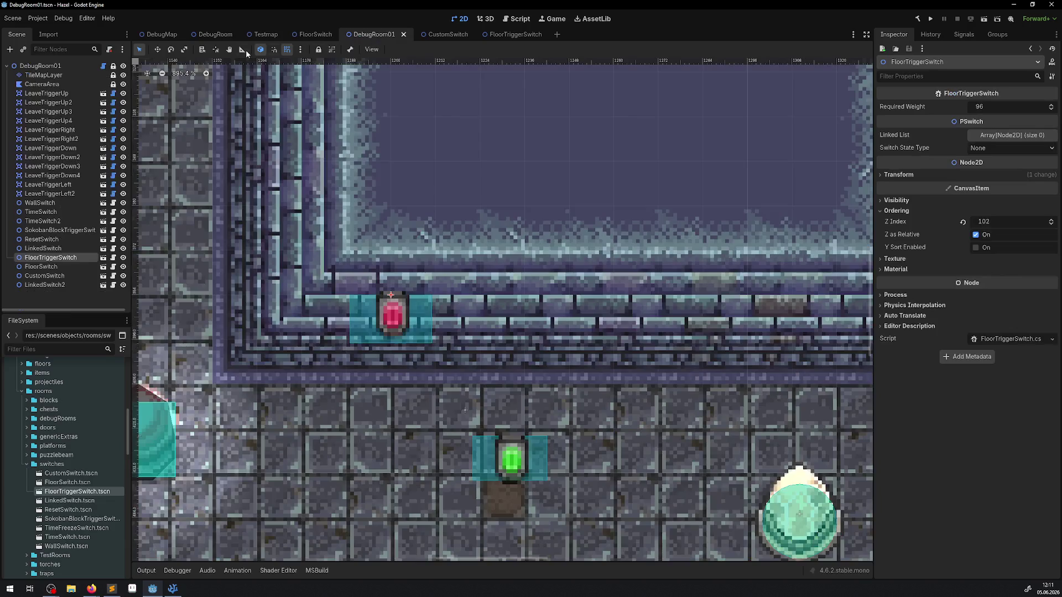
pyautogui.click(300, 49)
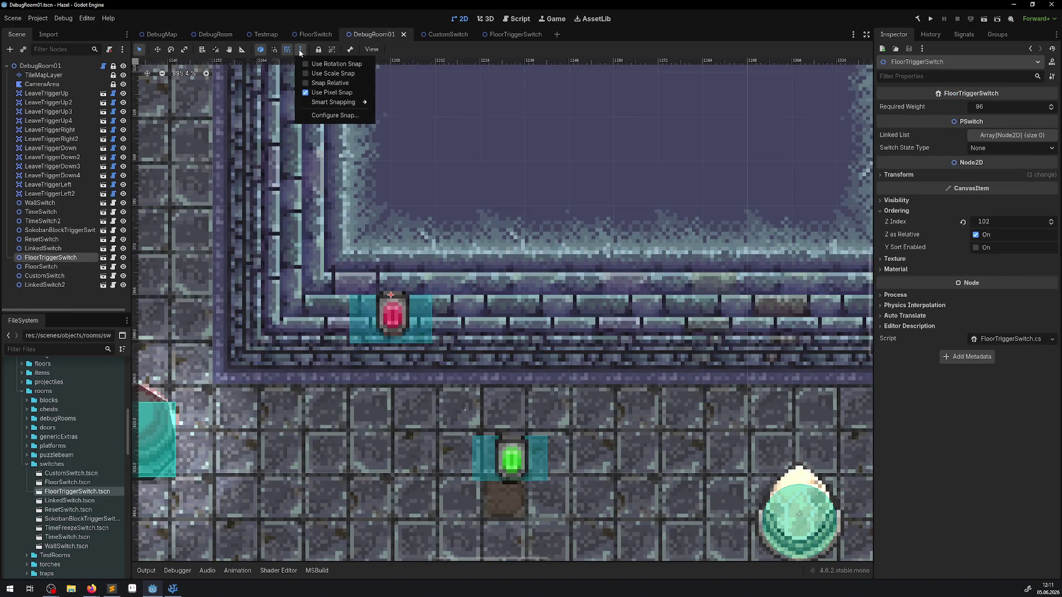
pyautogui.click(329, 117)
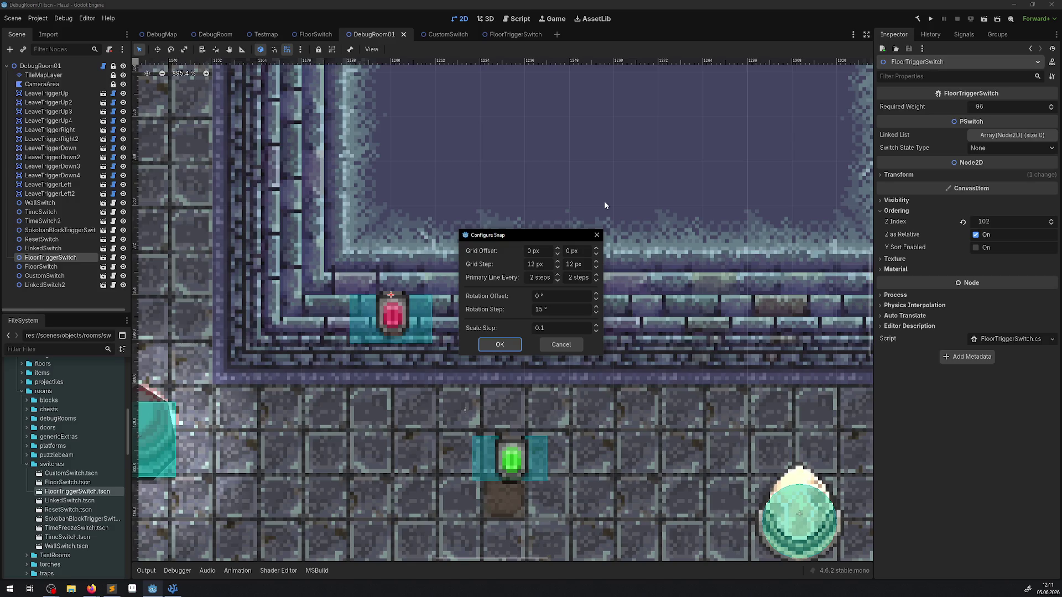
pyautogui.click(597, 235)
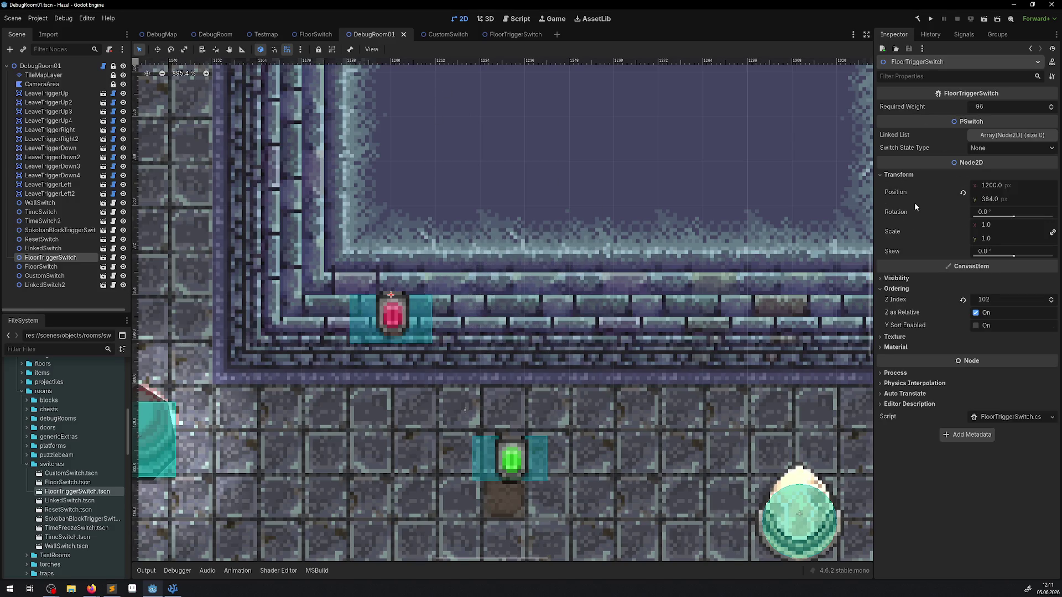
# Step: Move DebugRoom01's FloorTriggerSwitch up onto the top wall row at 1092, 48
pyautogui.scroll(-10, 441, 273)
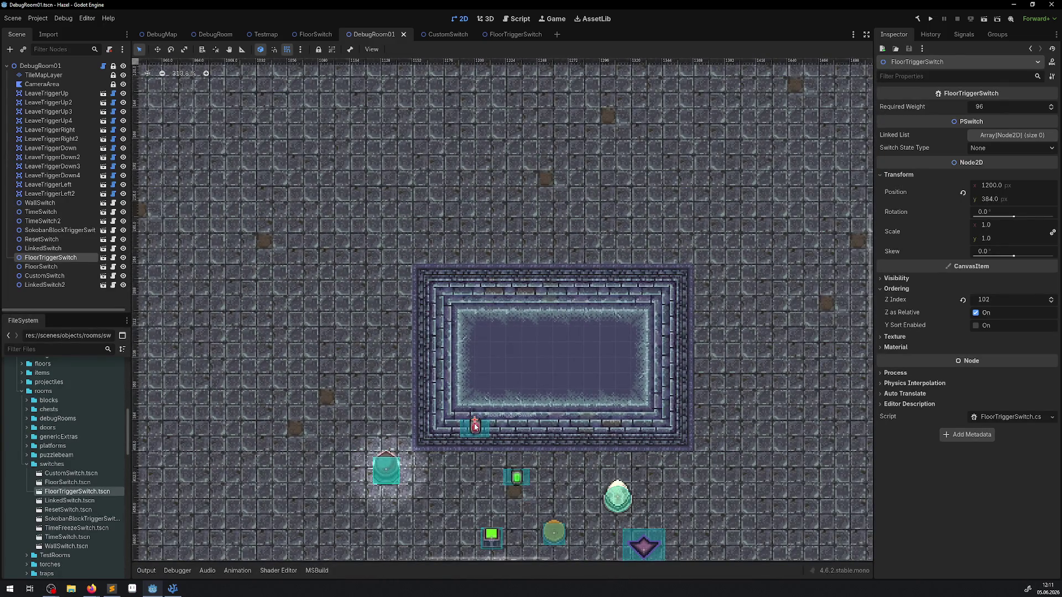
pyautogui.moveTo(475, 426); pyautogui.dragTo(379, 111)
pyautogui.press('f')
pyautogui.moveTo(452, 356); pyautogui.dragTo(433, 274)
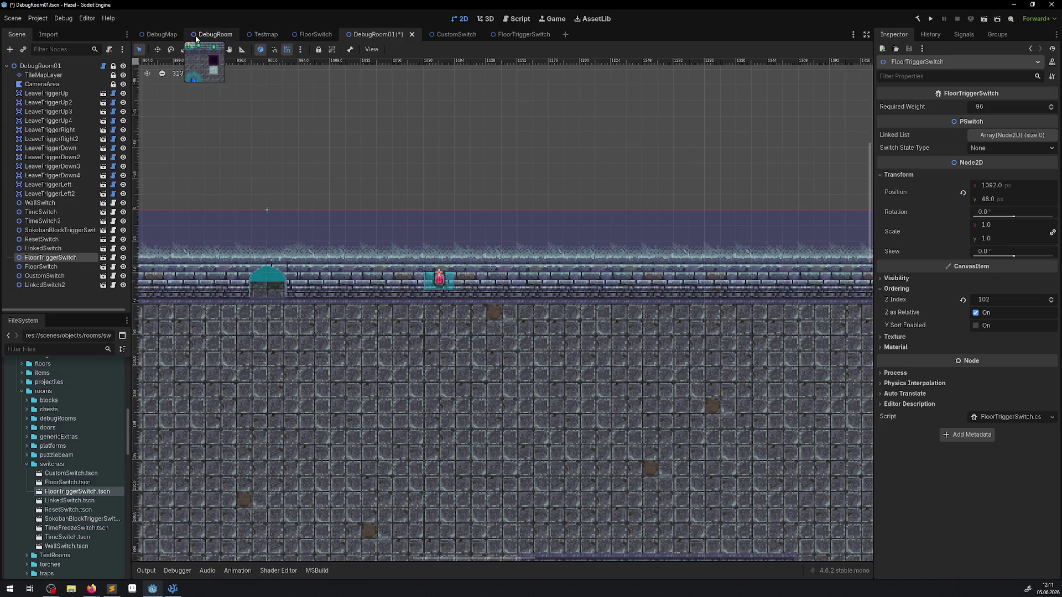
# Step: In DebugRoom, lower WallSwitch2 one grid step to y 48
pyautogui.click(215, 34)
pyautogui.click(895, 146)
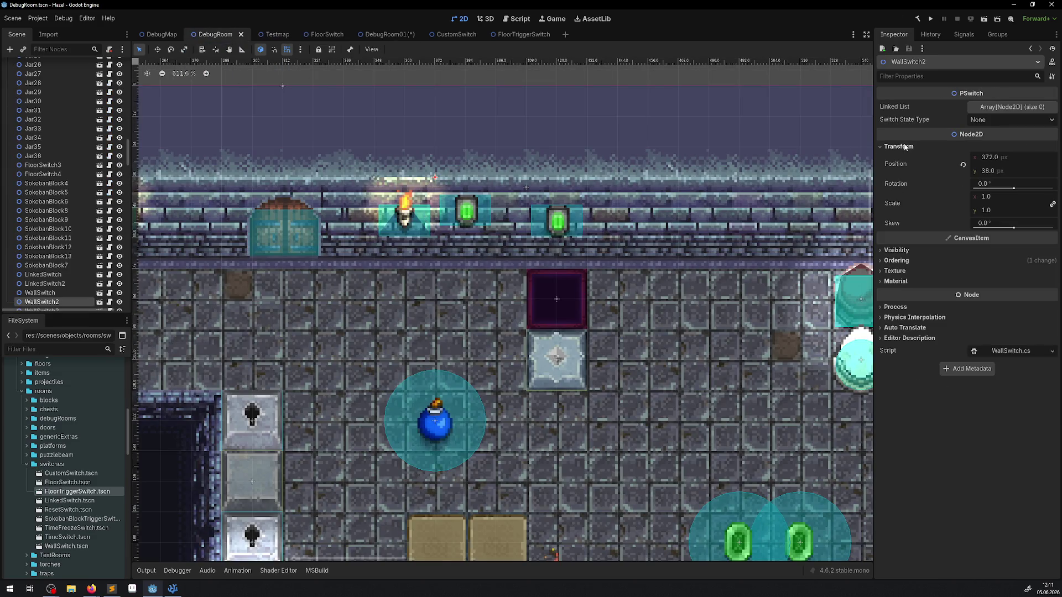
pyautogui.scroll(3, 467, 206)
pyautogui.moveTo(468, 205); pyautogui.dragTo(467, 232)
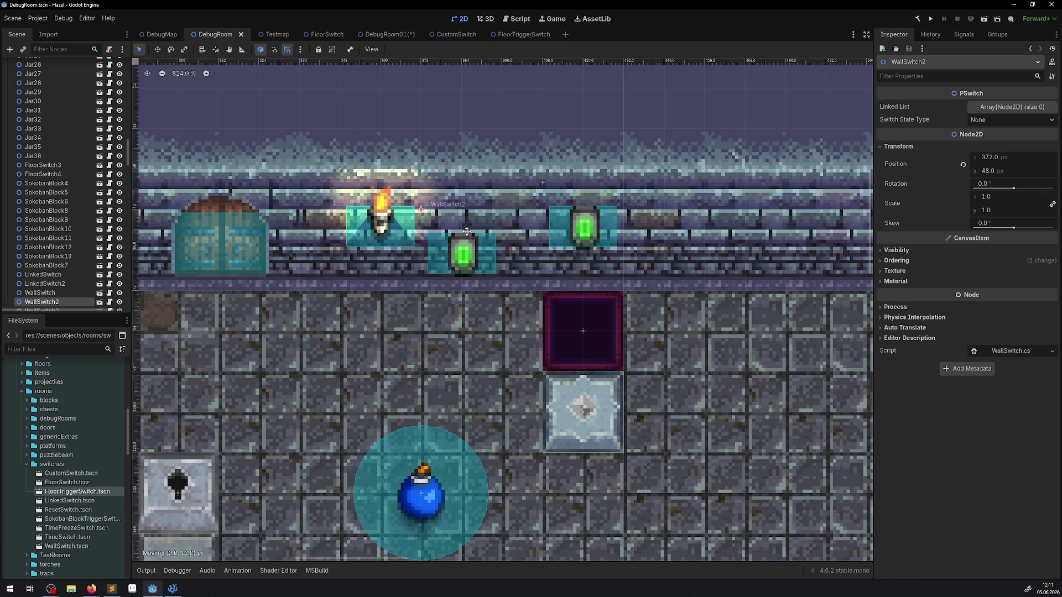
pyautogui.scroll(-11, 467, 232)
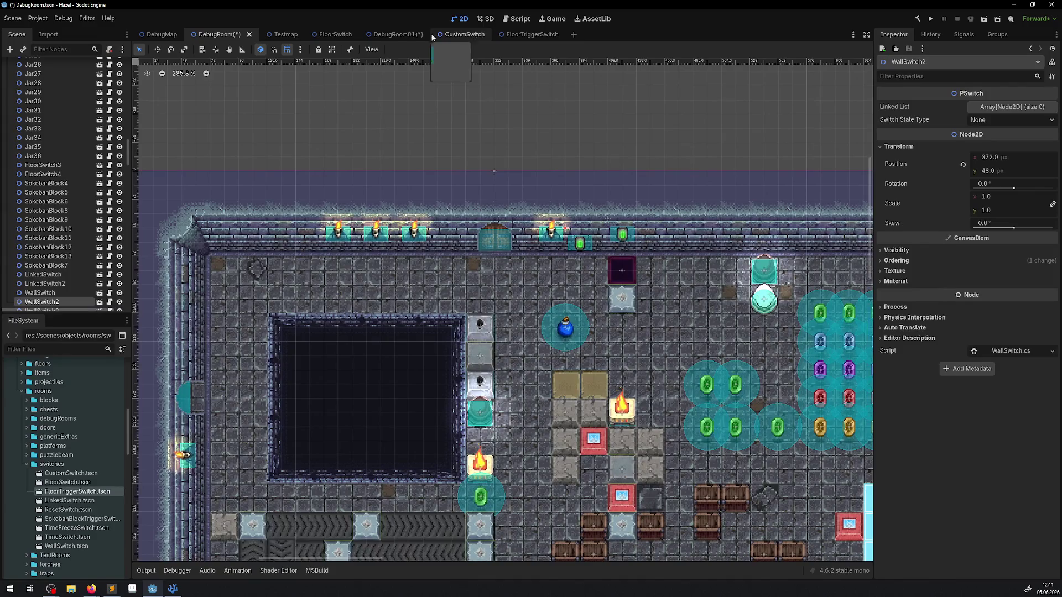
# Step: Return to DebugRoom01, bring its top wall into view, and save both scenes
pyautogui.click(387, 34)
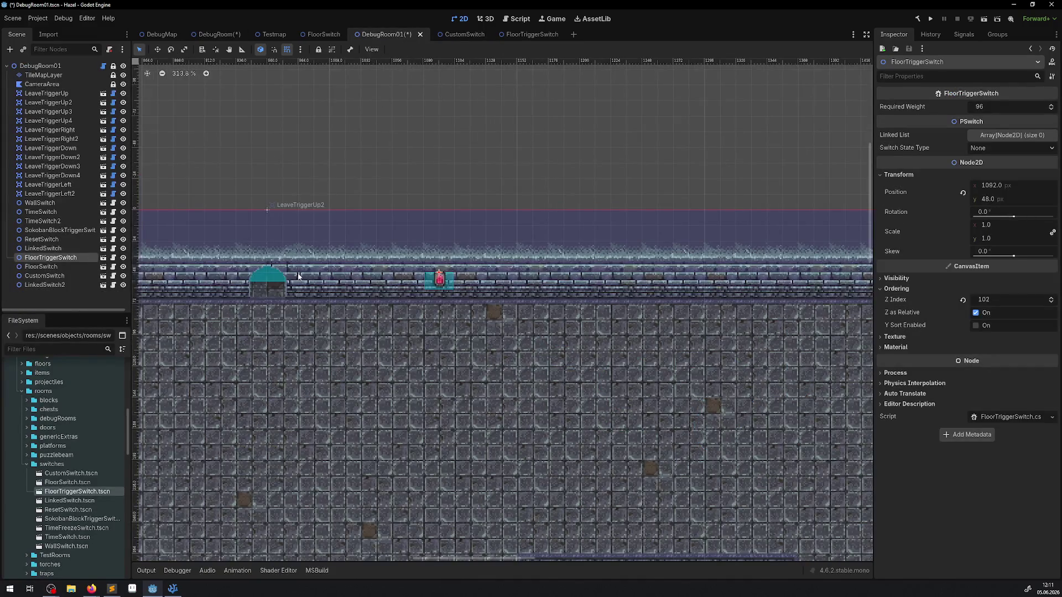
pyautogui.scroll(-7, 328, 264)
pyautogui.moveTo(328, 263); pyautogui.dragTo(538, 252)
pyautogui.hotkey('ctrl', 's')
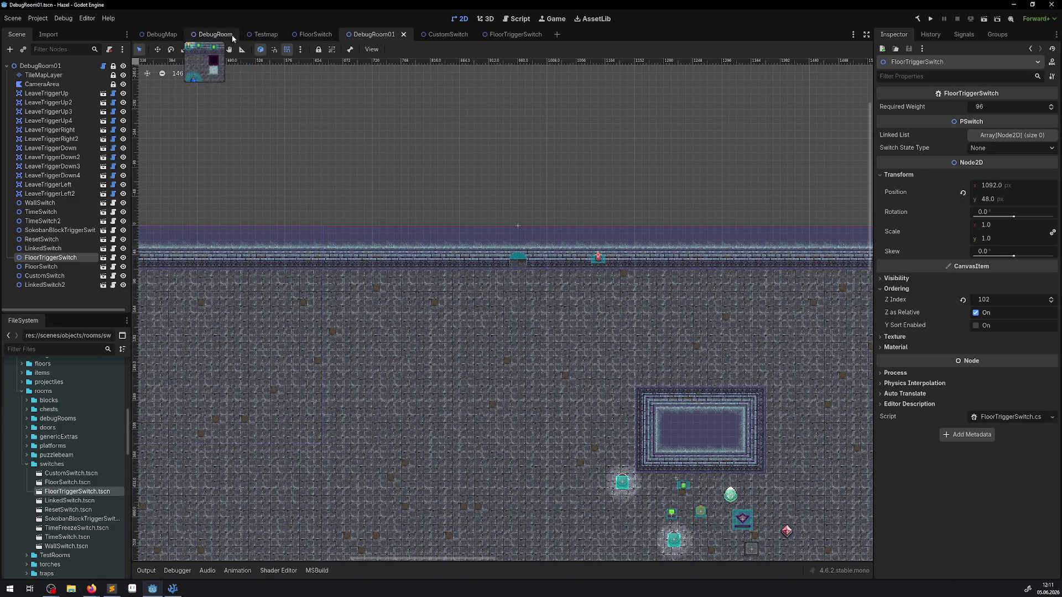
# Step: Set WallSwitch2's position y to 48 in DebugRoom and save the scene
pyautogui.click(231, 35)
pyautogui.scroll(10, 587, 247)
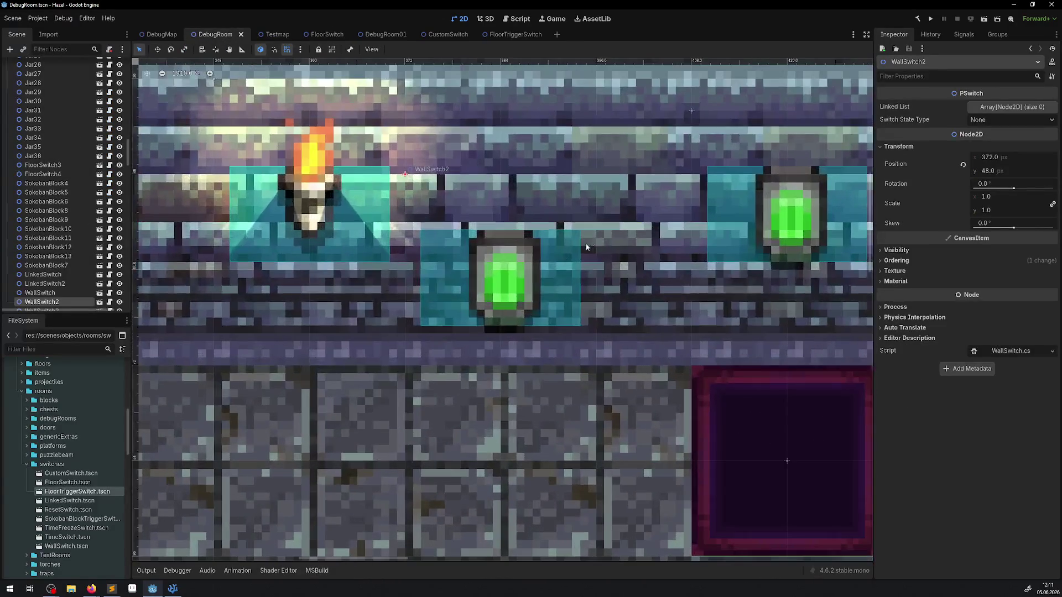
pyautogui.moveTo(485, 241); pyautogui.dragTo(487, 218)
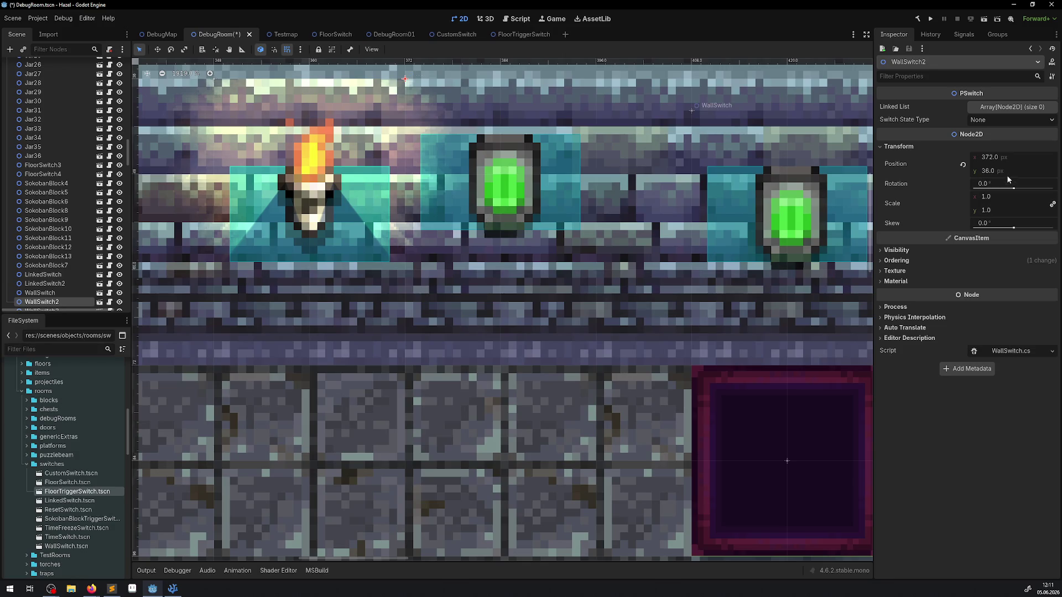
pyautogui.click(989, 170)
pyautogui.write('48')
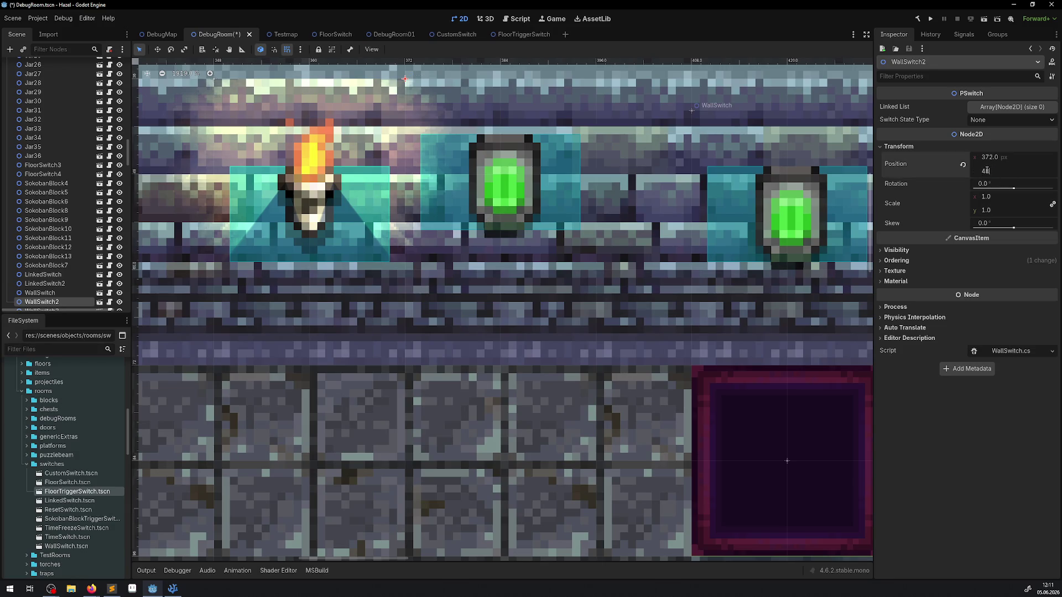
pyautogui.press('Return')
pyautogui.hotkey('ctrl', 's')
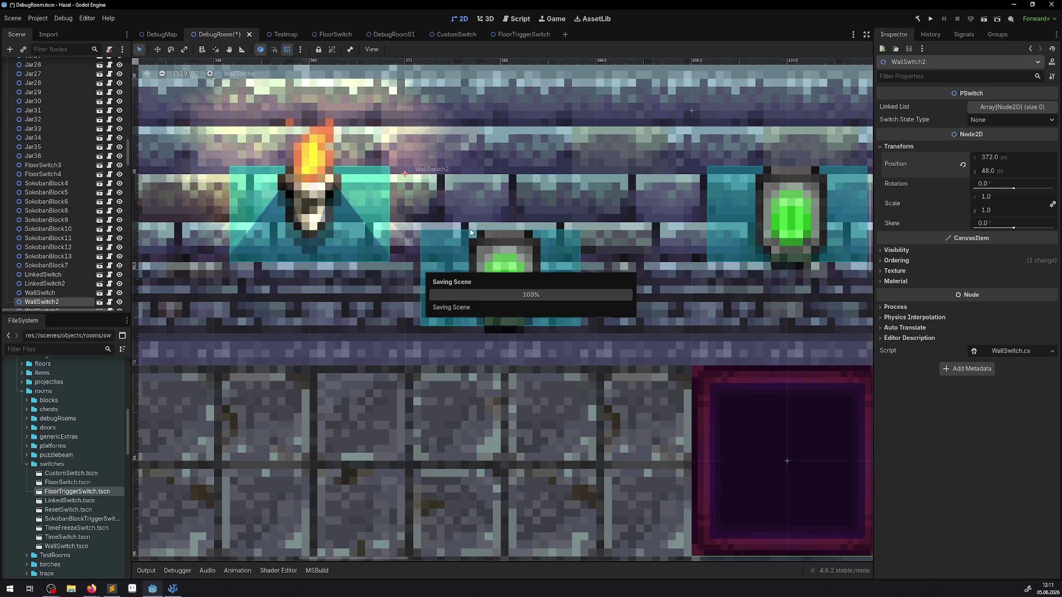
# Step: Shift DebugRoom01's FloorTriggerSwitch 12 px left to x 1080, then return to DebugRoom
pyautogui.click(372, 34)
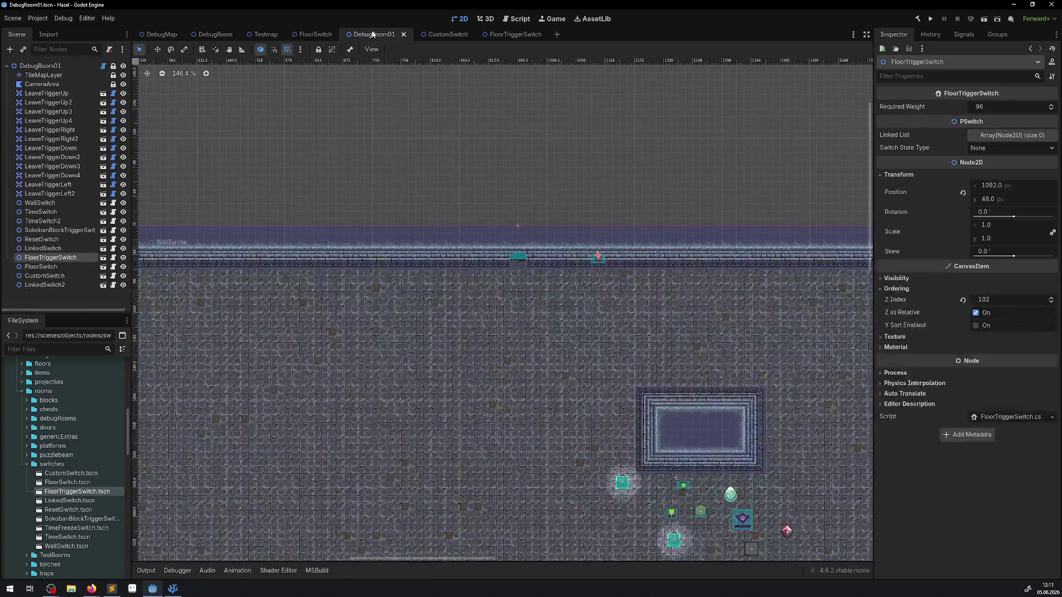
pyautogui.scroll(15, 598, 255)
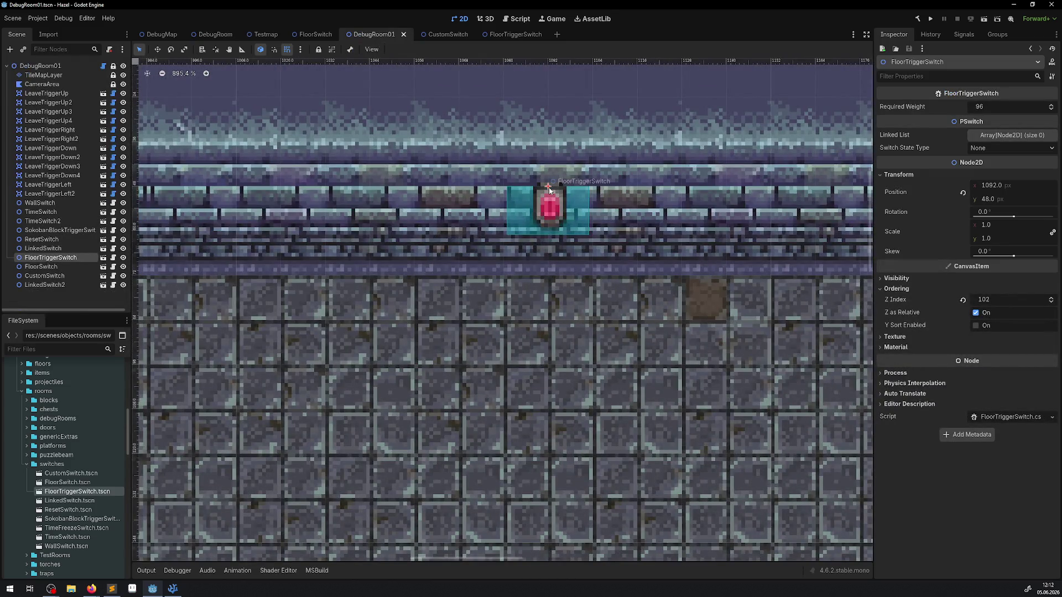
pyautogui.moveTo(548, 191)
pyautogui.mouseDown()
pyautogui.moveTo(415, 235)
pyautogui.moveTo(459, 281)
pyautogui.moveTo(521, 212)
pyautogui.mouseUp()
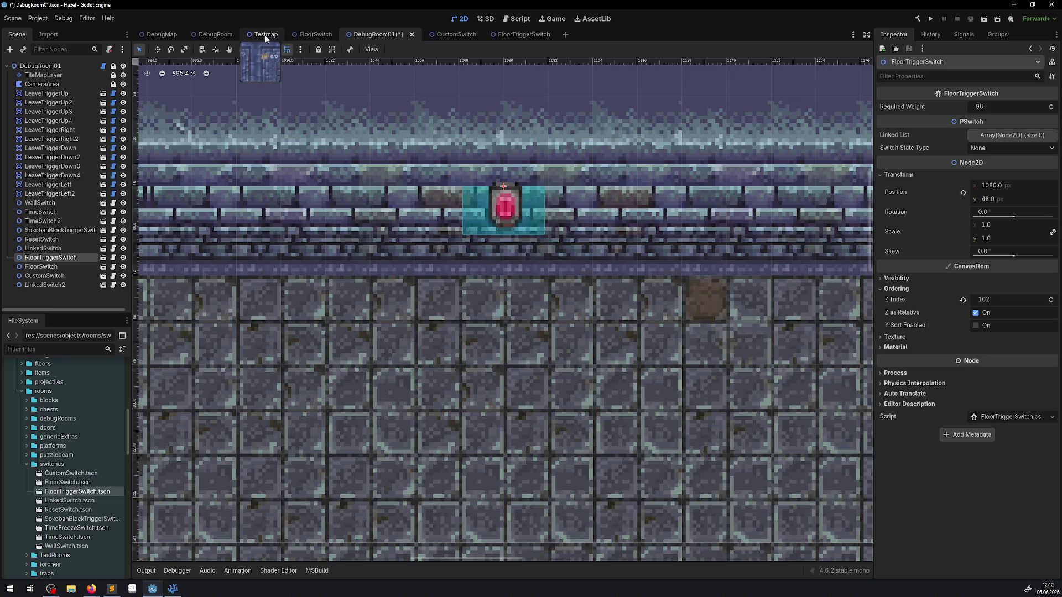
pyautogui.click(265, 36)
pyautogui.click(224, 35)
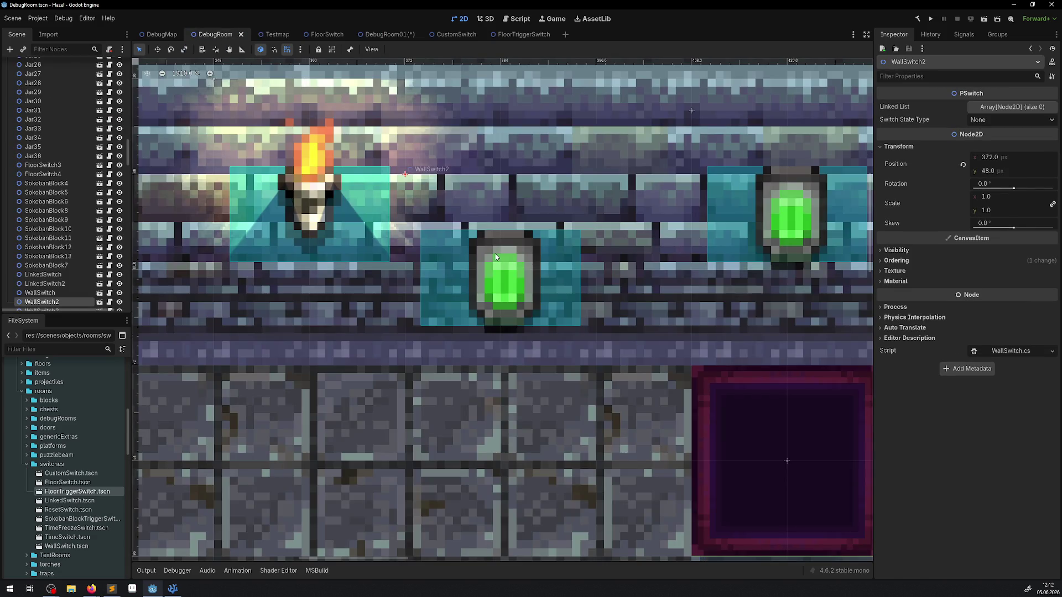
pyautogui.click(38, 18)
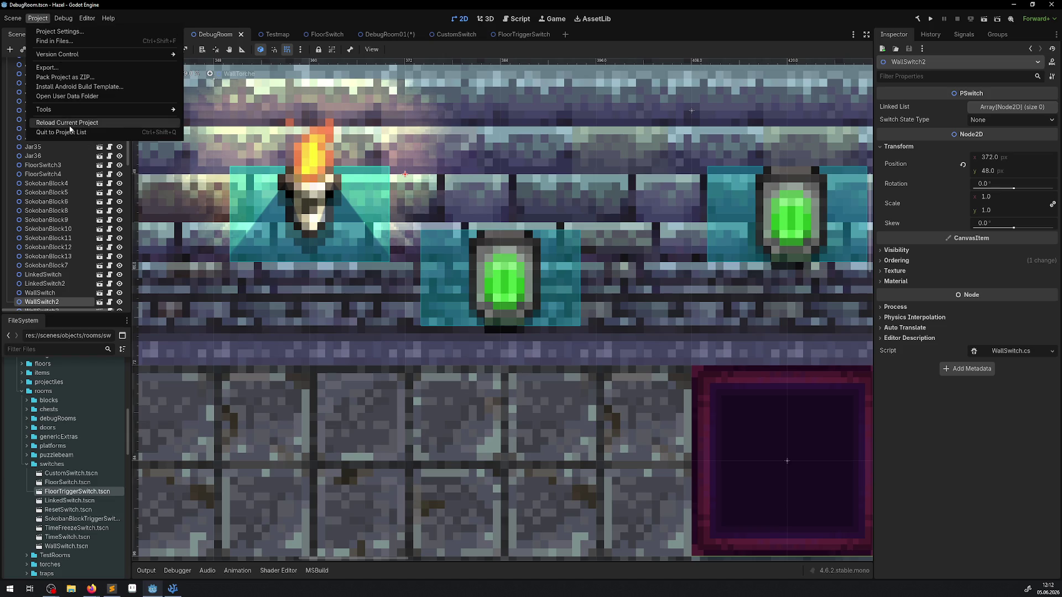
# Step: Reload the current project, saving changes before the editor restarts
pyautogui.click(71, 125)
pyautogui.click(438, 324)
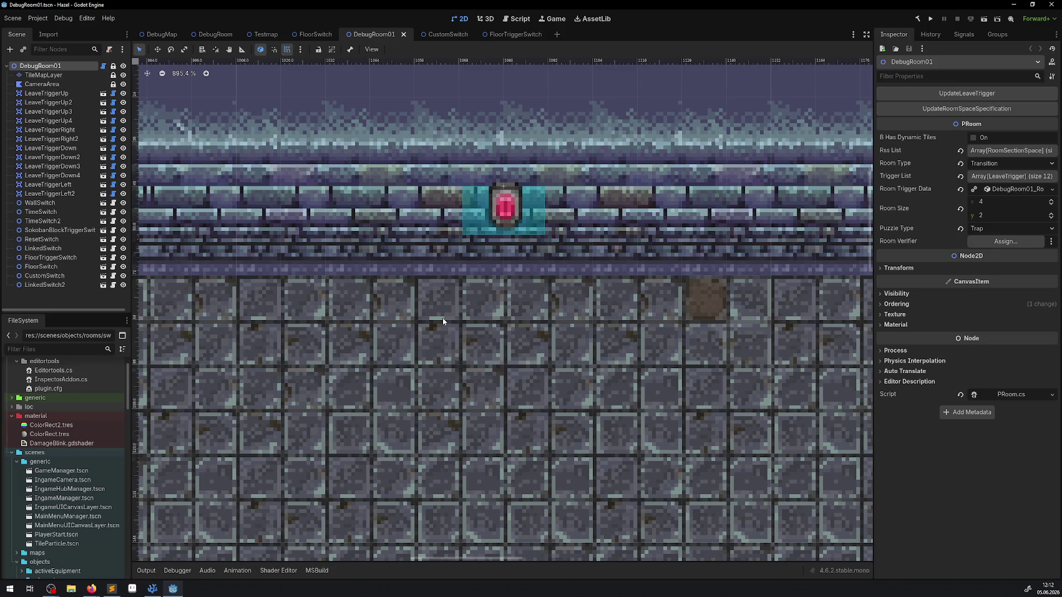
pyautogui.scroll(-2, 444, 188)
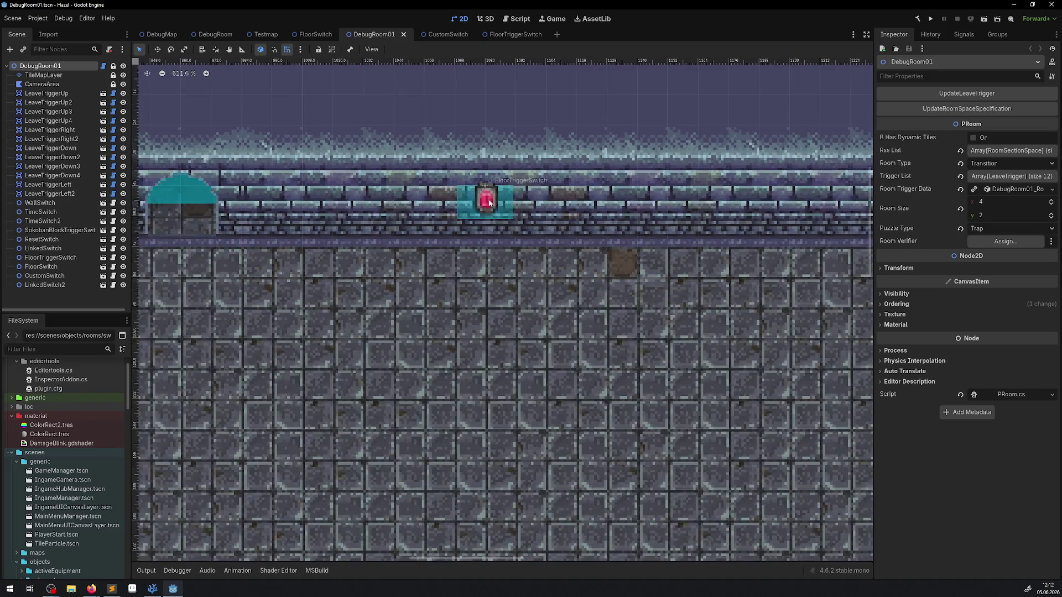
# Step: Select WallSwitch2 and WallSwitch in DebugRoom and delete both nodes, confirming the prompt
pyautogui.click(482, 200)
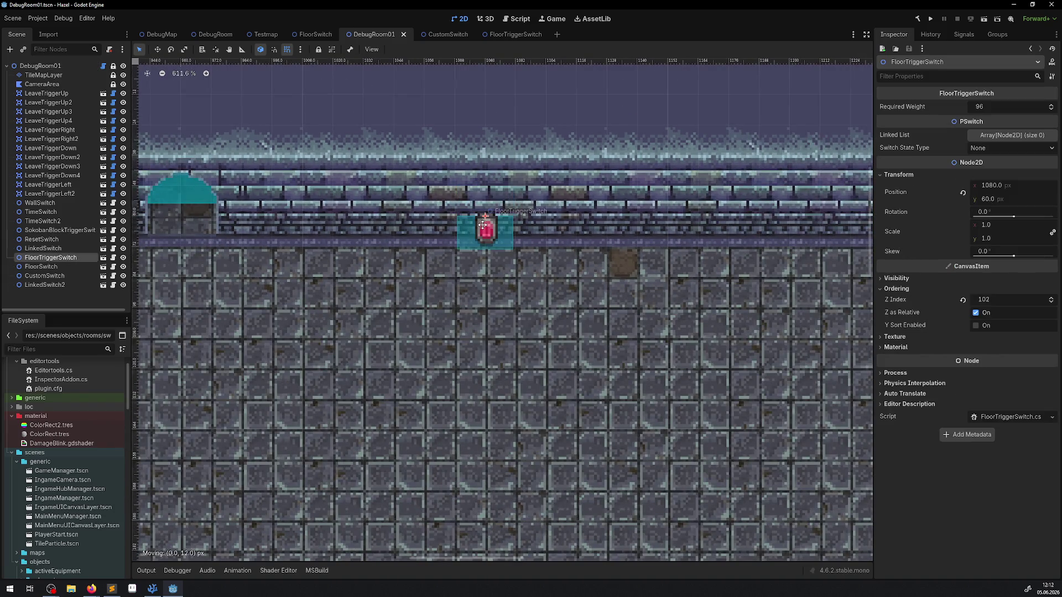
pyautogui.click(262, 36)
pyautogui.click(239, 36)
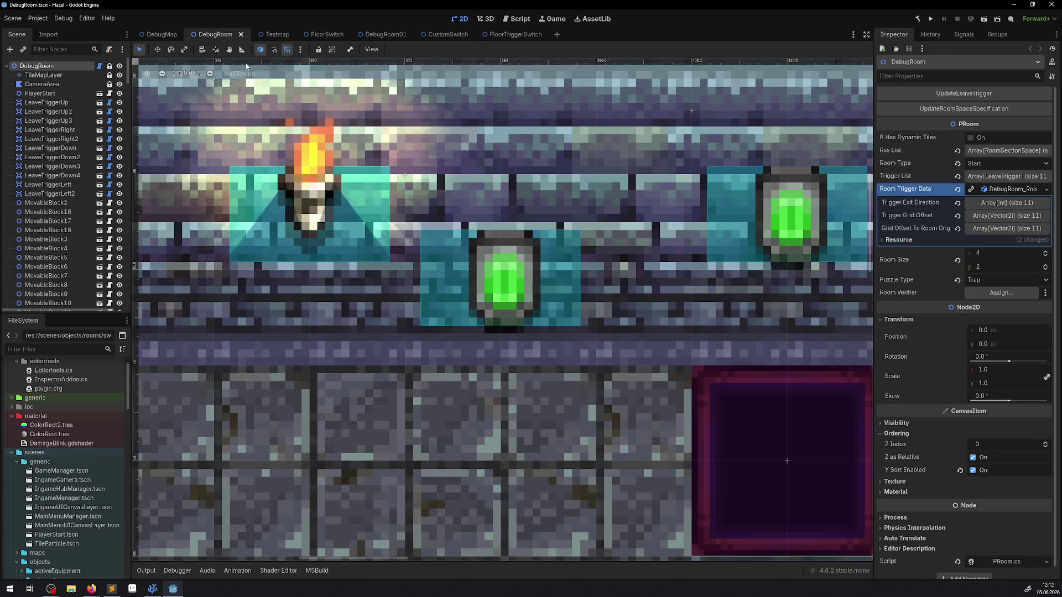
pyautogui.click(416, 225)
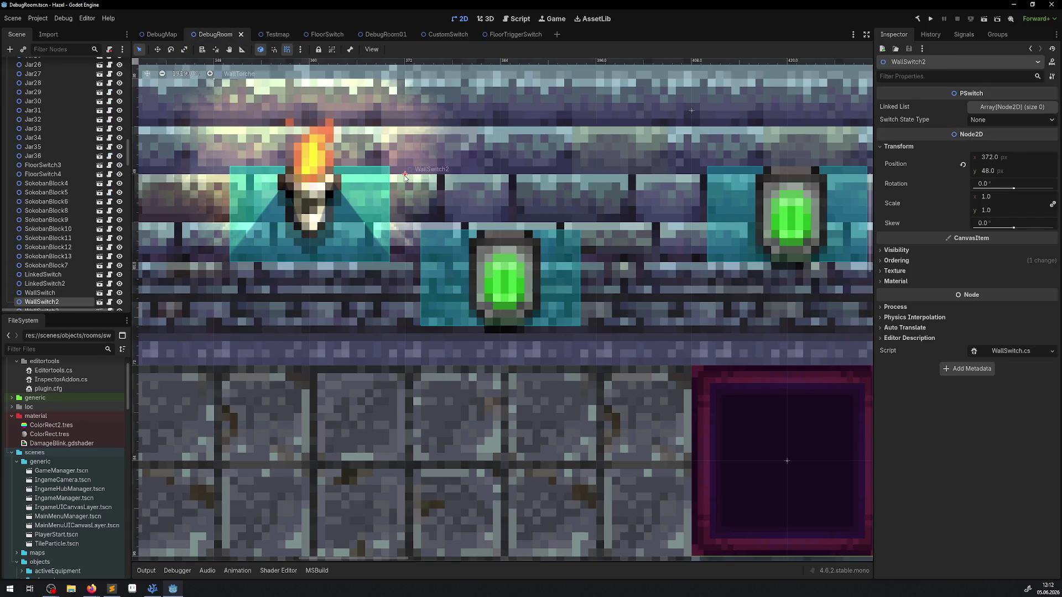
pyautogui.click(509, 268)
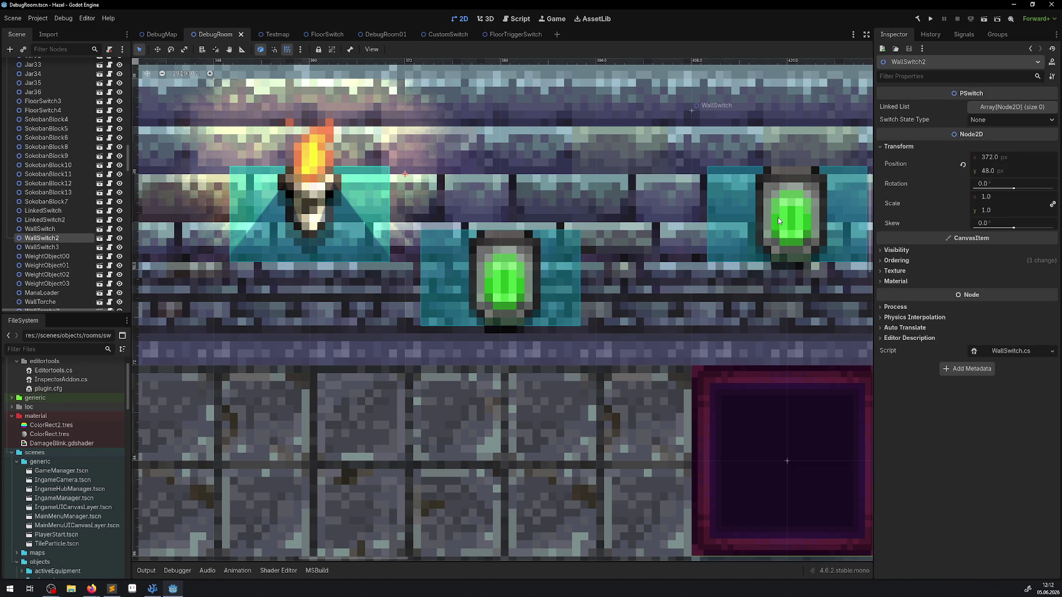
pyautogui.keyDown('shift'); pyautogui.click(793, 216); pyautogui.keyUp('shift')
pyautogui.press('Delete')
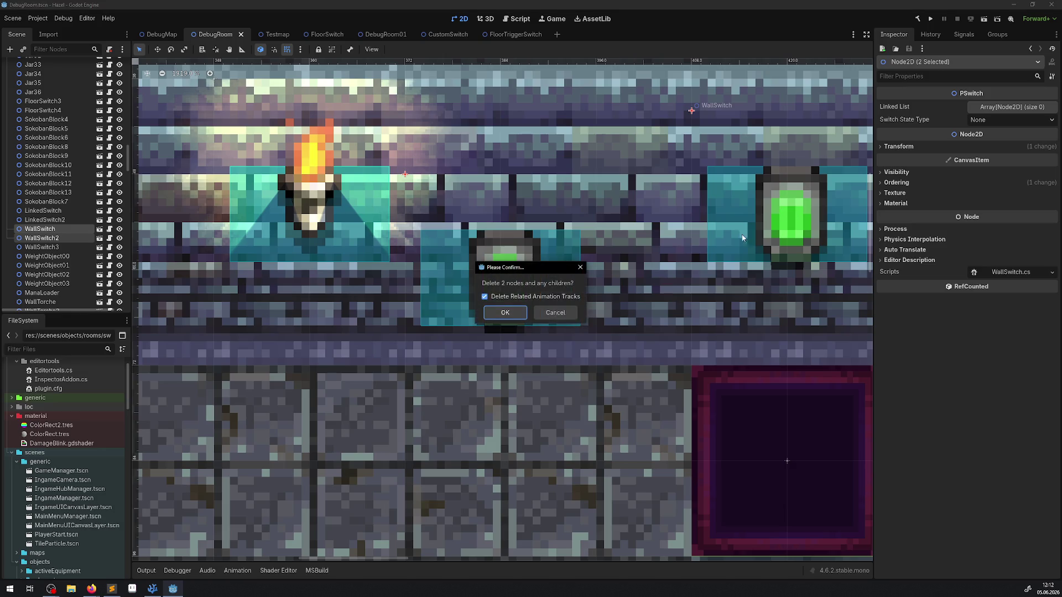
pyautogui.click(505, 313)
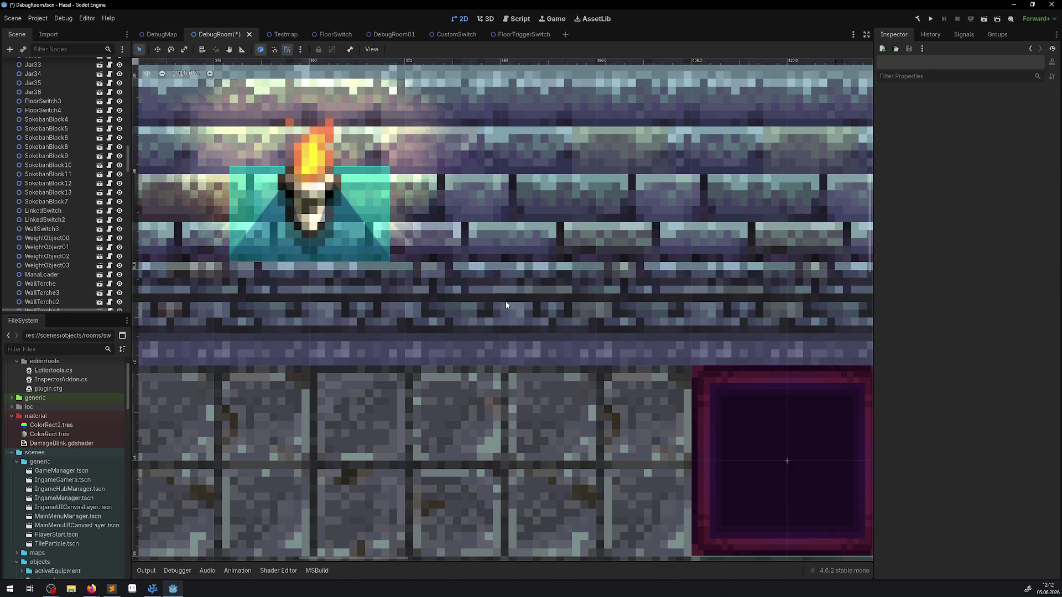
# Step: Save the cleared DebugRoom and drop a new WallSwitch instance up onto the wall
pyautogui.hotkey('ctrl', 's')
pyautogui.scroll(-3, 69, 494)
pyautogui.scroll(-10, 68, 479)
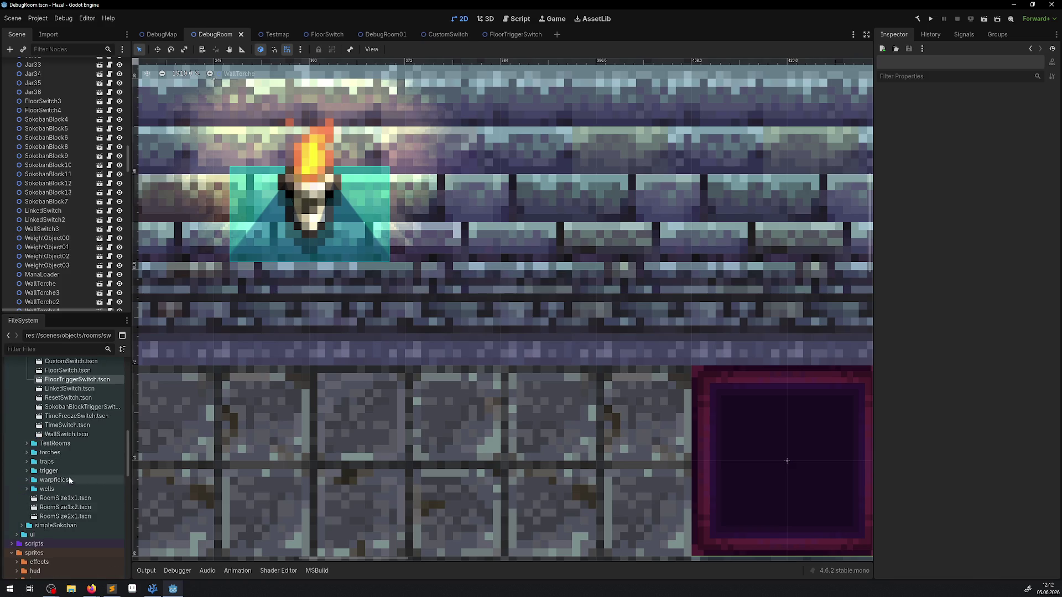
pyautogui.scroll(1, 67, 423)
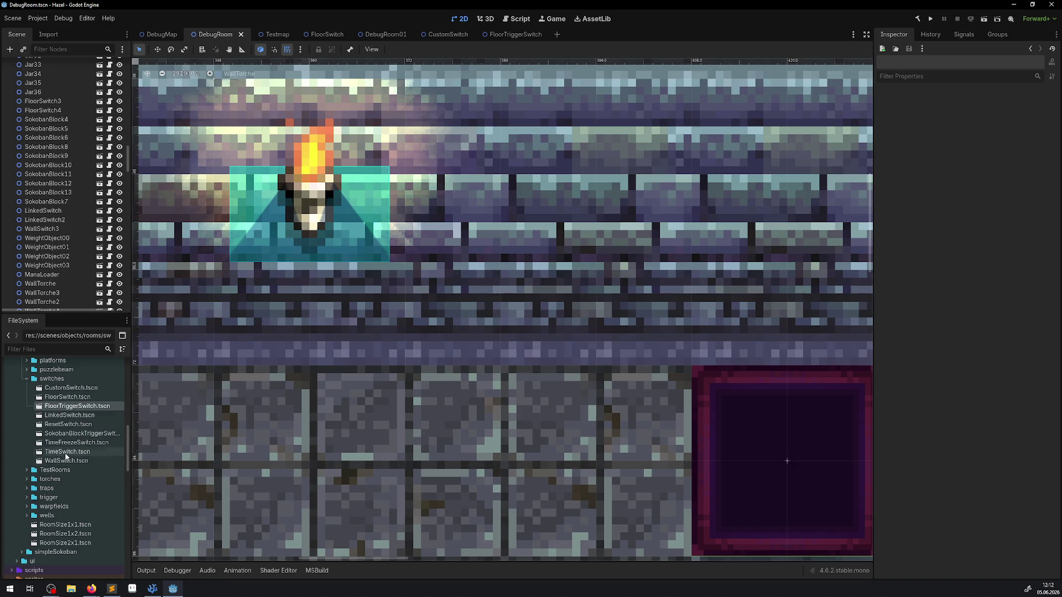
pyautogui.moveTo(65, 466); pyautogui.dragTo(446, 317)
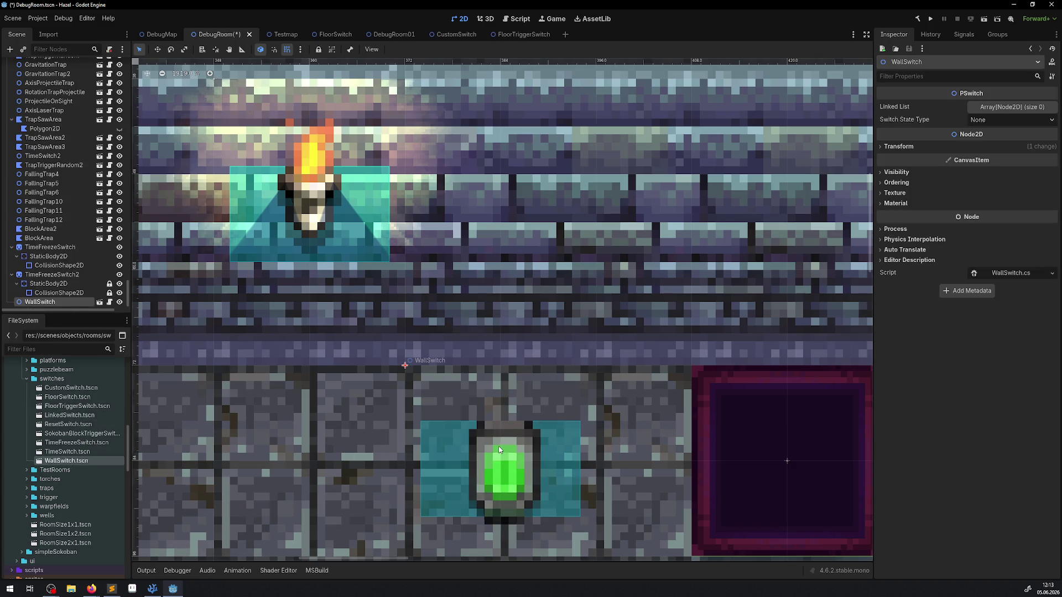
pyautogui.moveTo(497, 450)
pyautogui.mouseDown()
pyautogui.moveTo(468, 263)
pyautogui.moveTo(474, 192)
pyautogui.mouseUp()
# Step: Give the new WallSwitch a Z Index of 102 and save DebugRoom
pyautogui.click(895, 182)
pyautogui.click(995, 194)
pyautogui.write('102')
pyautogui.press('Return')
pyautogui.hotkey('ctrl', 's')
# Step: Nudge the new WallSwitch down one grid step to 372, 48
pyautogui.scroll(-6, 570, 197)
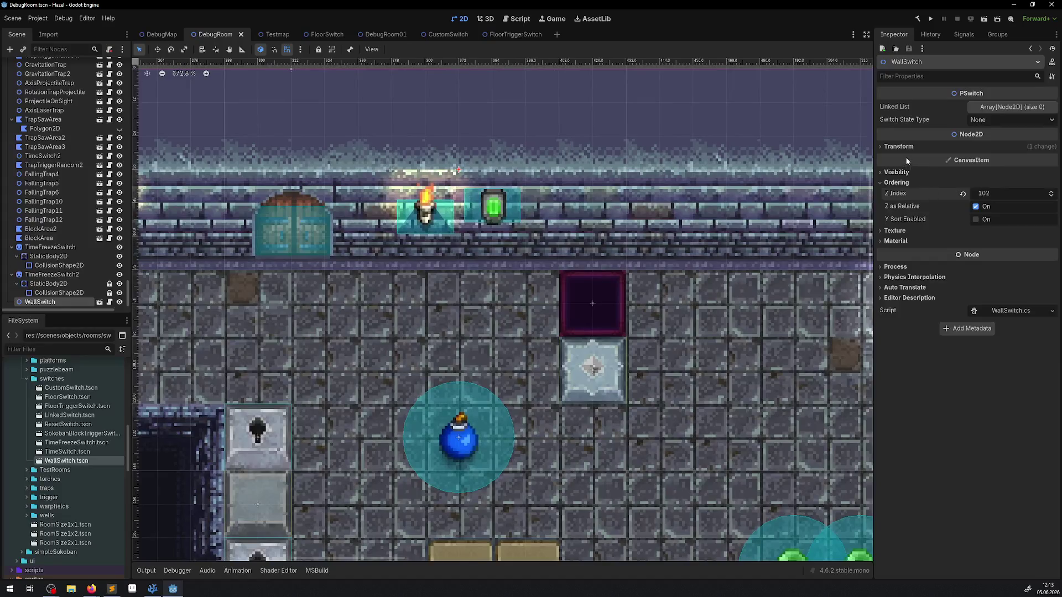
pyautogui.click(898, 146)
pyautogui.scroll(3, 482, 192)
pyautogui.moveTo(485, 205); pyautogui.dragTo(485, 250)
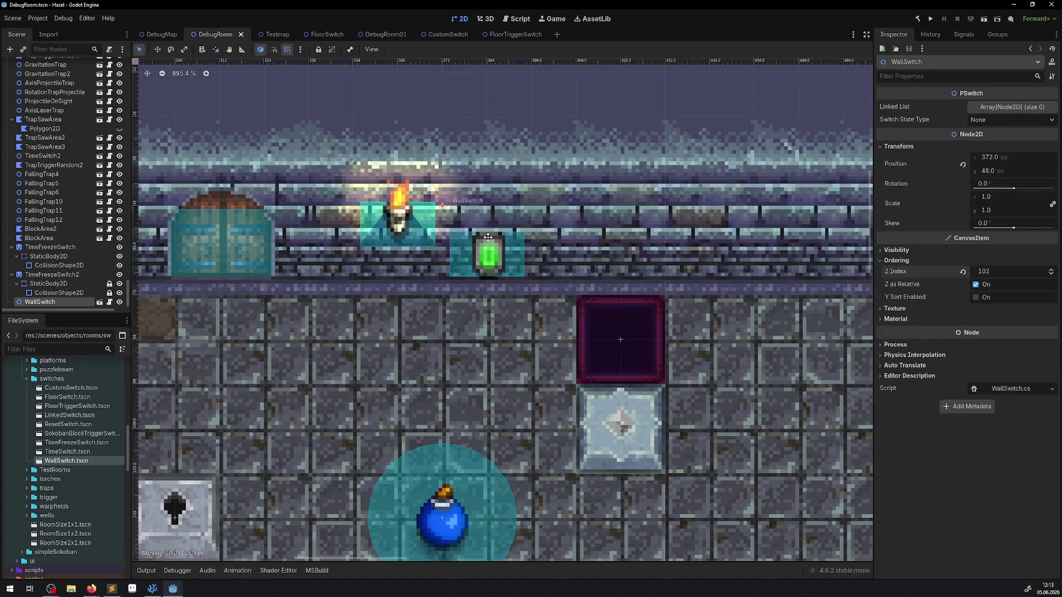
pyautogui.click(516, 35)
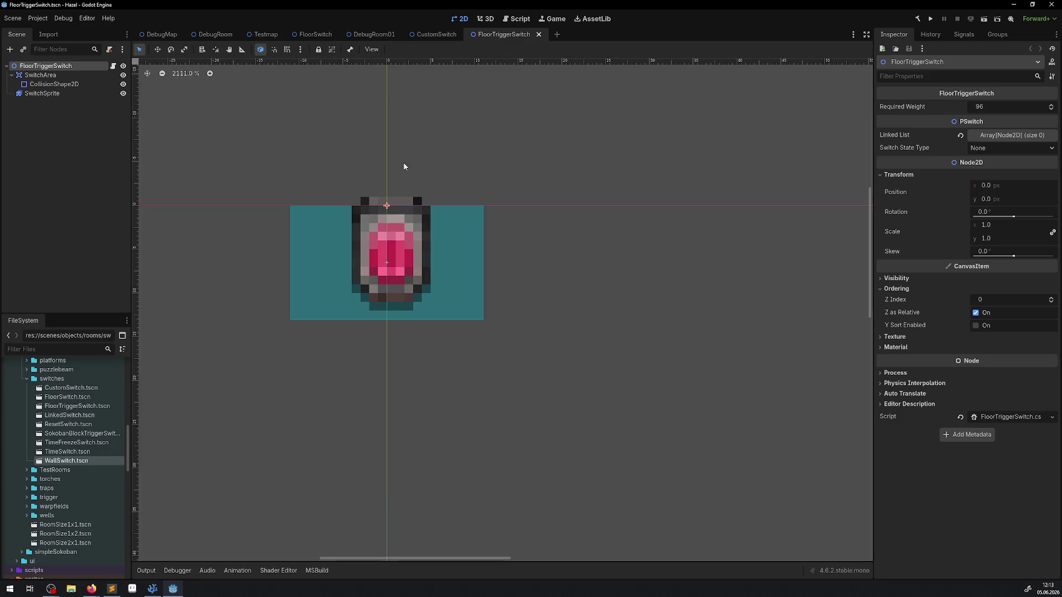
# Step: Inspect FloorTriggerSwitch's SwitchArea, CollisionShape2D and SwitchSprite nodes, then browse the other scene tabs
pyautogui.click(44, 76)
pyautogui.click(53, 84)
pyautogui.click(50, 94)
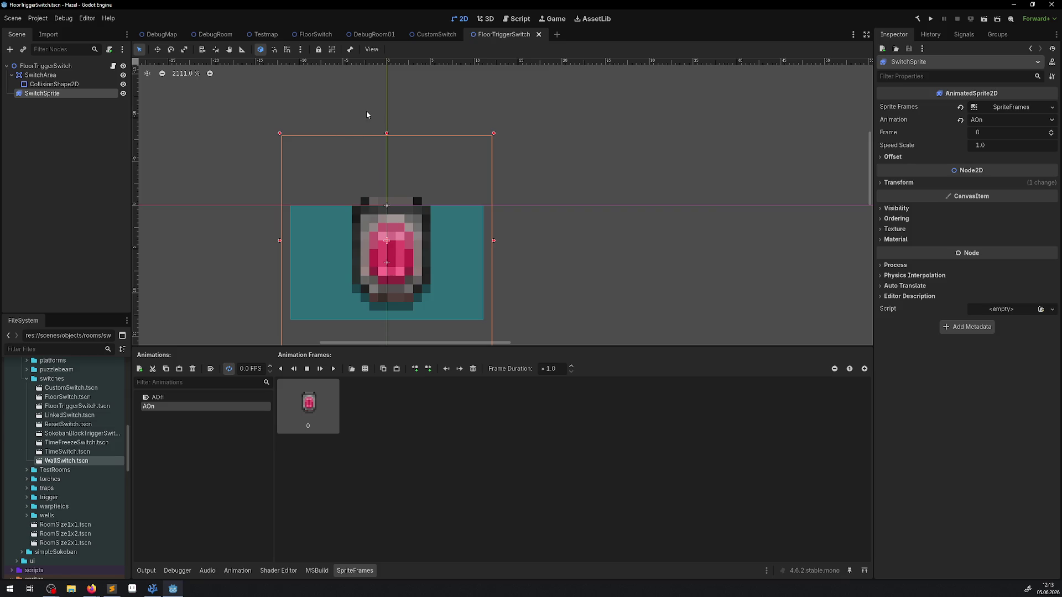
pyautogui.click(261, 35)
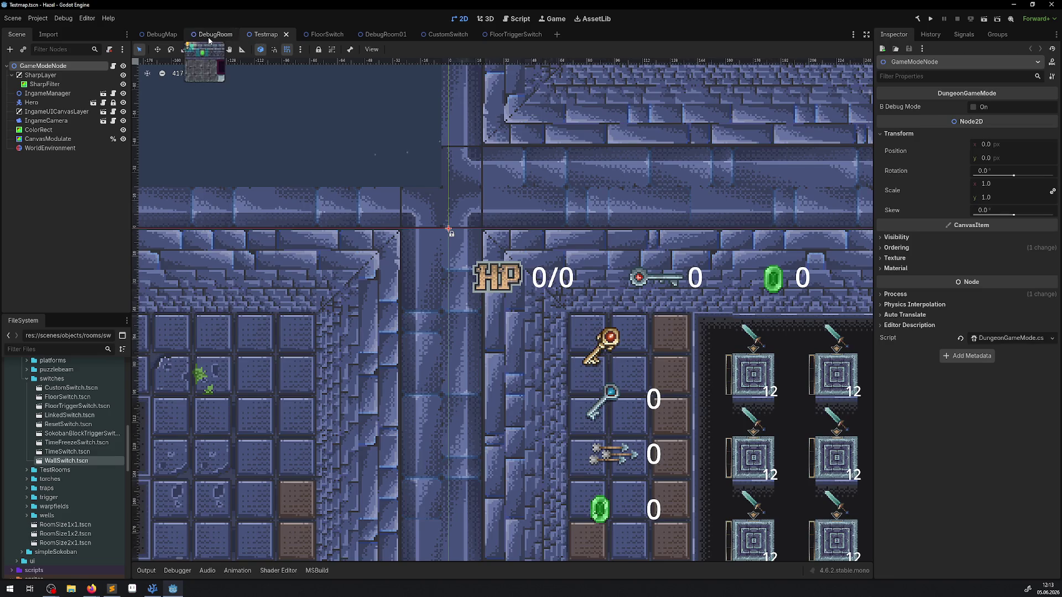
pyautogui.click(210, 35)
pyautogui.click(443, 35)
pyautogui.click(382, 35)
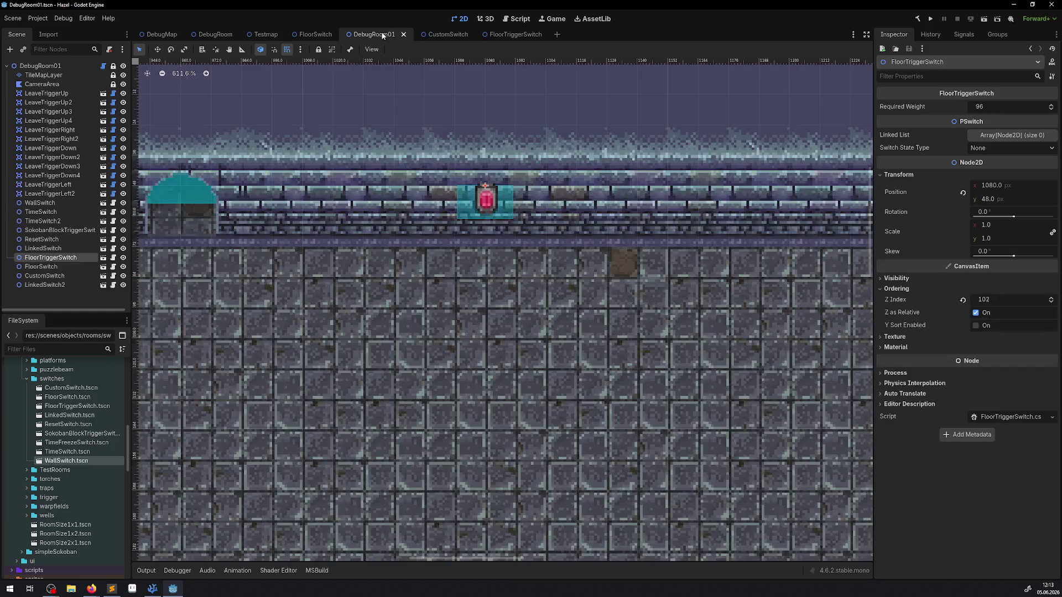
# Step: Add a WallSwitch instance to DebugRoom01 and delete its FloorTriggerSwitch
pyautogui.moveTo(66, 461); pyautogui.dragTo(388, 323)
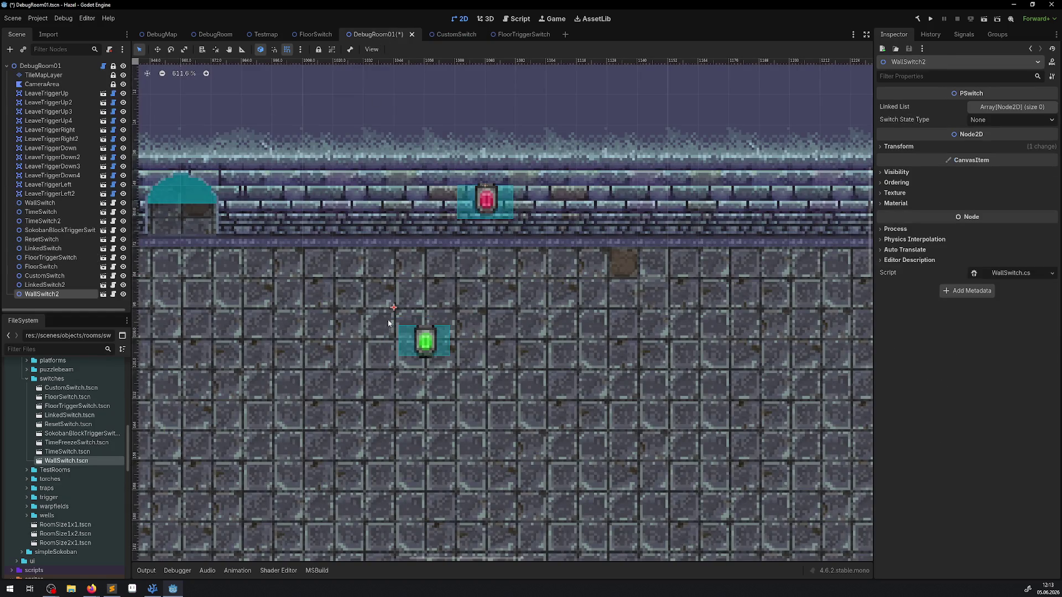
pyautogui.scroll(-3, 402, 347)
pyautogui.moveTo(328, 464)
pyautogui.mouseDown()
pyautogui.moveTo(151, 314)
pyautogui.moveTo(405, 155)
pyautogui.moveTo(437, 211)
pyautogui.mouseUp()
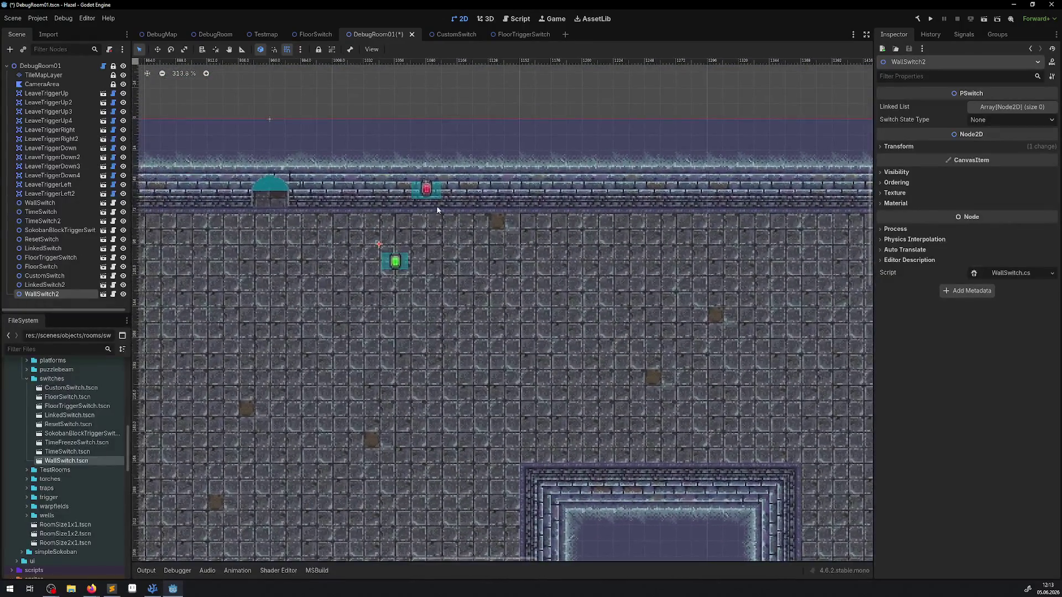
pyautogui.click(423, 193)
pyautogui.scroll(2, 425, 193)
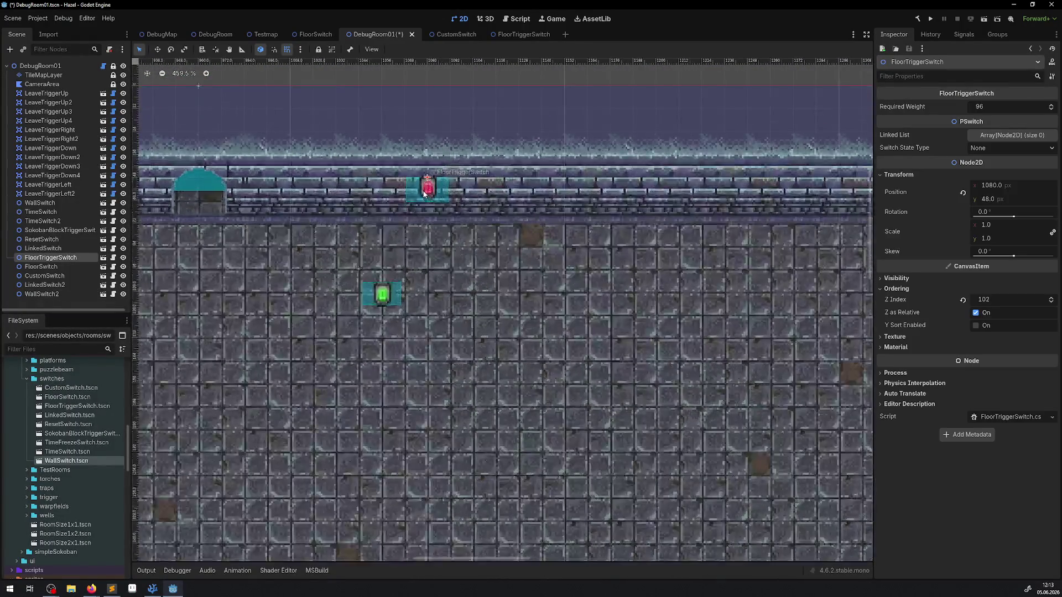
pyautogui.moveTo(426, 195); pyautogui.dragTo(475, 274)
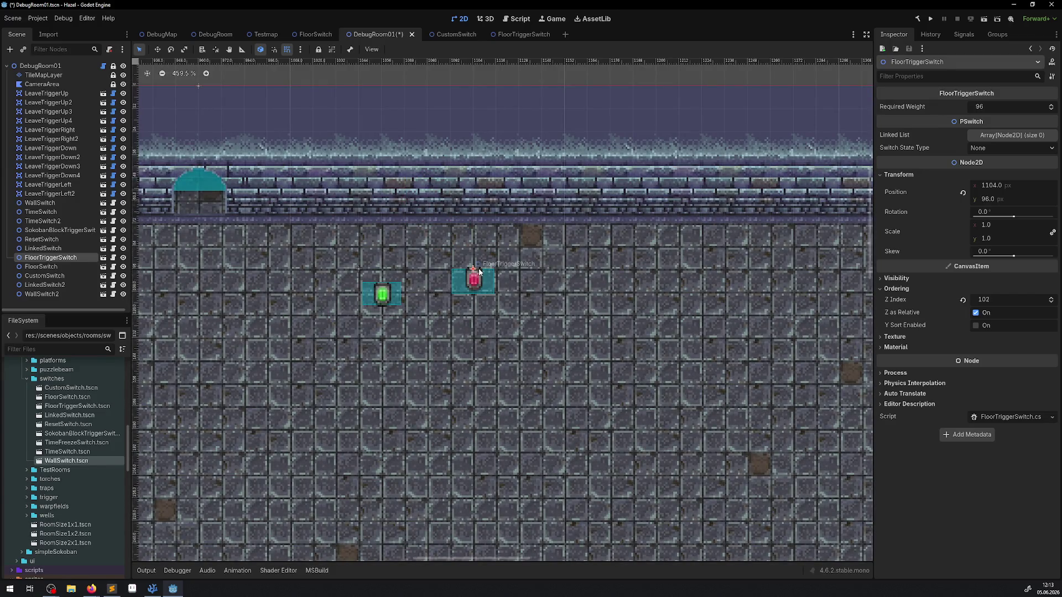
pyautogui.press('Delete')
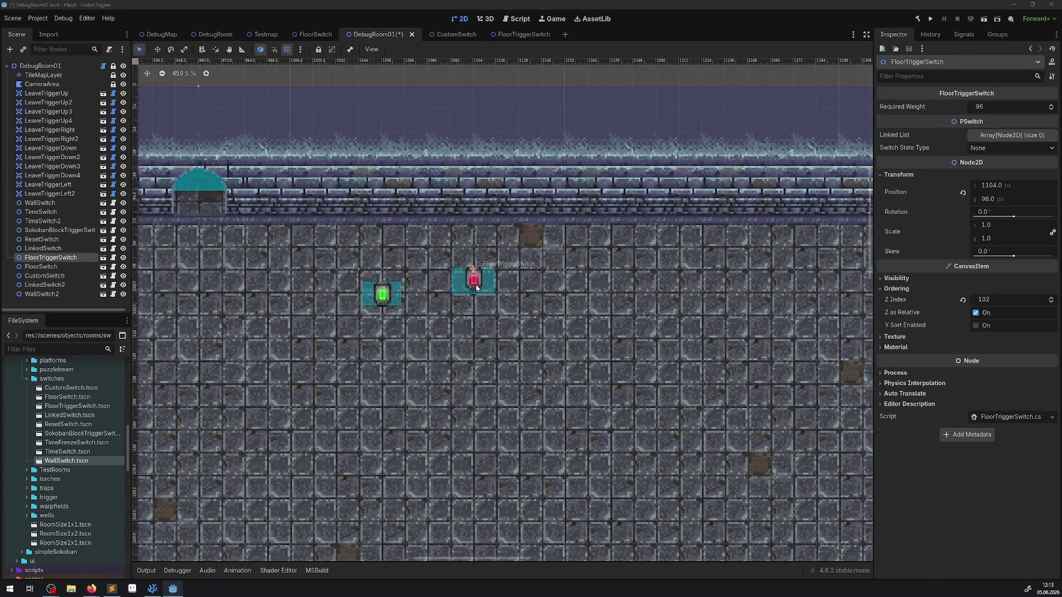
pyautogui.press('Return')
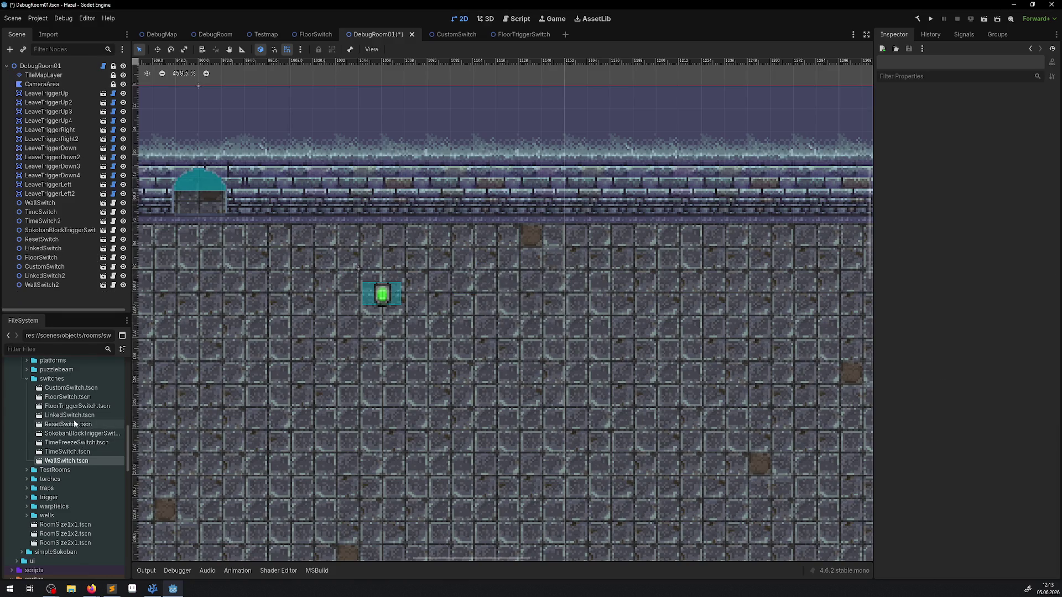
# Step: Open FloorTriggerSwitch.tscn and send its FloorTriggerSwitch.cs script to the external editor
pyautogui.click(73, 408)
pyautogui.doubleClick(73, 410)
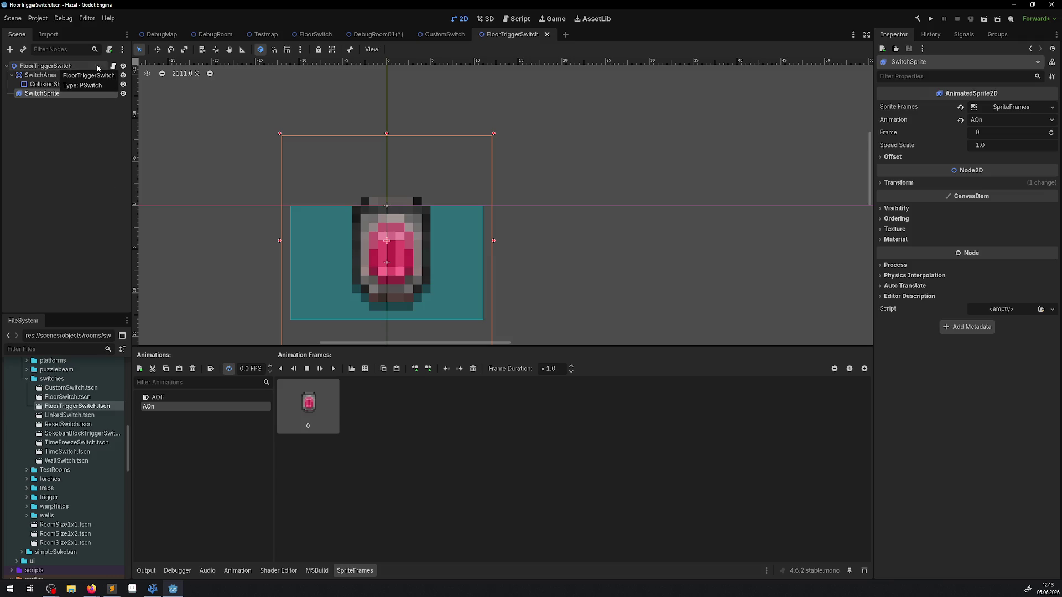
pyautogui.click(113, 67)
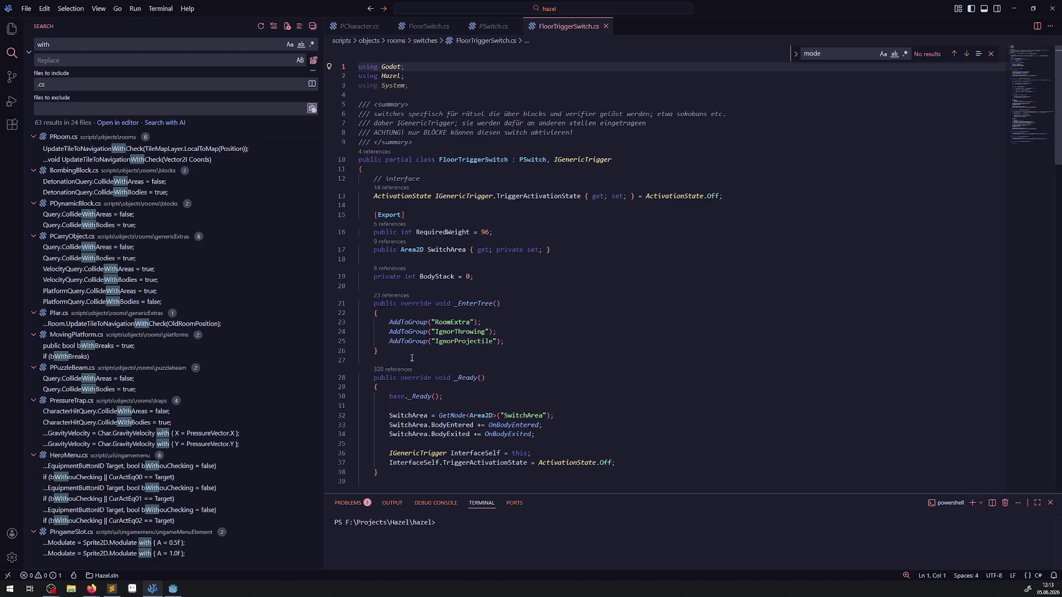
# Step: Return to Godot from VS Code and select the FloorSwitch scene file
pyautogui.click(173, 588)
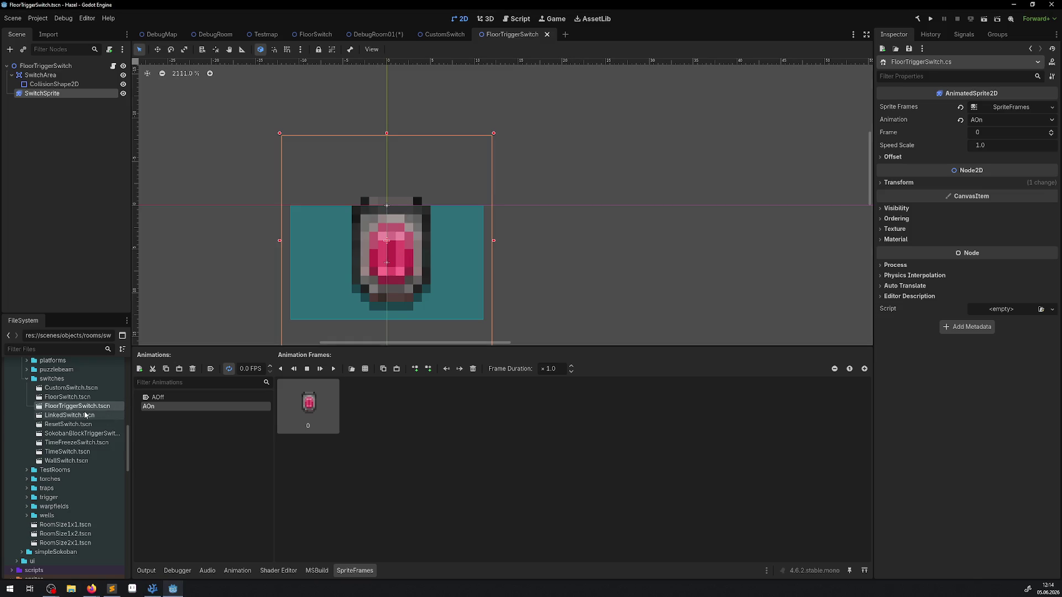
pyautogui.click(72, 397)
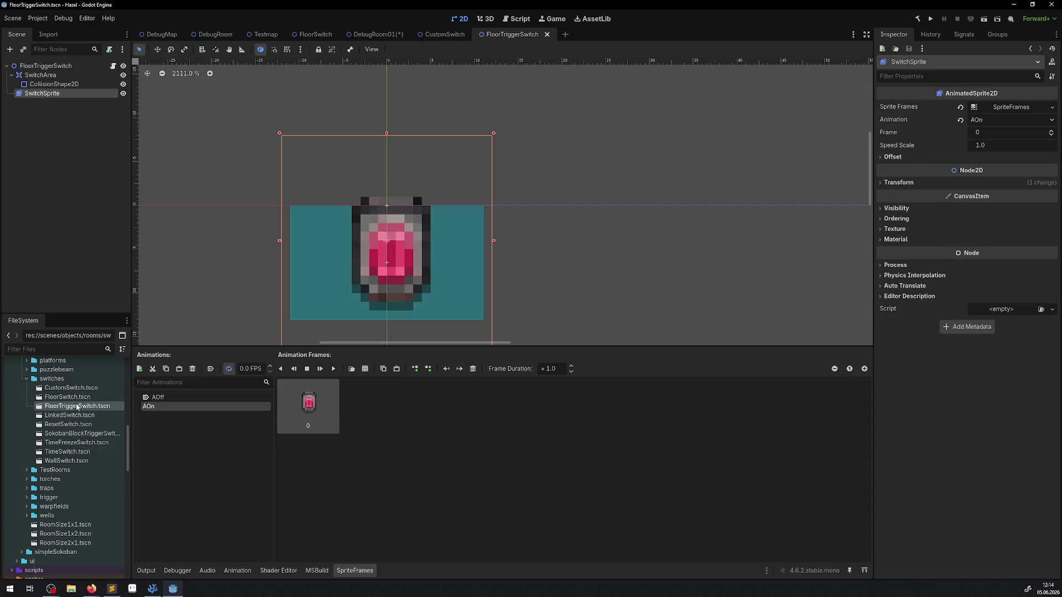
# Step: Open the LinkedSwitch, ResetSwitch, SokobanBlockTriggerSwitch, TimeFreezeSwitch and TimeSwitch scenes in tabs
pyautogui.click(76, 416)
pyautogui.doubleClick(77, 416)
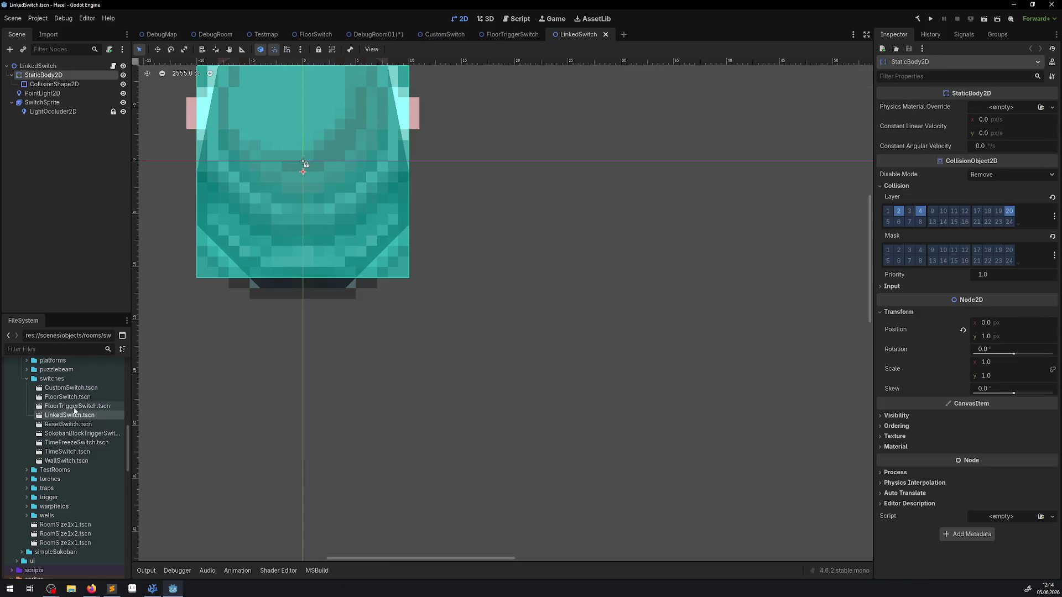
pyautogui.doubleClick(70, 387)
pyautogui.doubleClick(76, 424)
pyautogui.doubleClick(75, 433)
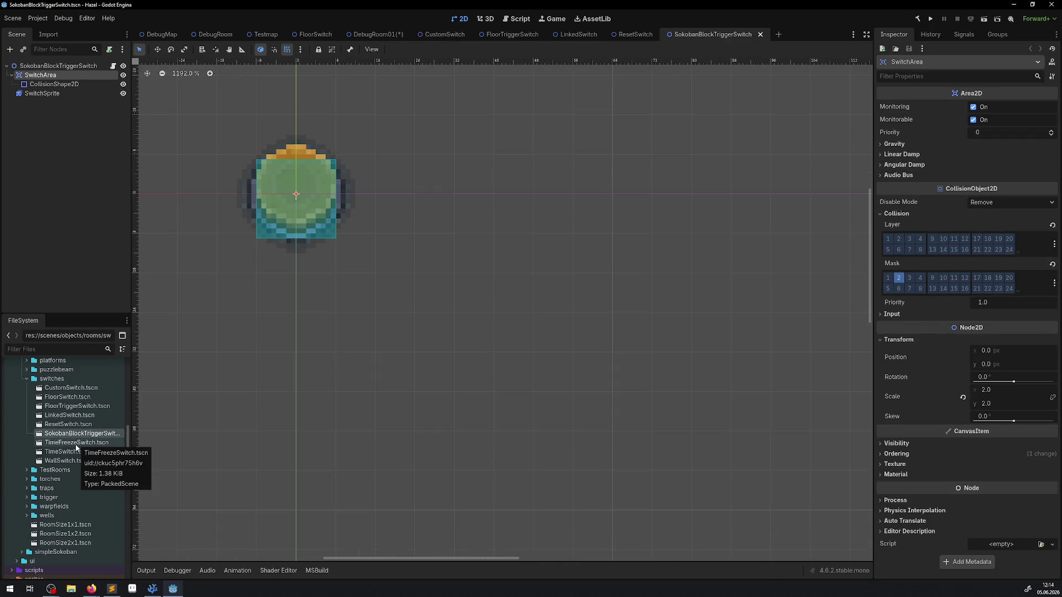
pyautogui.doubleClick(75, 443)
pyautogui.doubleClick(72, 452)
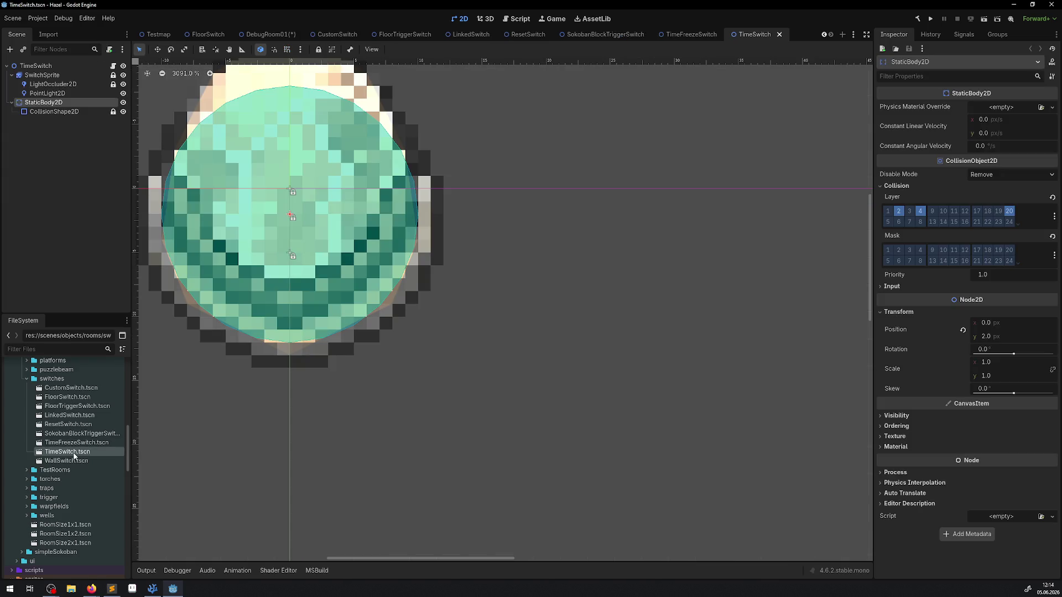
# Step: Inspect the SokobanBlockTriggerSwitch and FloorTriggerSwitch root nodes' properties, including Required Weight 96
pyautogui.doubleClick(75, 415)
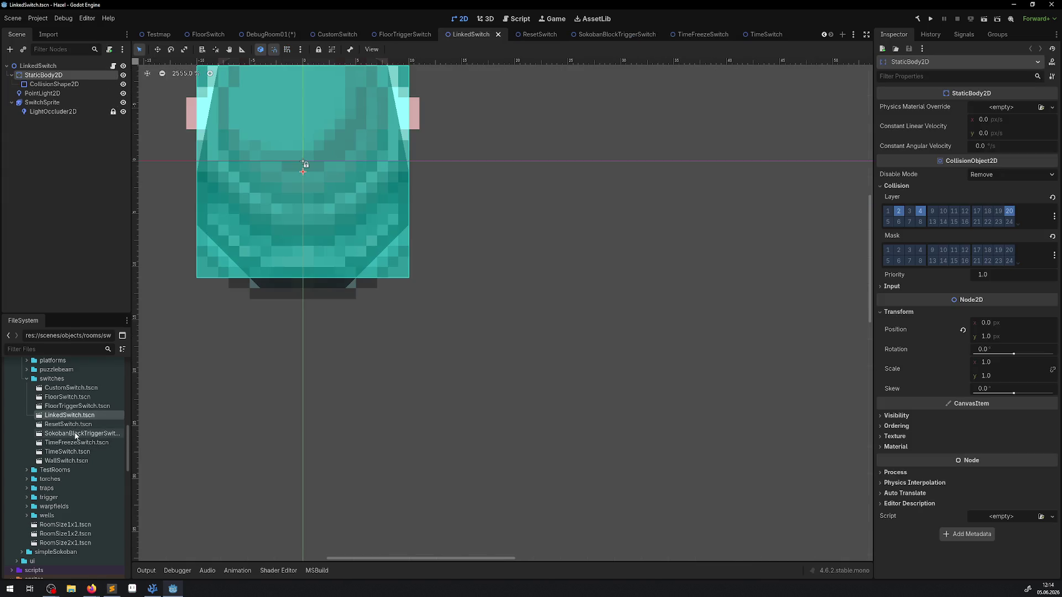
pyautogui.doubleClick(75, 434)
pyautogui.click(92, 66)
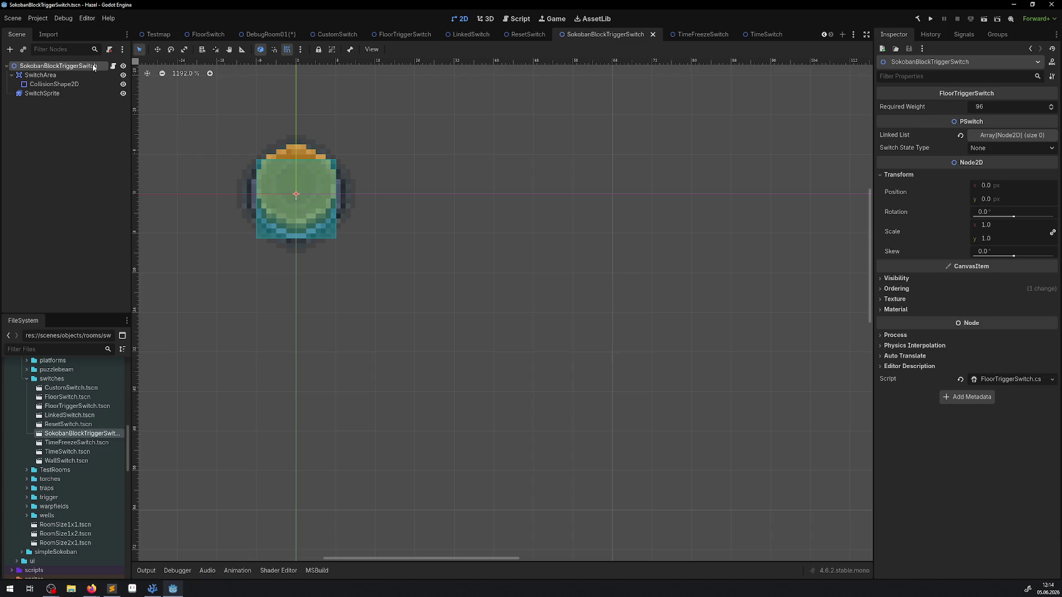
pyautogui.doubleClick(73, 407)
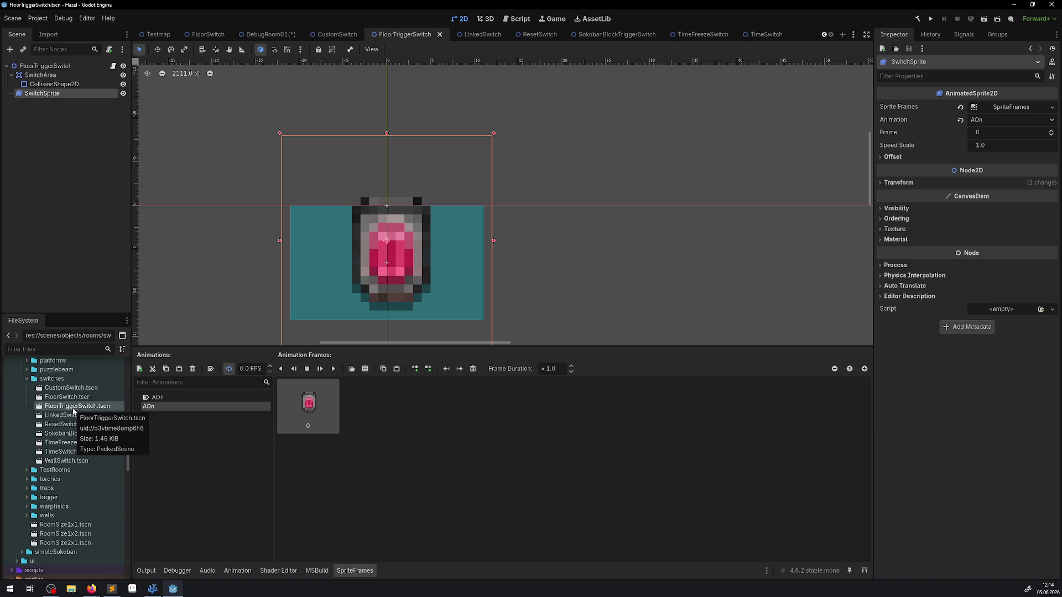
pyautogui.click(54, 67)
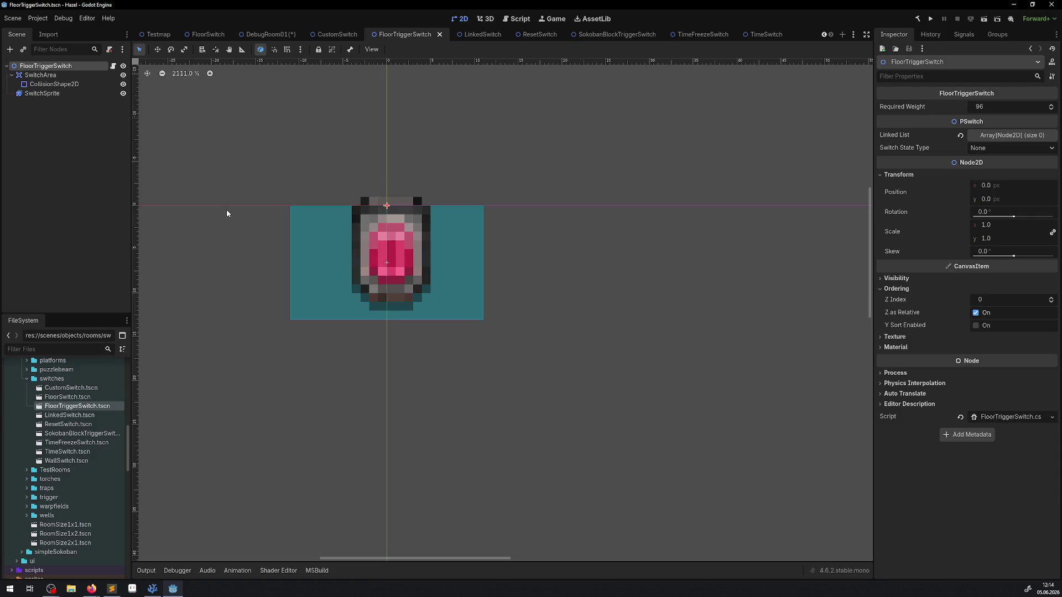
pyautogui.click(65, 433)
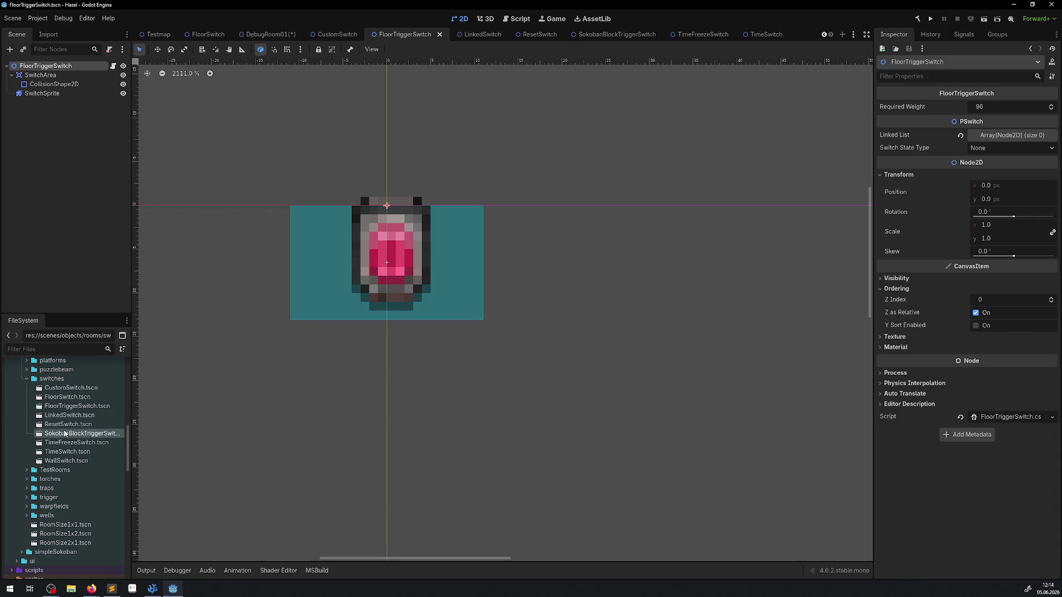
# Step: Open SokobanBlockTriggerSwitch, return to FloorTriggerSwitch, and cancel renaming its root node
pyautogui.doubleClick(65, 433)
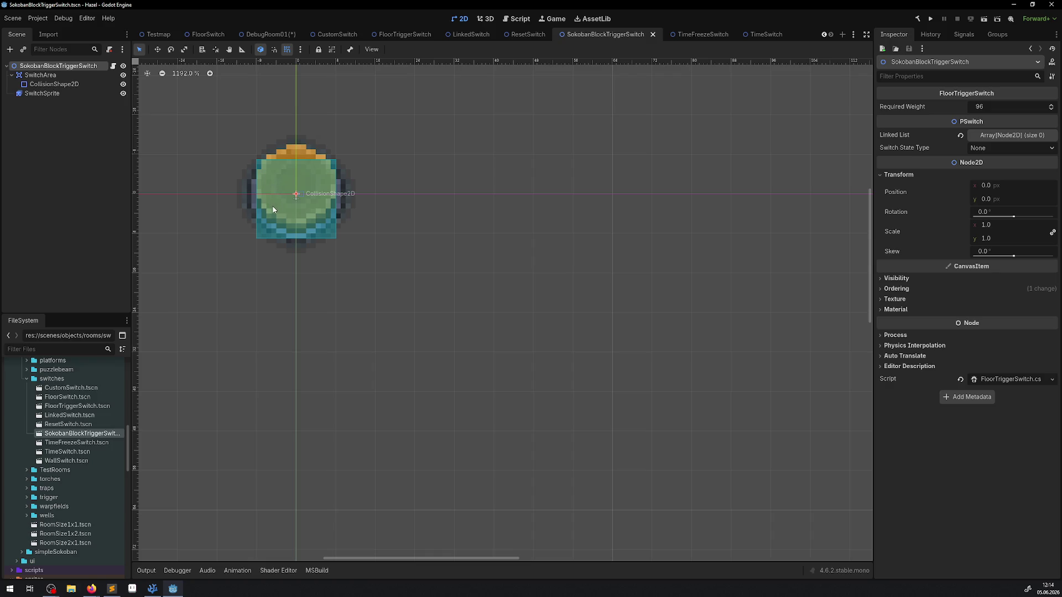
pyautogui.click(70, 408)
pyautogui.doubleClick(70, 408)
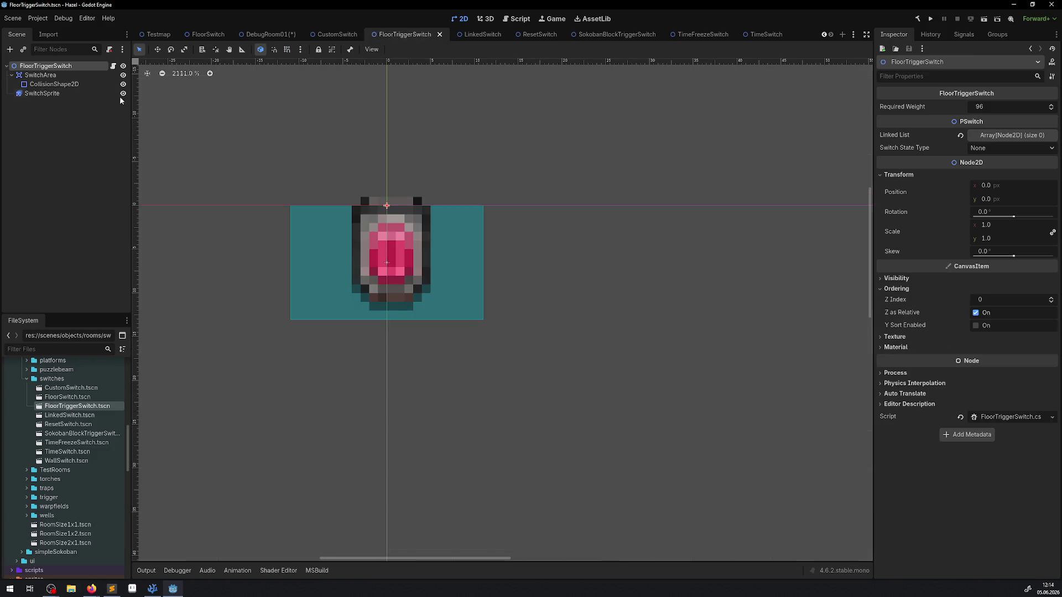
pyautogui.doubleClick(86, 70)
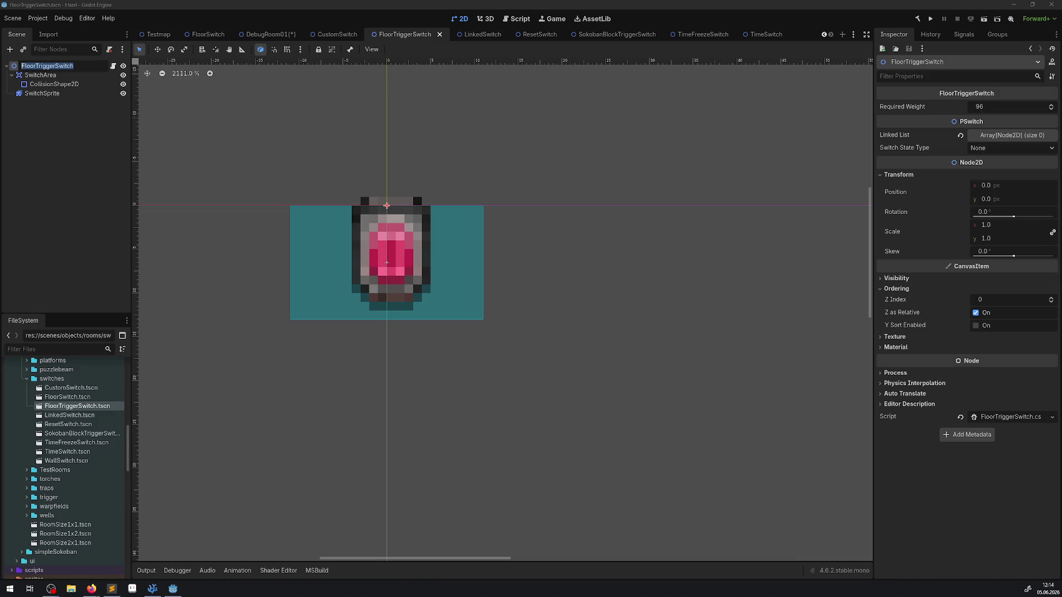
pyautogui.press('Escape')
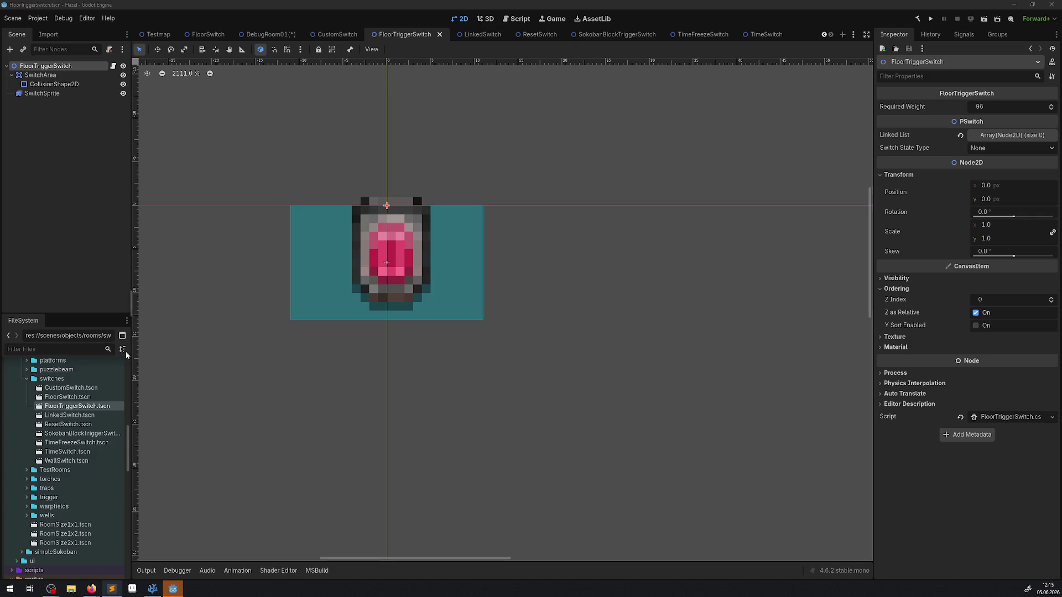
# Step: Compare the FloorSwitch, FloorTriggerSwitch and SokobanBlockTriggerSwitch scenes, then save DebugRoom01
pyautogui.doubleClick(68, 397)
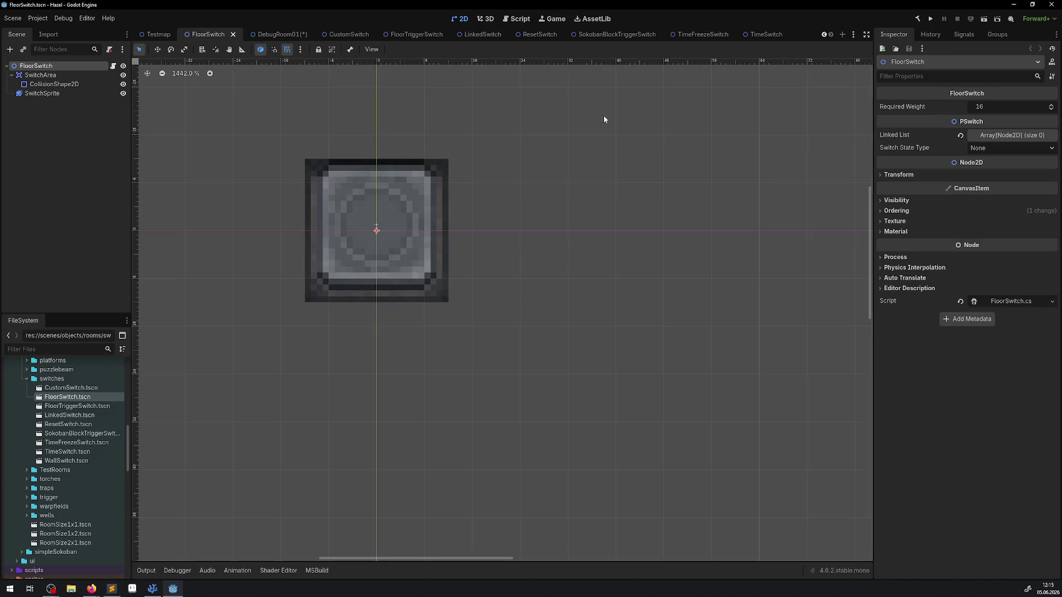
pyautogui.doubleClick(98, 407)
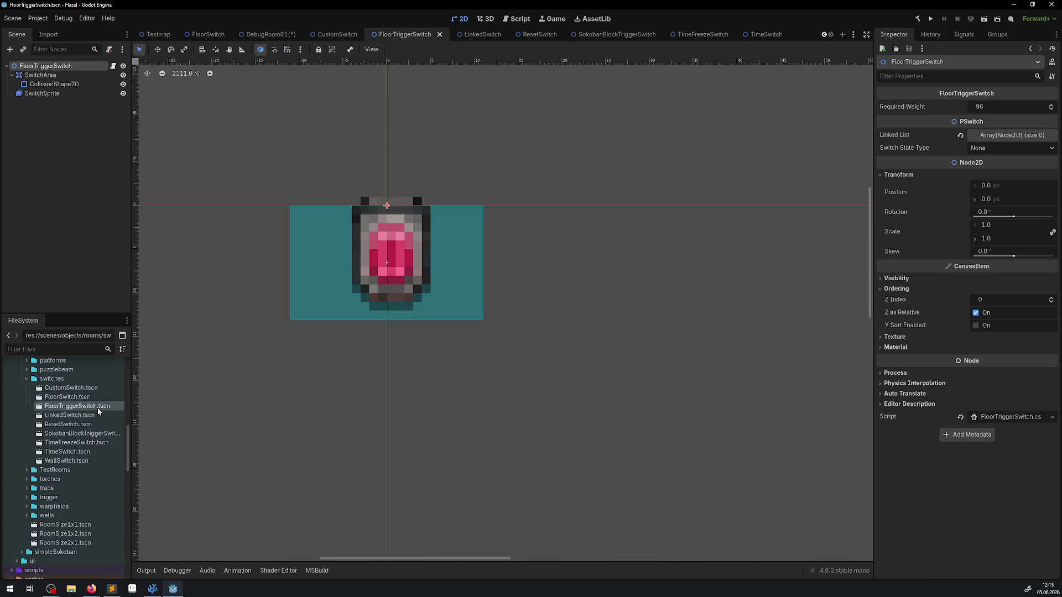
pyautogui.doubleClick(81, 435)
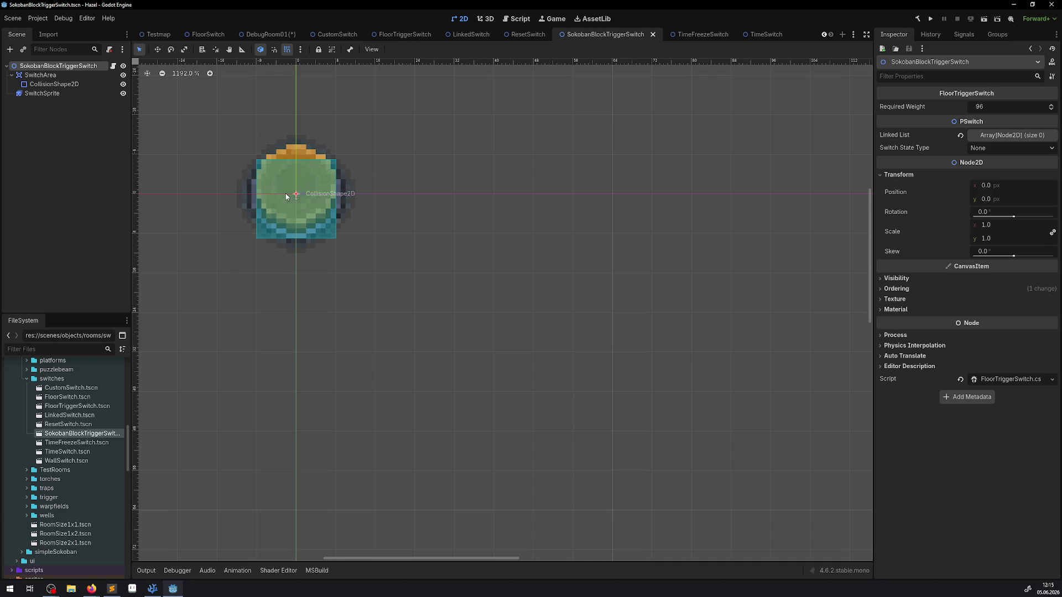
pyautogui.doubleClick(69, 397)
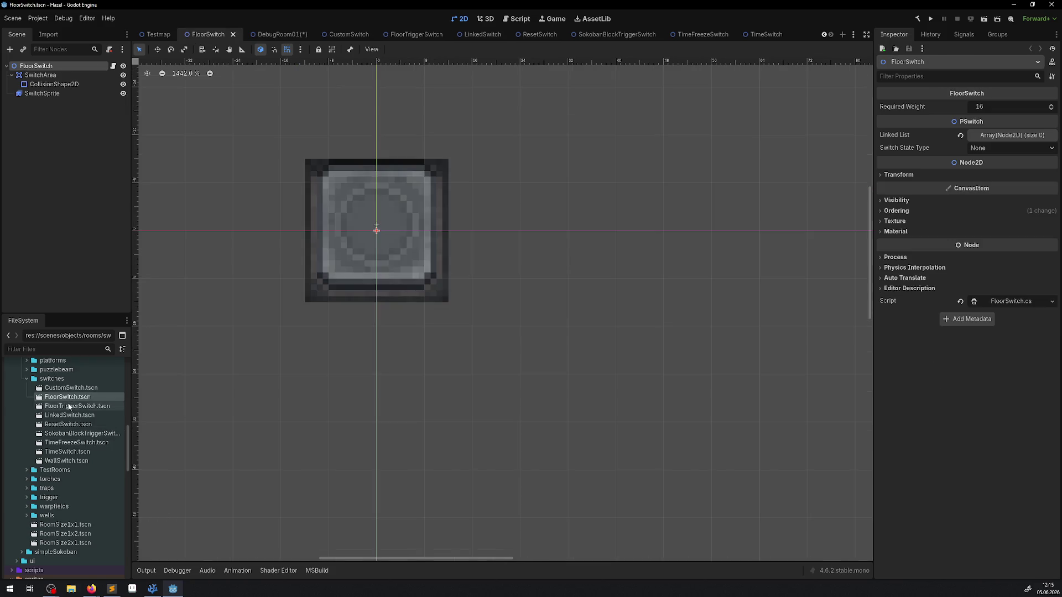
pyautogui.doubleClick(69, 406)
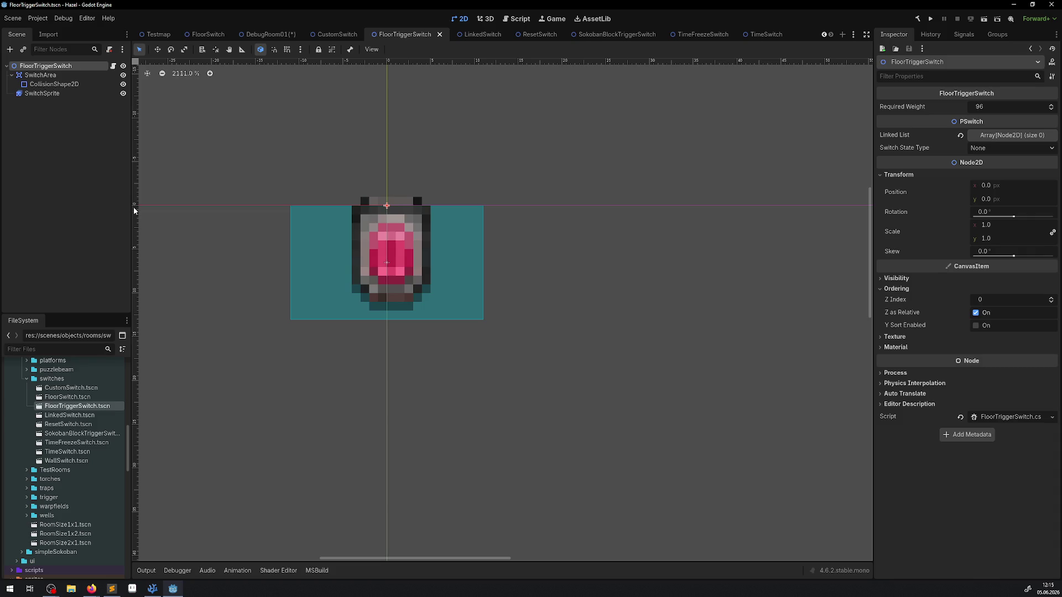
pyautogui.click(267, 34)
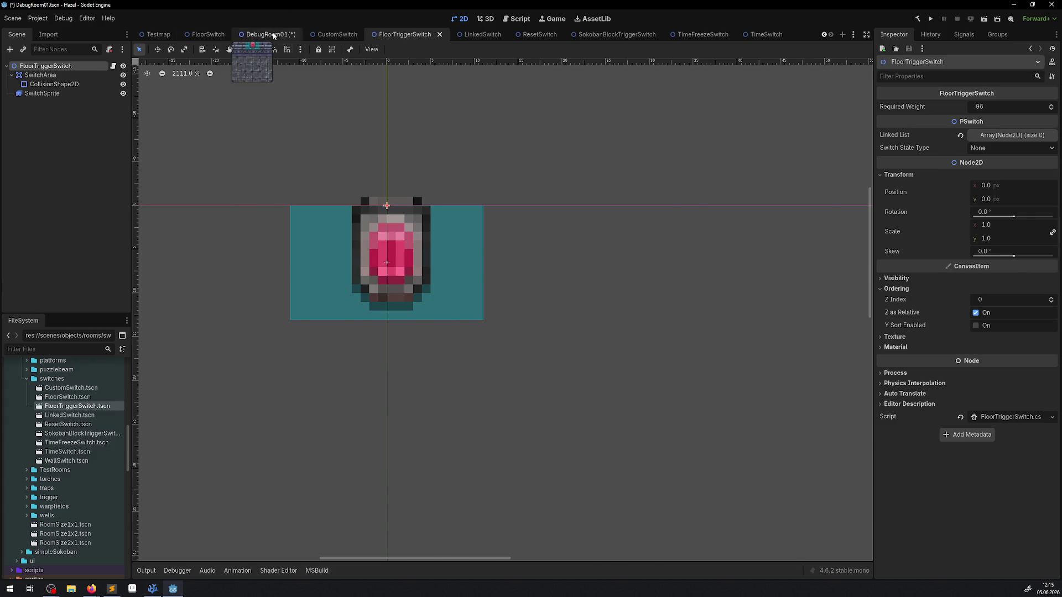
pyautogui.hotkey('ctrl', 's')
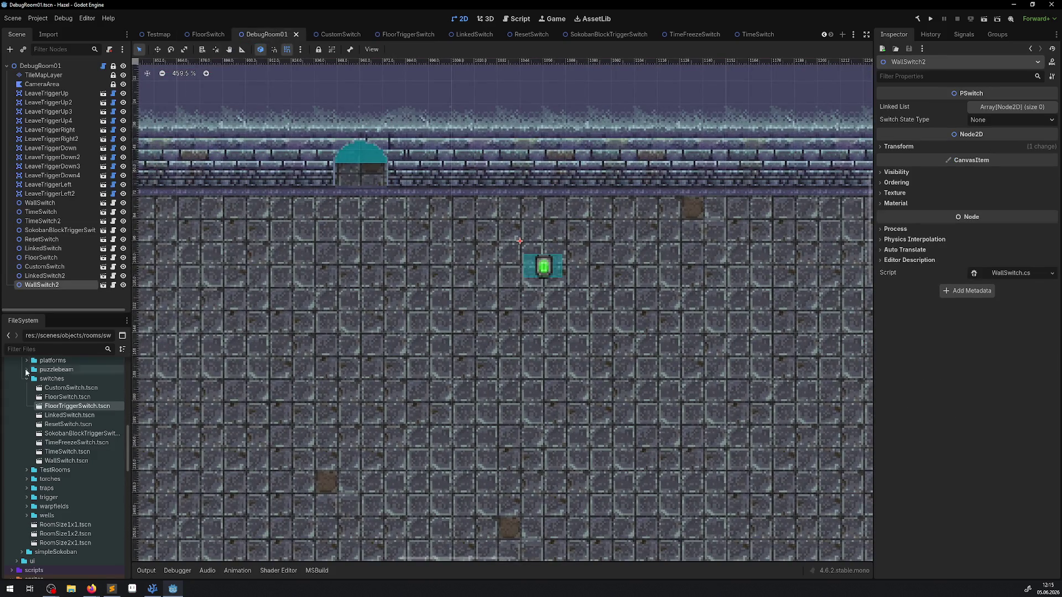
# Step: Open the WallSwitch scene and centre the switch sprite on its origin
pyautogui.doubleClick(95, 460)
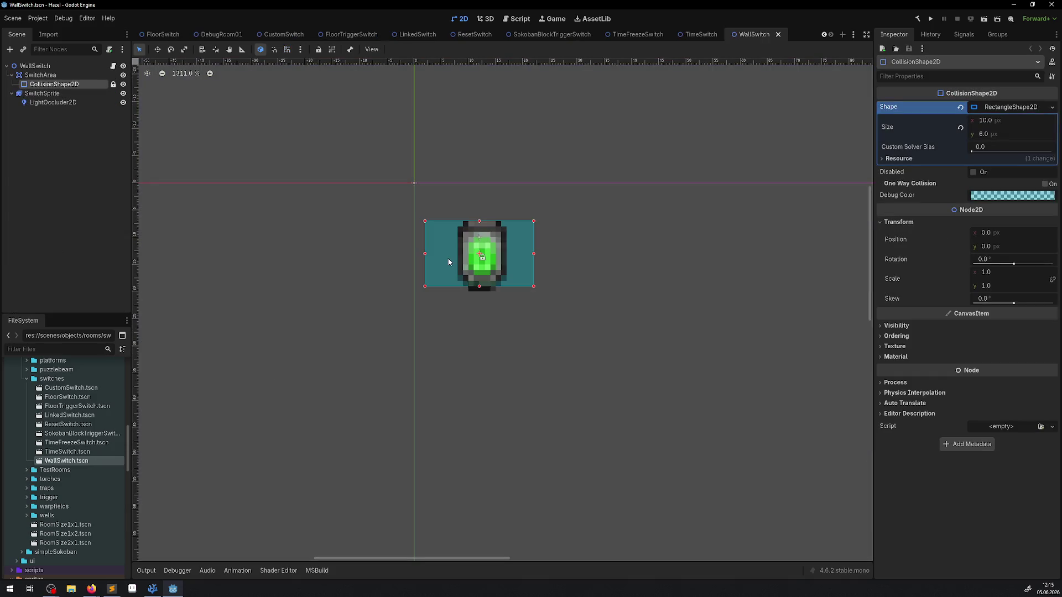
pyautogui.click(34, 75)
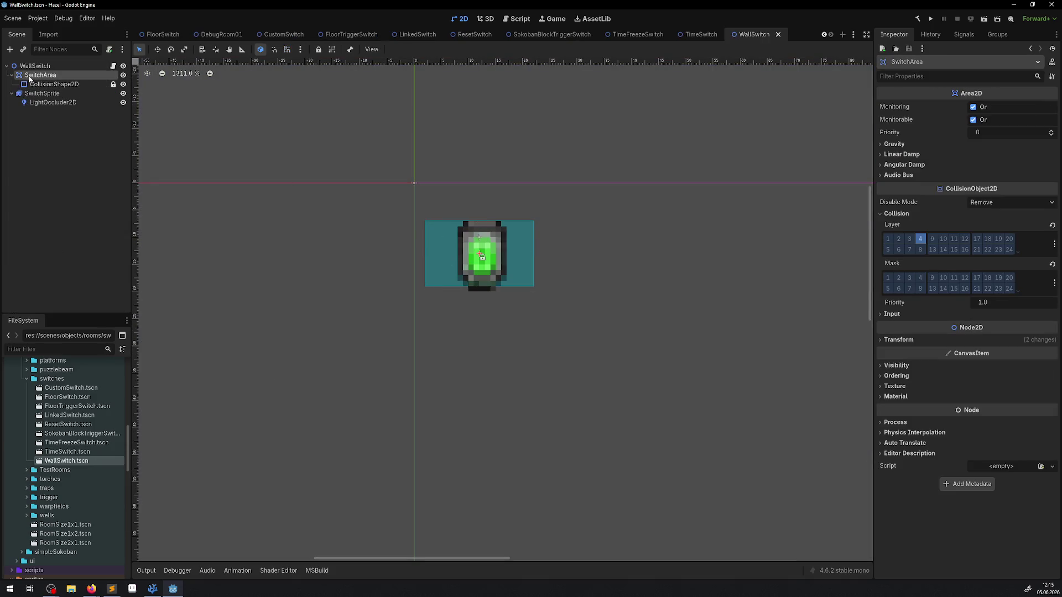
pyautogui.scroll(2, 482, 281)
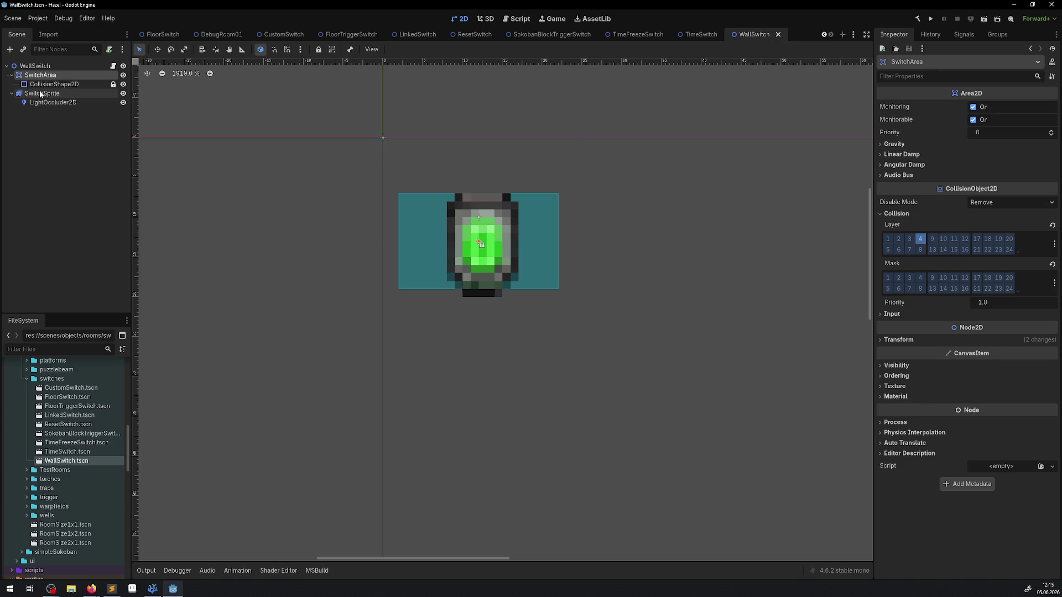
pyautogui.click(41, 94)
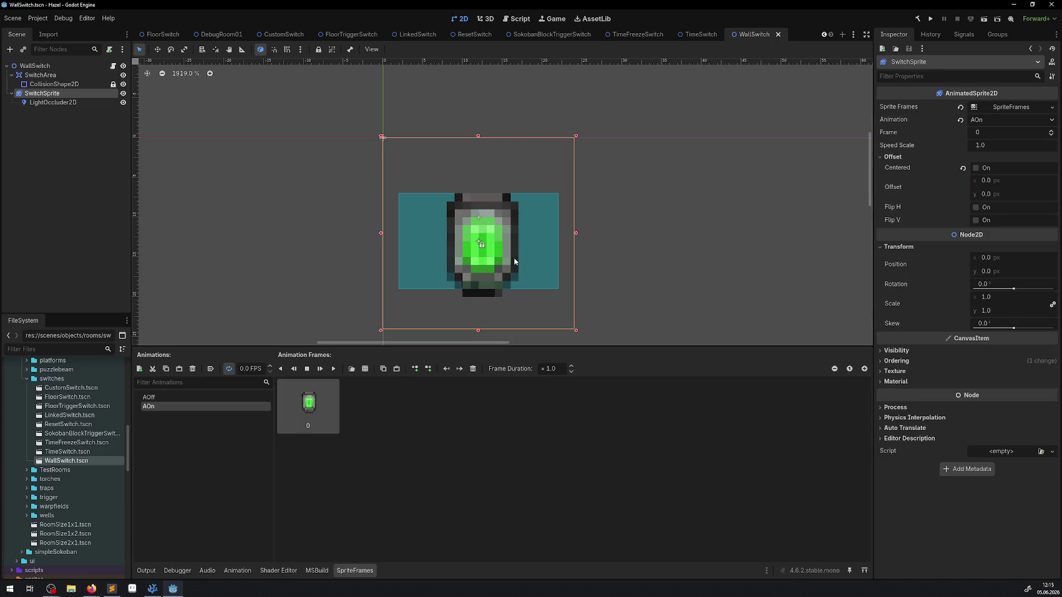
pyautogui.click(976, 168)
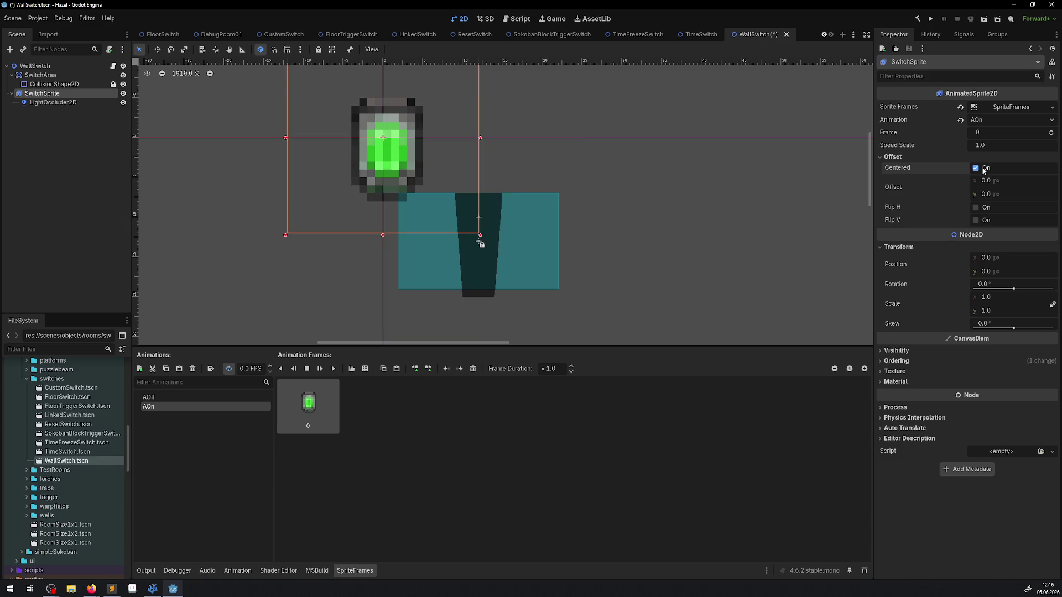
# Step: Reset LightOccluder2D position to 0, 0, raise it 2 px, and save
pyautogui.click(480, 242)
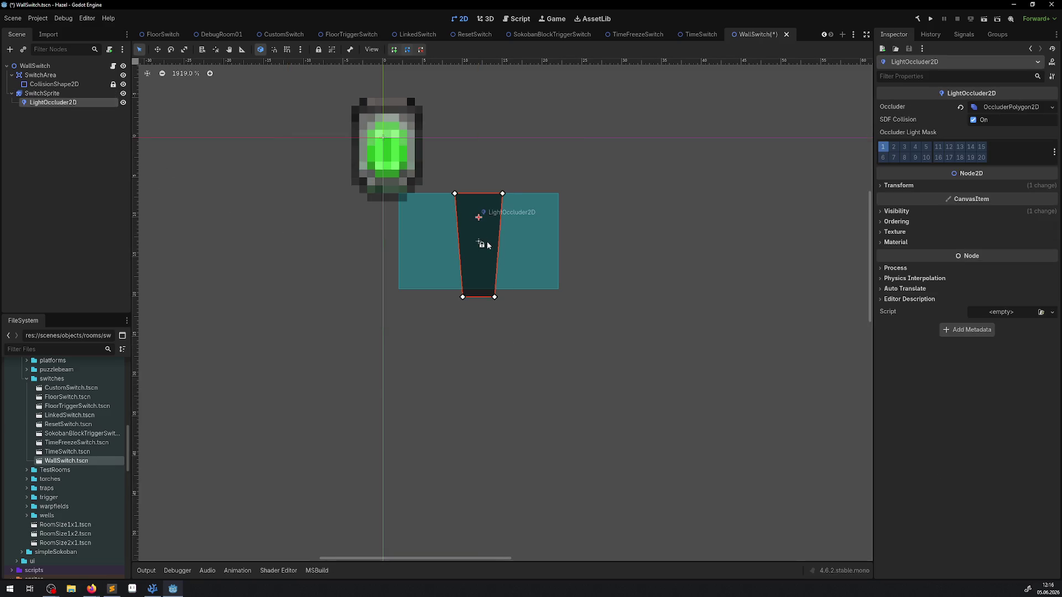
pyautogui.click(898, 185)
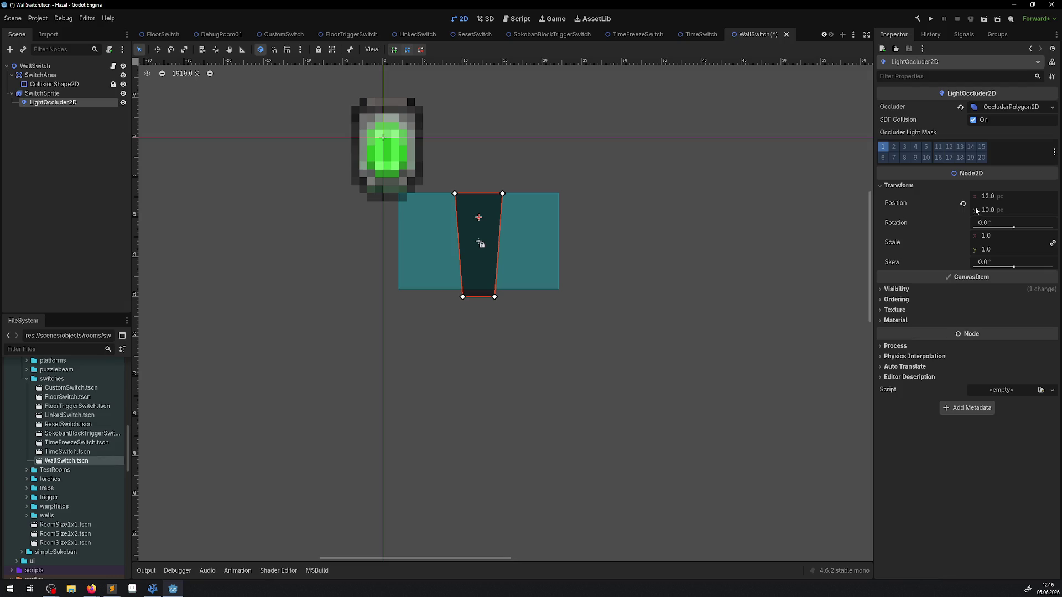
pyautogui.click(1000, 214)
pyautogui.write('0')
pyautogui.press('Return')
pyautogui.click(994, 198)
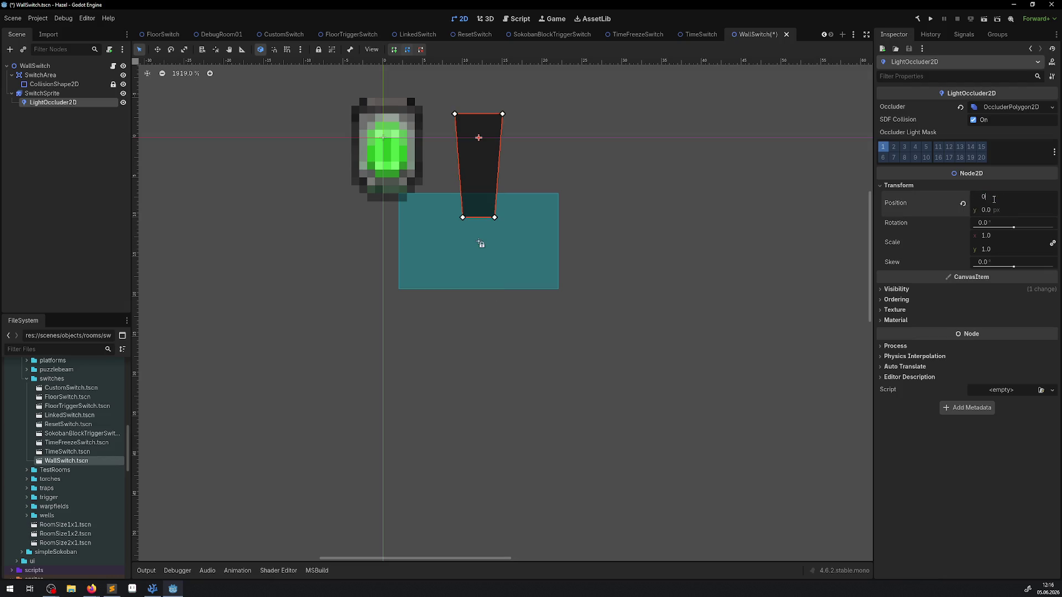
pyautogui.write('0')
pyautogui.press('Return')
pyautogui.moveTo(373, 167); pyautogui.dragTo(374, 148)
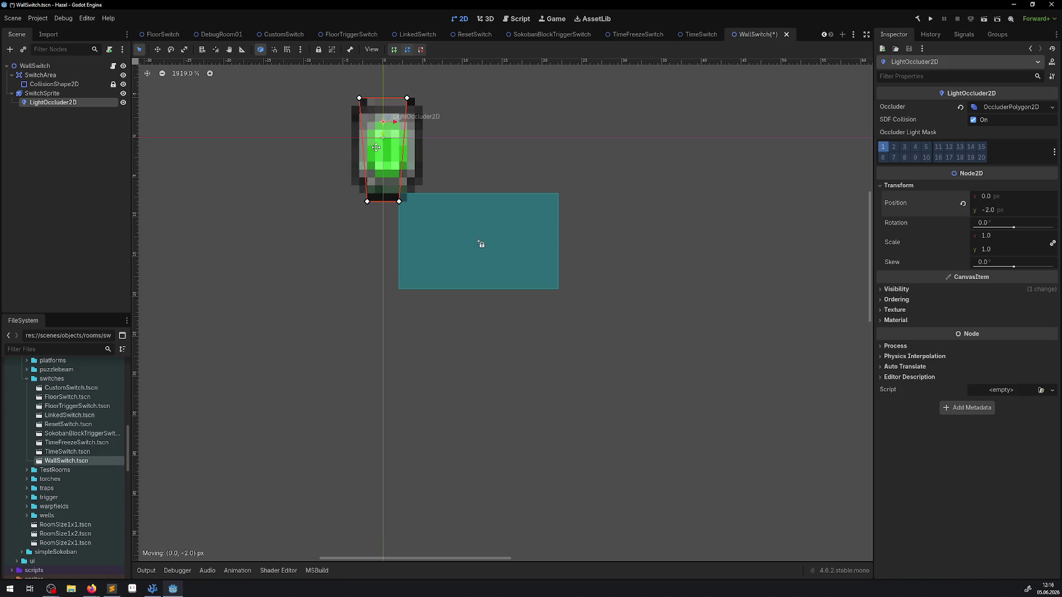
pyautogui.hotkey('ctrl', 's')
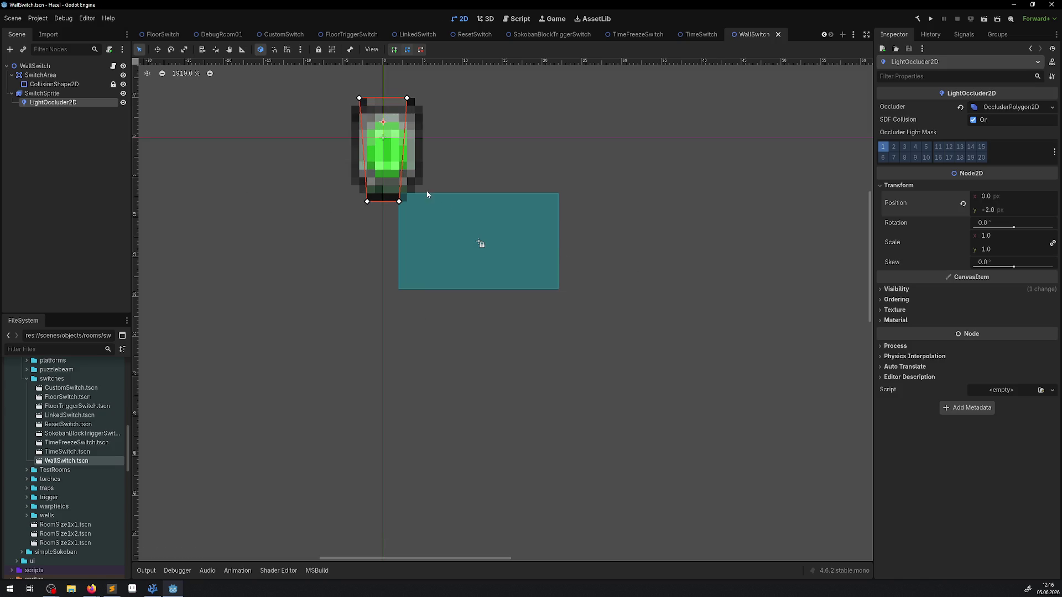
# Step: Drag the occluder polygon's corners outward to follow the switch outline, then save
pyautogui.scroll(4, 423, 221)
pyautogui.scroll(1, 362, 249)
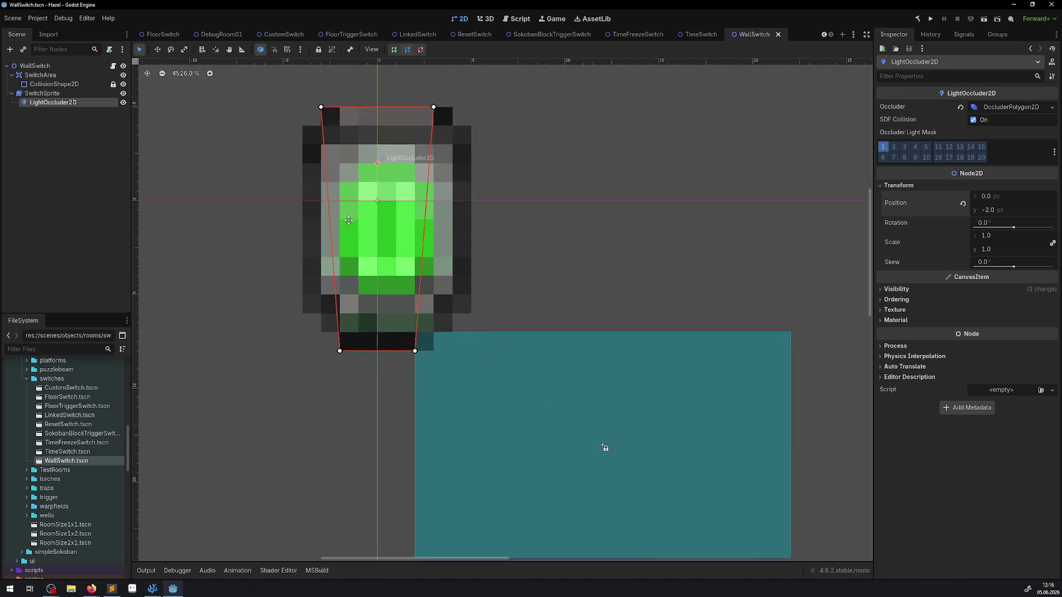
pyautogui.moveTo(308, 148)
pyautogui.mouseDown()
pyautogui.moveTo(301, 174)
pyautogui.moveTo(290, 170)
pyautogui.mouseUp()
pyautogui.moveTo(420, 148)
pyautogui.mouseDown()
pyautogui.moveTo(454, 189)
pyautogui.moveTo(454, 166)
pyautogui.mouseUp()
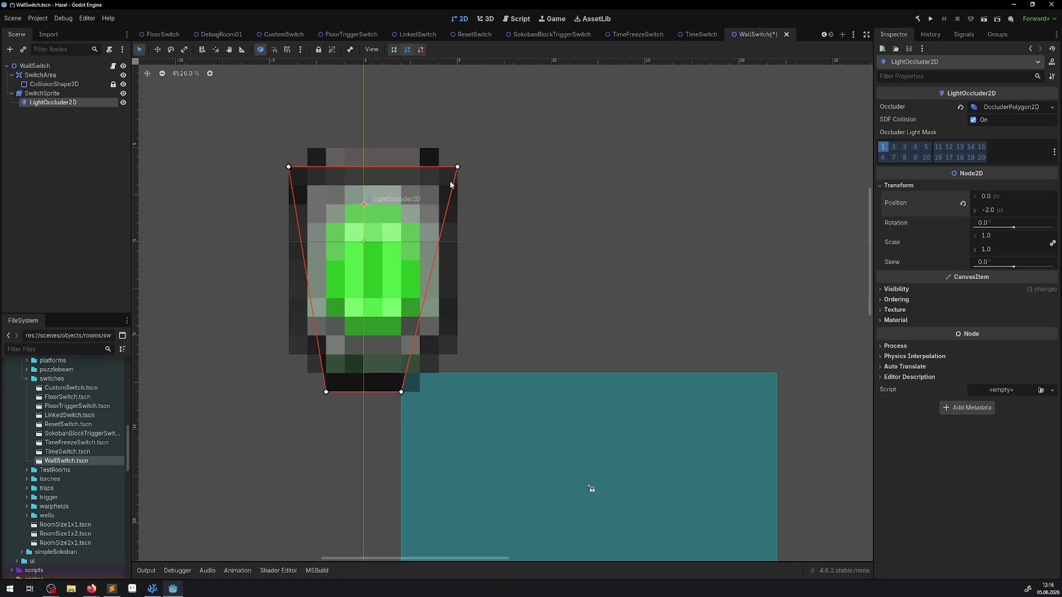
pyautogui.moveTo(326, 392)
pyautogui.mouseDown()
pyautogui.moveTo(354, 382)
pyautogui.moveTo(327, 392)
pyautogui.mouseUp()
pyautogui.moveTo(400, 392); pyautogui.dragTo(419, 391)
pyautogui.scroll(-2, 479, 383)
pyautogui.scroll(-2, 473, 356)
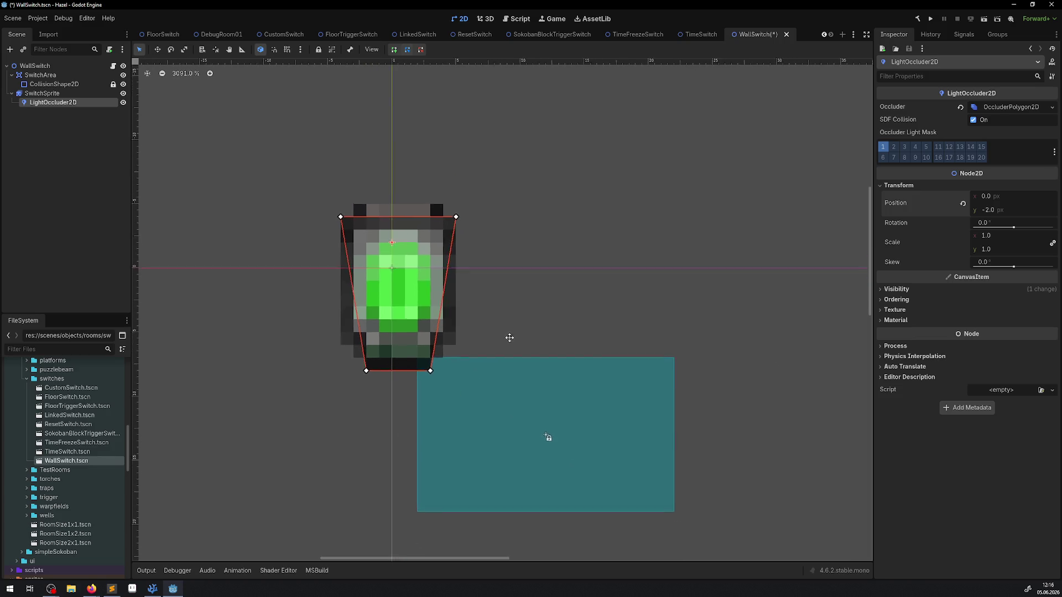
pyautogui.hotkey('ctrl', 's')
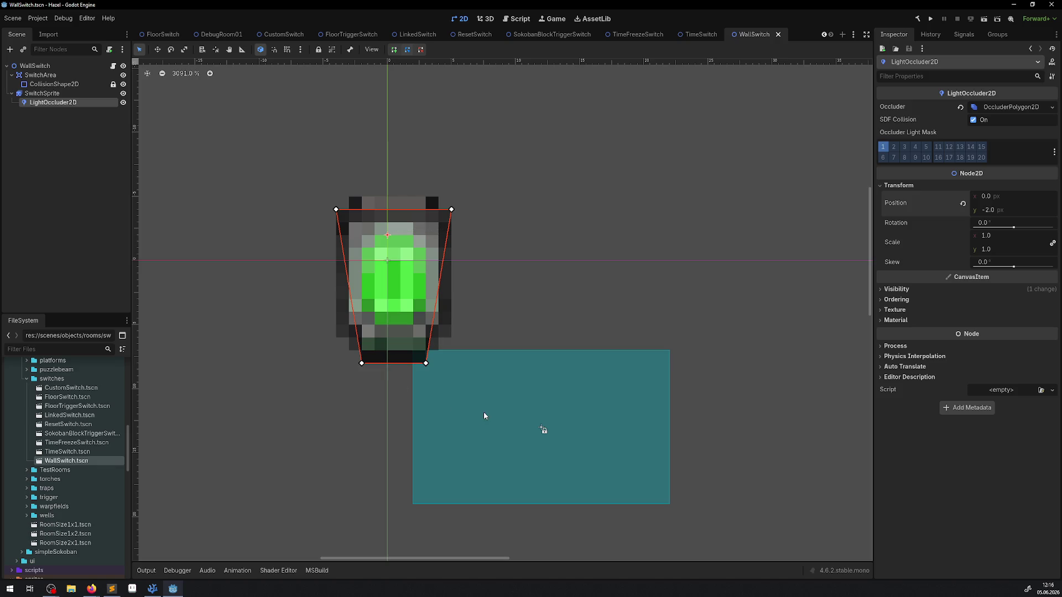
pyautogui.click(45, 74)
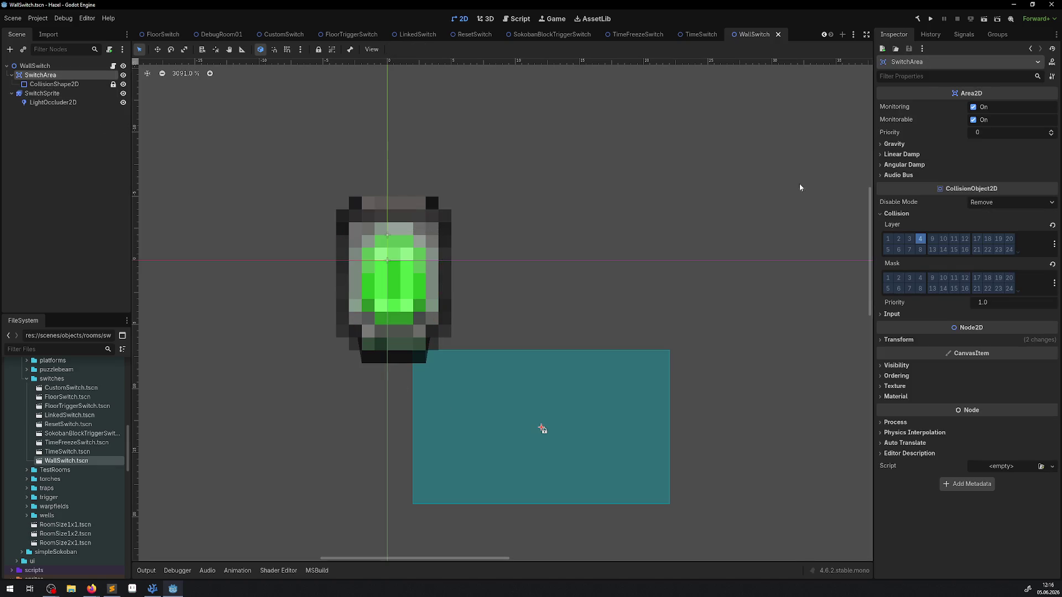
# Step: Set the SwitchArea position to 0, 0
pyautogui.click(897, 339)
pyautogui.click(990, 352)
pyautogui.write('0')
pyautogui.press('Tab')
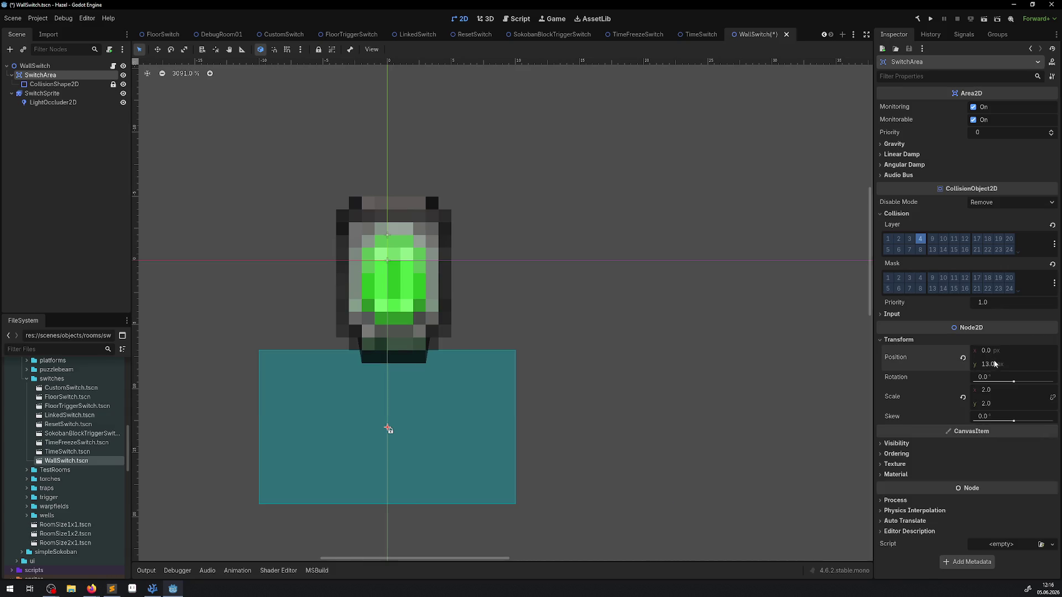
pyautogui.write('0')
pyautogui.press('Return')
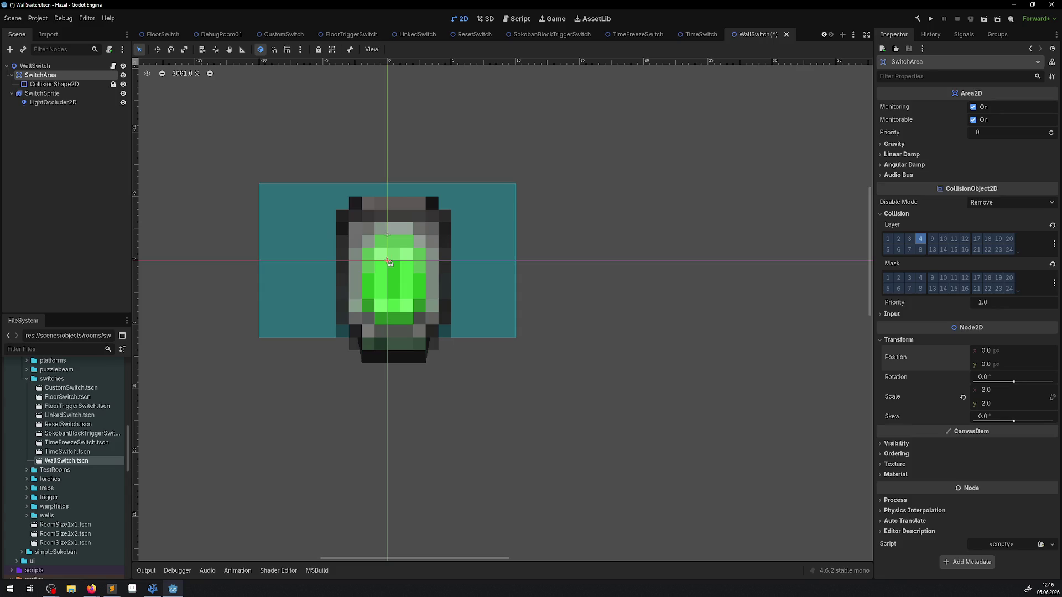
# Step: Drag the CollisionShape2D rectangle's edges to fit roughly over the switch sprite
pyautogui.click(45, 104)
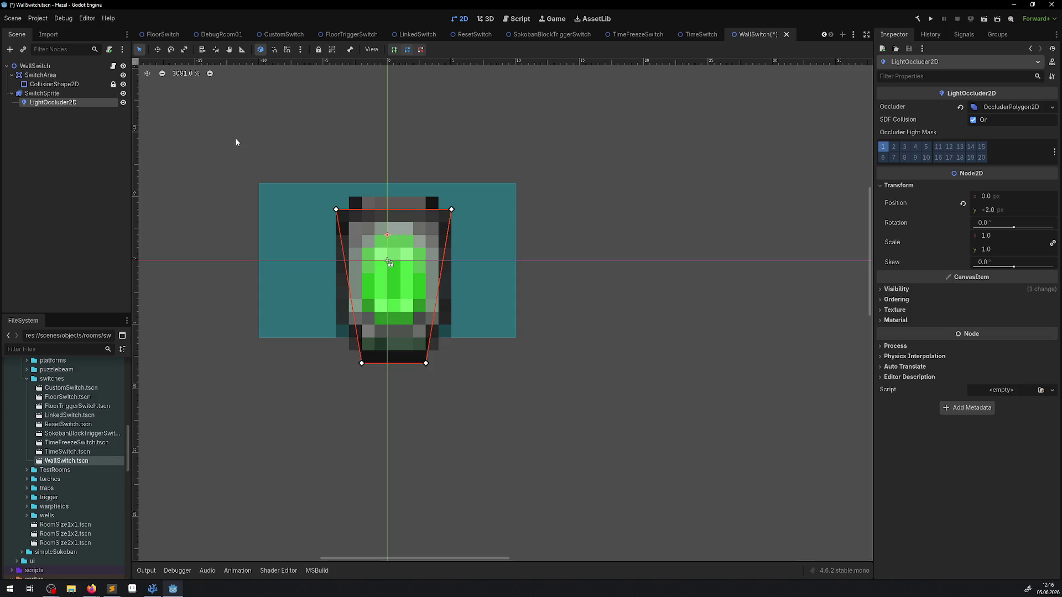
pyautogui.click(77, 84)
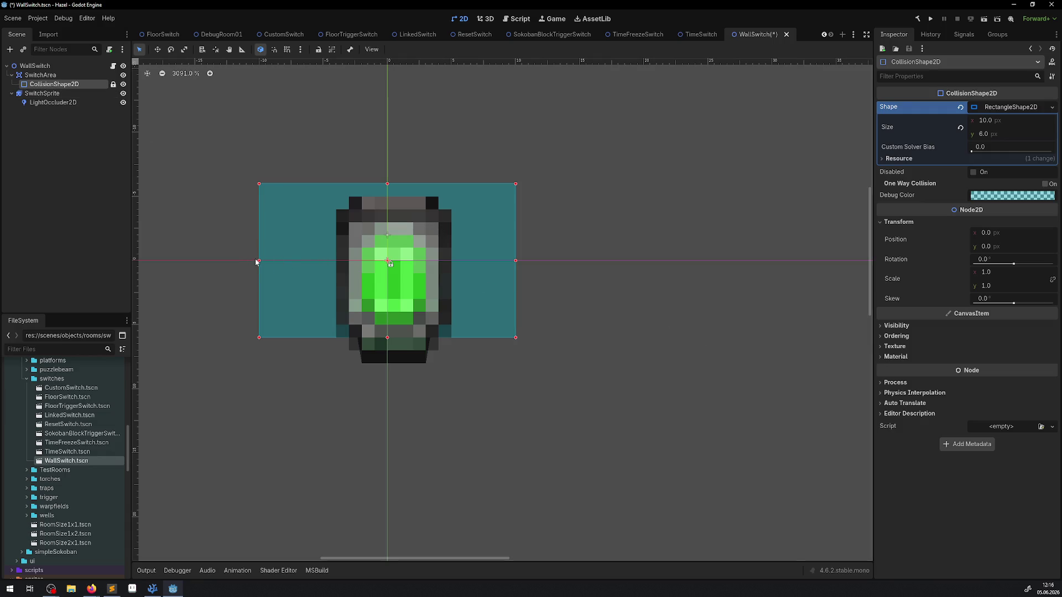
pyautogui.moveTo(259, 261); pyautogui.dragTo(348, 258)
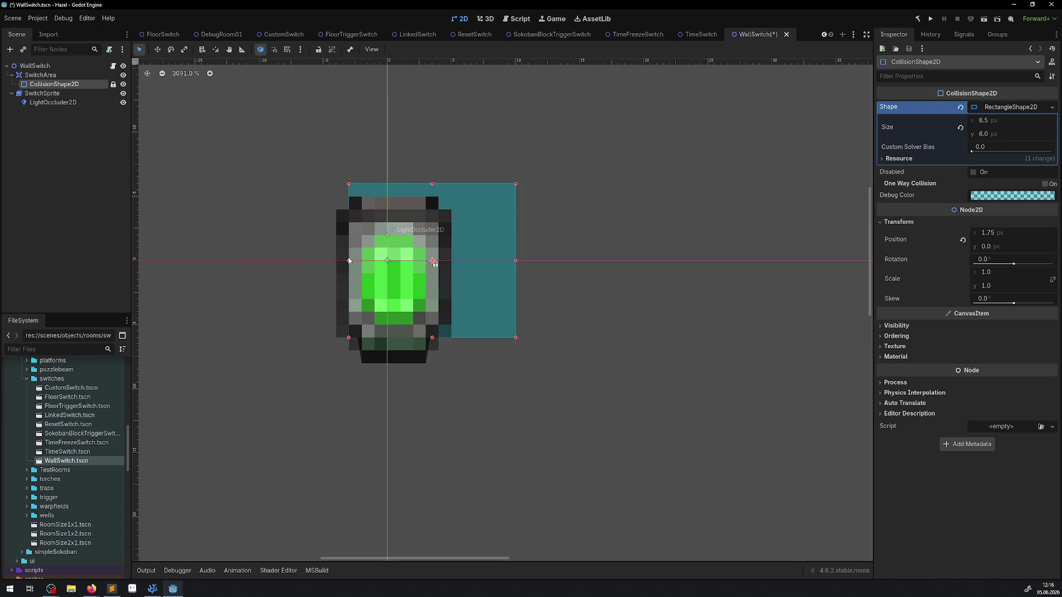
pyautogui.moveTo(349, 261); pyautogui.dragTo(334, 260)
pyautogui.moveTo(516, 261); pyautogui.dragTo(450, 265)
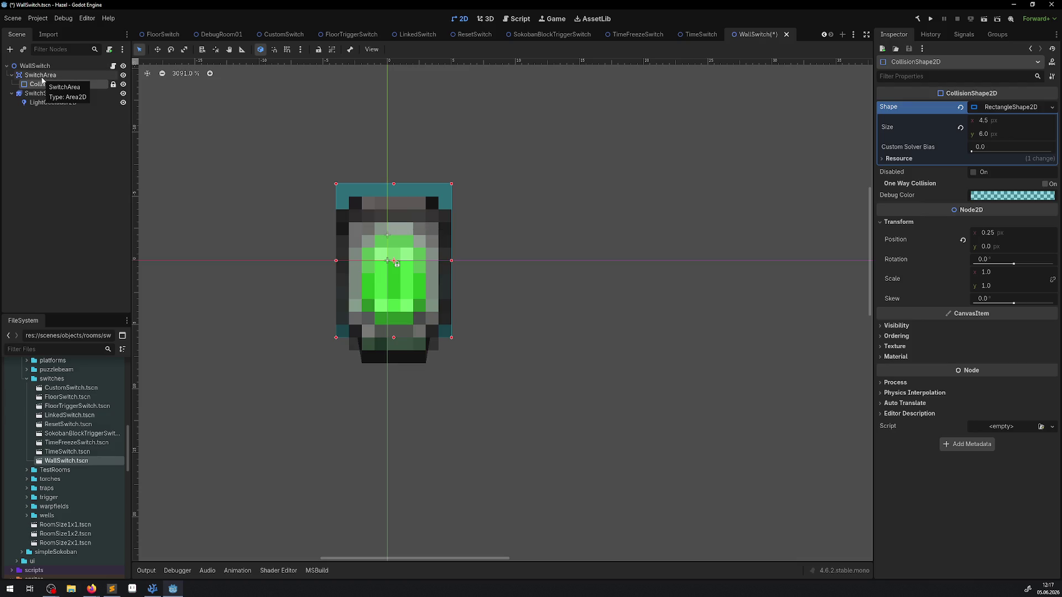
pyautogui.moveTo(336, 261); pyautogui.dragTo(292, 262)
pyautogui.moveTo(451, 261); pyautogui.dragTo(493, 261)
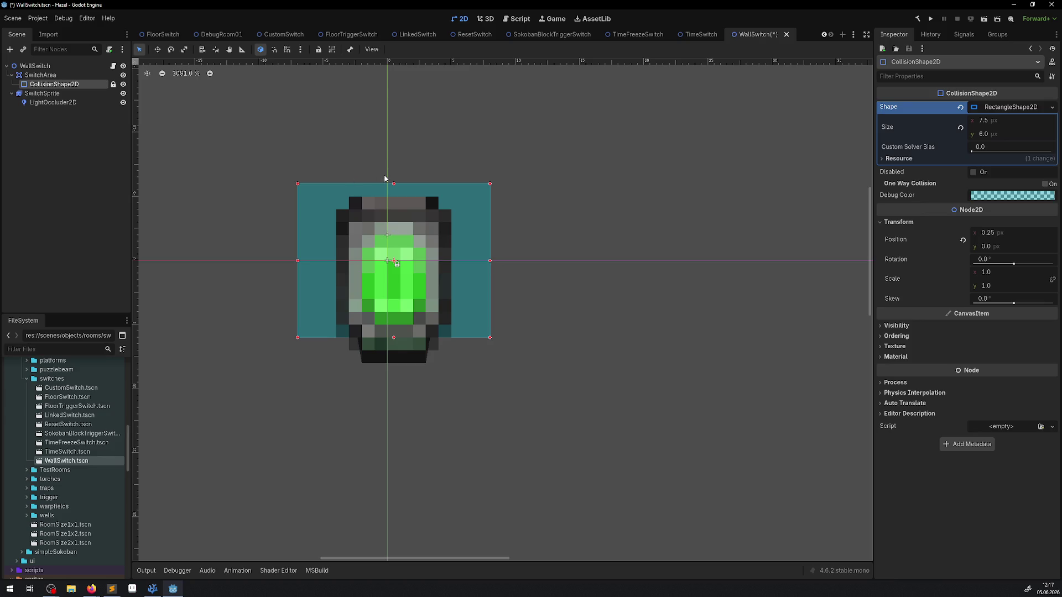
pyautogui.moveTo(394, 183); pyautogui.dragTo(395, 212)
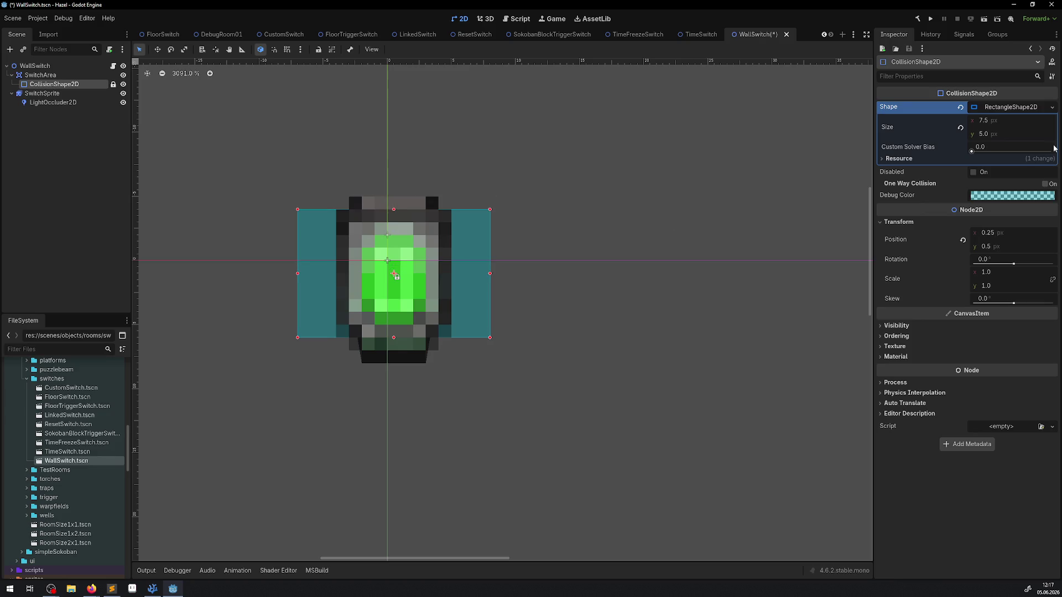
# Step: Set the collision rectangle's width to 10 px and save the scene
pyautogui.click(988, 121)
pyautogui.write('112')
pyautogui.press('Return')
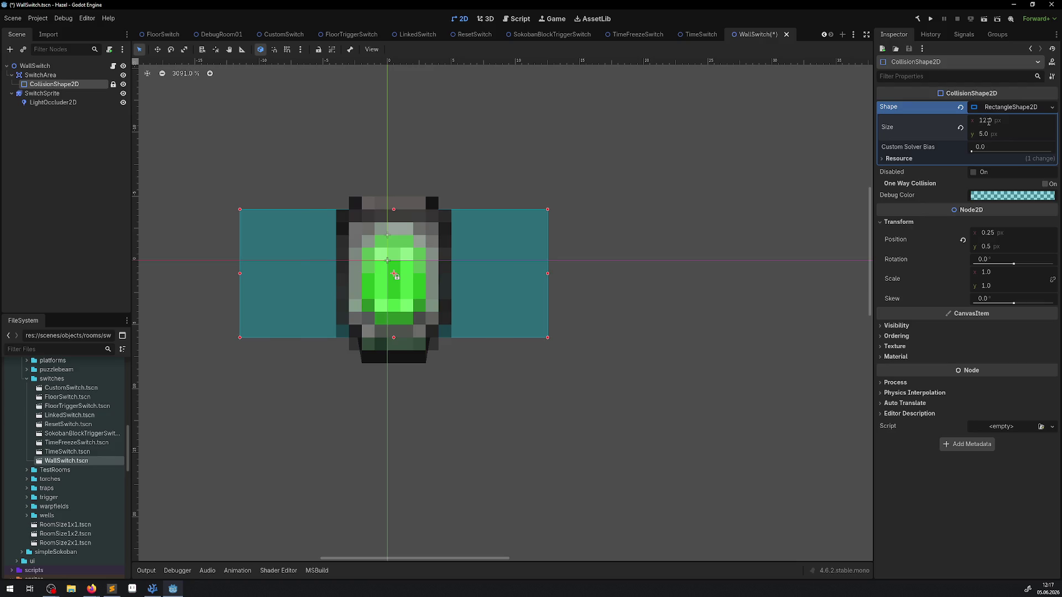
pyautogui.click(989, 121)
pyautogui.write('10')
pyautogui.press('Return')
pyautogui.hotkey('ctrl', 's')
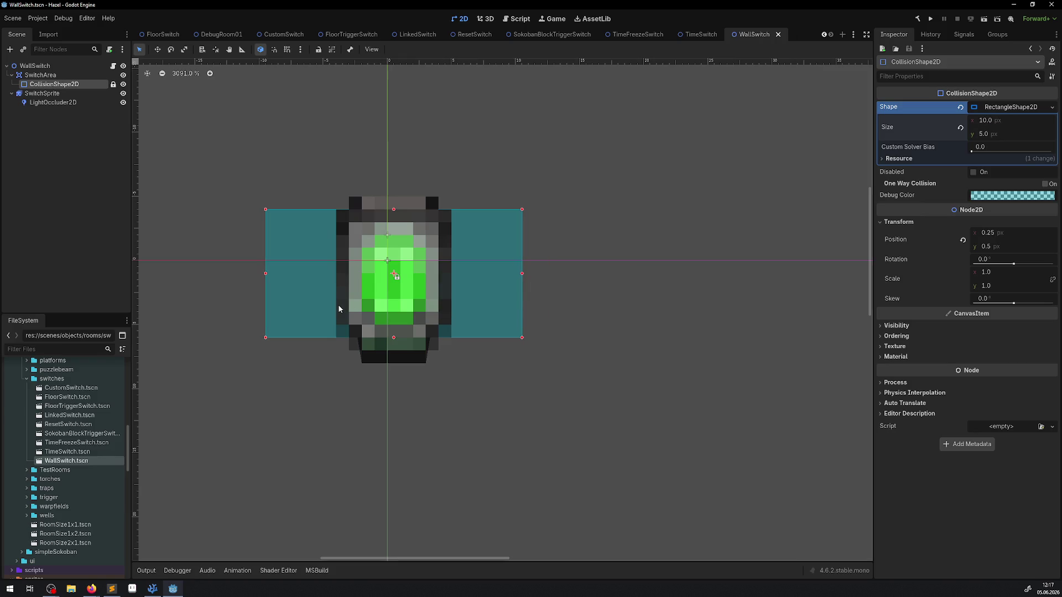
# Step: Set the collision rectangle's height to 6 px, save, and reselect the WallSwitch root node
pyautogui.click(987, 134)
pyautogui.write('8')
pyautogui.press('Return')
pyautogui.click(987, 134)
pyautogui.write('6')
pyautogui.press('Return')
pyautogui.hotkey('ctrl', 's')
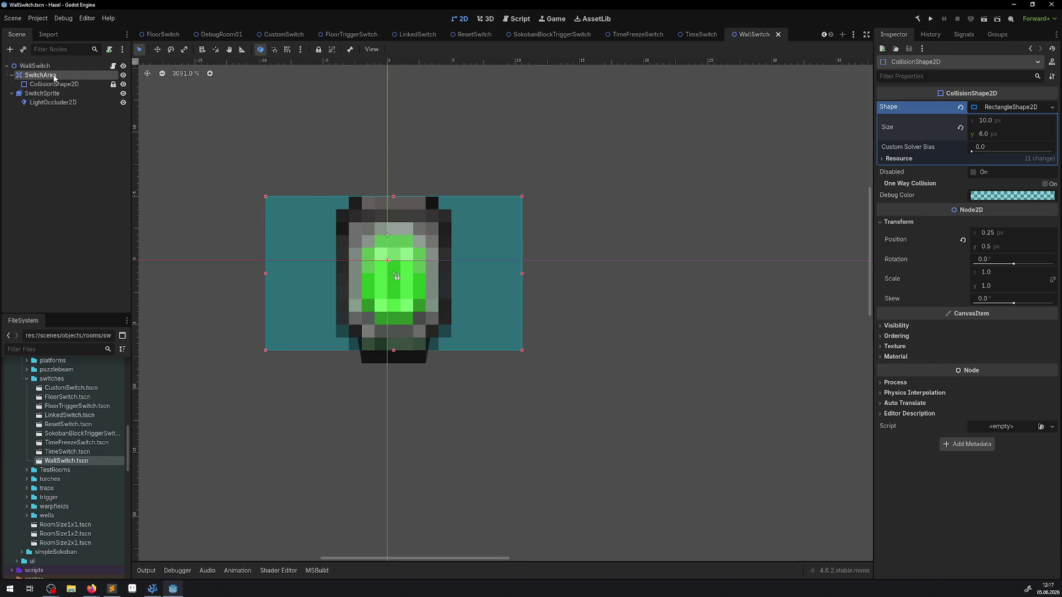
pyautogui.click(40, 75)
pyautogui.click(34, 65)
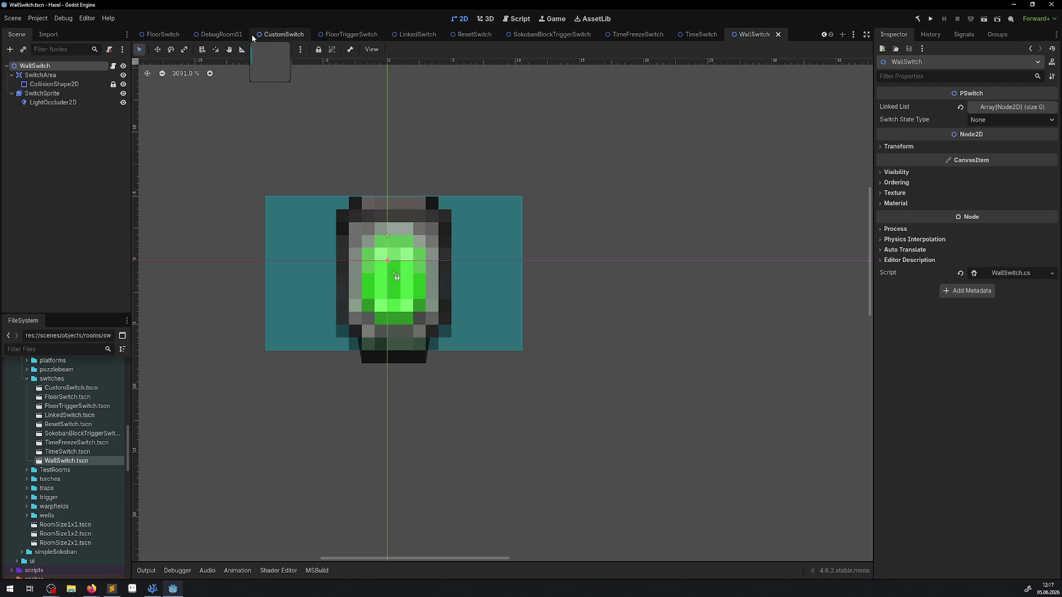
# Step: Nudge WallSwitch2 in DebugRoom01, then give the WallSwitch root Z Index 101 and save
pyautogui.click(217, 35)
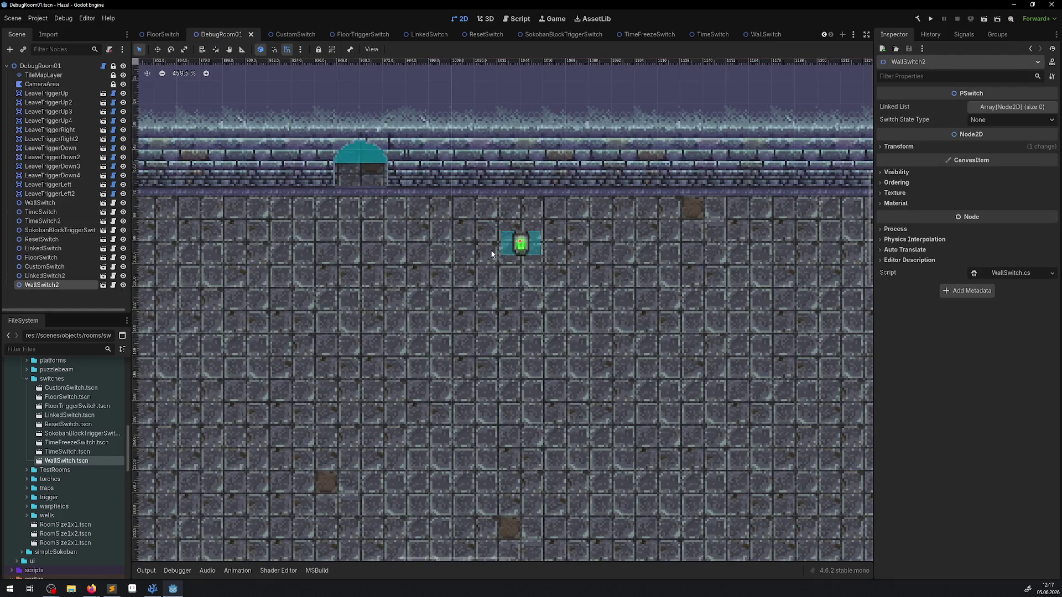
pyautogui.moveTo(516, 243); pyautogui.dragTo(448, 268)
pyautogui.click(762, 34)
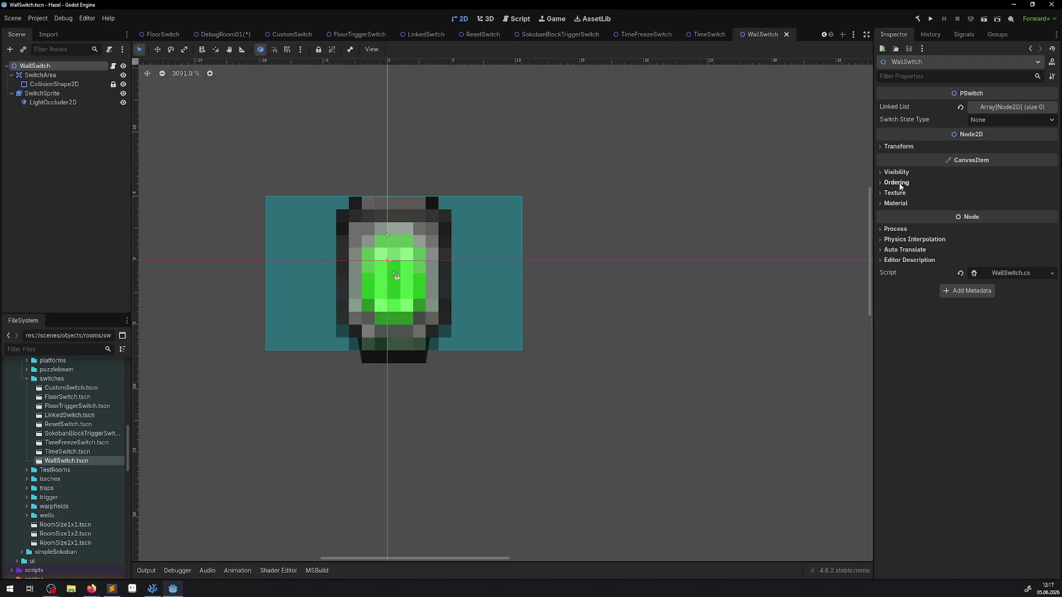
pyautogui.click(897, 183)
pyautogui.write('102')
pyautogui.press('Return')
pyautogui.hotkey('ctrl', 's')
pyautogui.doubleClick(1004, 193)
pyautogui.write('101')
pyautogui.press('Return')
pyautogui.hotkey('ctrl', 's')
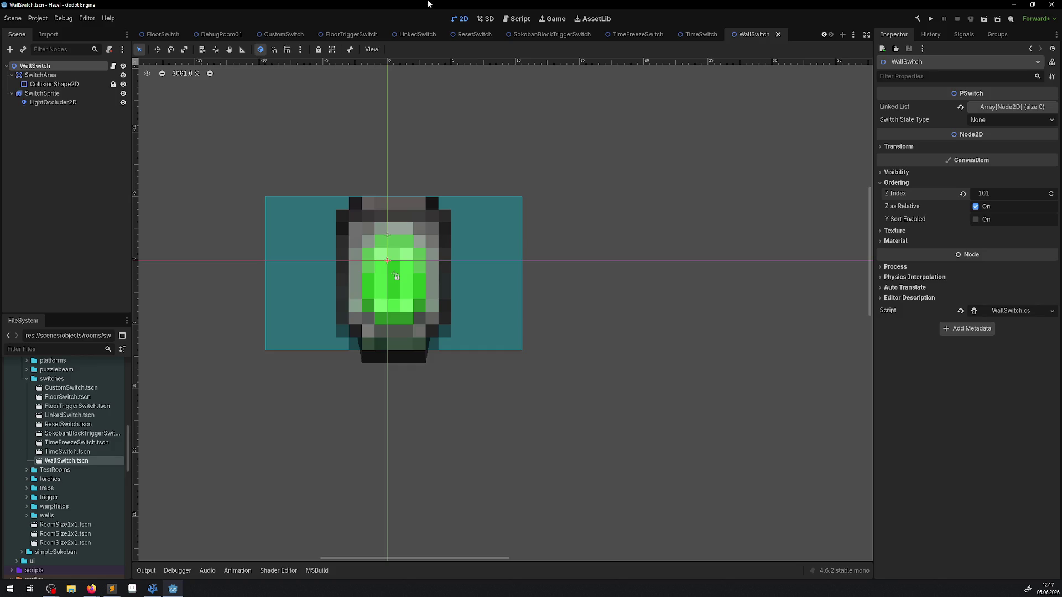
# Step: Move WallSwitch2 from the floor up onto the wall beside the arched doorway
pyautogui.click(221, 35)
pyautogui.moveTo(459, 277)
pyautogui.mouseDown()
pyautogui.moveTo(354, 165)
pyautogui.moveTo(470, 186)
pyautogui.moveTo(436, 163)
pyautogui.mouseUp()
pyautogui.scroll(5, 437, 162)
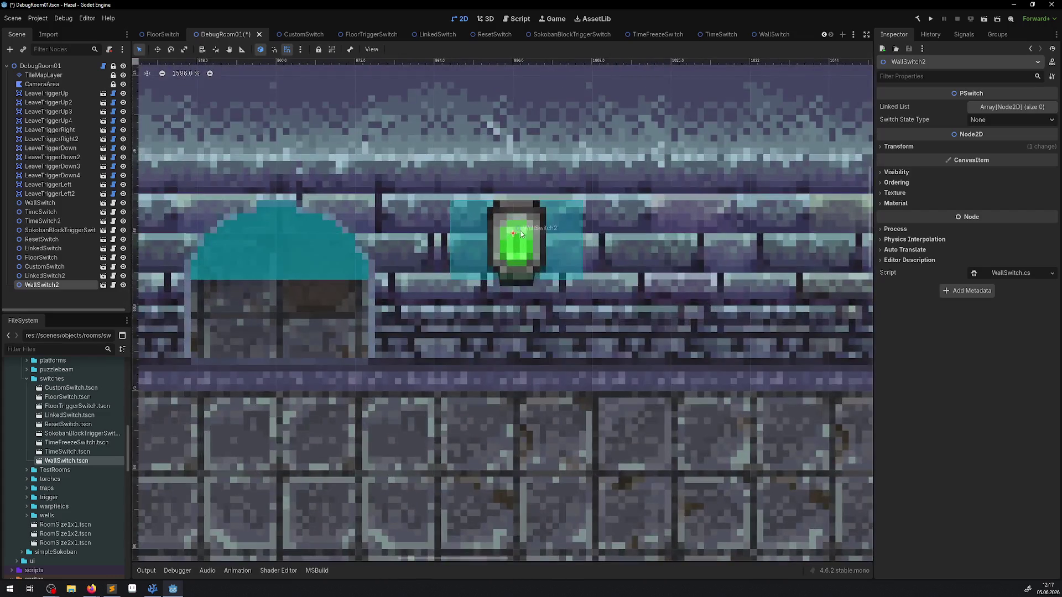
pyautogui.moveTo(516, 268)
pyautogui.mouseDown()
pyautogui.moveTo(515, 282)
pyautogui.moveTo(515, 259)
pyautogui.moveTo(516, 270)
pyautogui.moveTo(466, 270)
pyautogui.moveTo(471, 281)
pyautogui.moveTo(486, 261)
pyautogui.mouseUp()
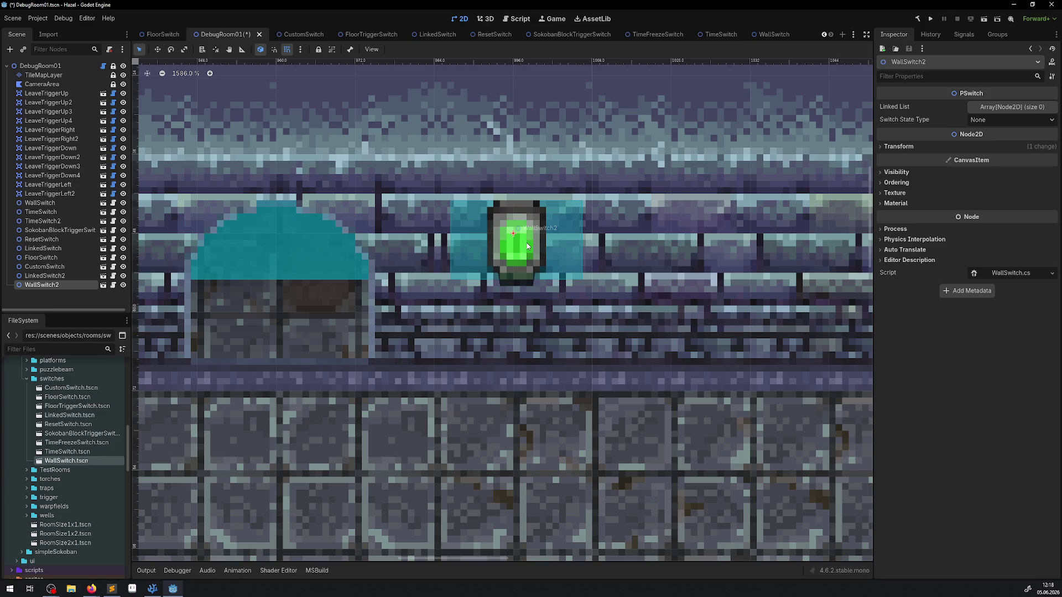
# Step: Nudge WallSwitch2, then set WallSwitch's SwitchArea and SwitchSprite y position to 2 px and save
pyautogui.moveTo(520, 244)
pyautogui.mouseDown()
pyautogui.moveTo(509, 293)
pyautogui.moveTo(508, 238)
pyautogui.mouseUp()
pyautogui.click(764, 34)
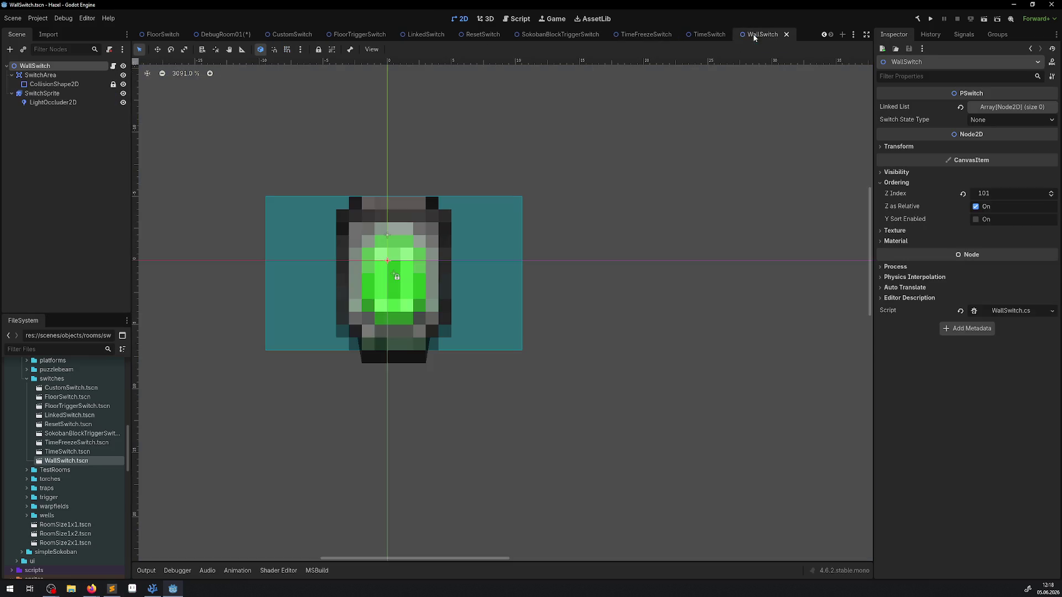
pyautogui.click(41, 75)
pyautogui.click(993, 365)
pyautogui.write('2')
pyautogui.press('Return')
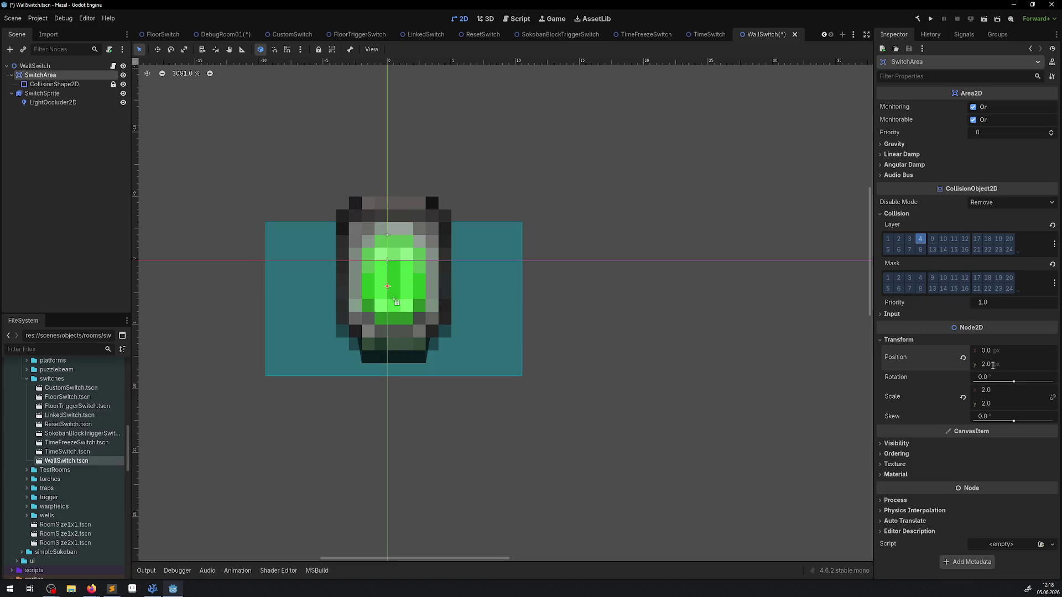
pyautogui.click(42, 93)
pyautogui.click(1008, 270)
pyautogui.write('2')
pyautogui.press('Return')
pyautogui.hotkey('ctrl', 's')
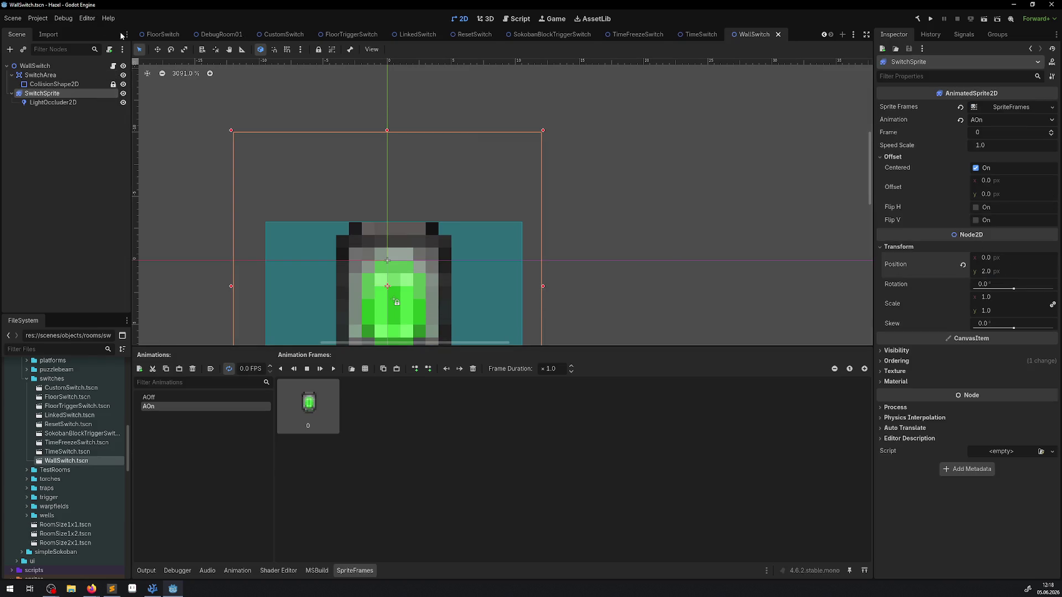
pyautogui.click(220, 34)
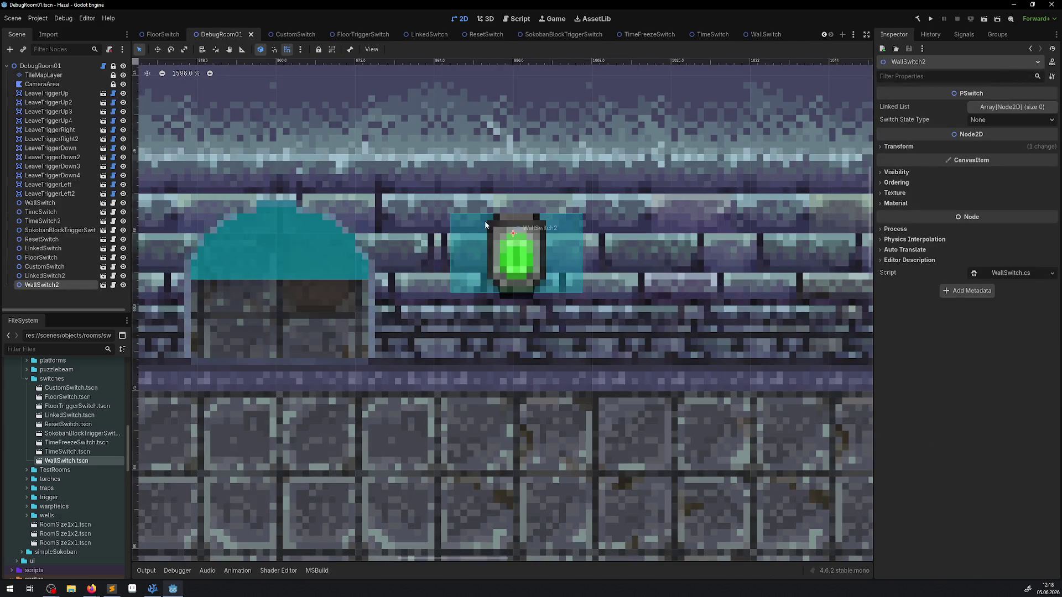
# Step: Lower WallSwitch's SwitchSprite and SwitchArea to y 4 px and save the scene
pyautogui.click(763, 34)
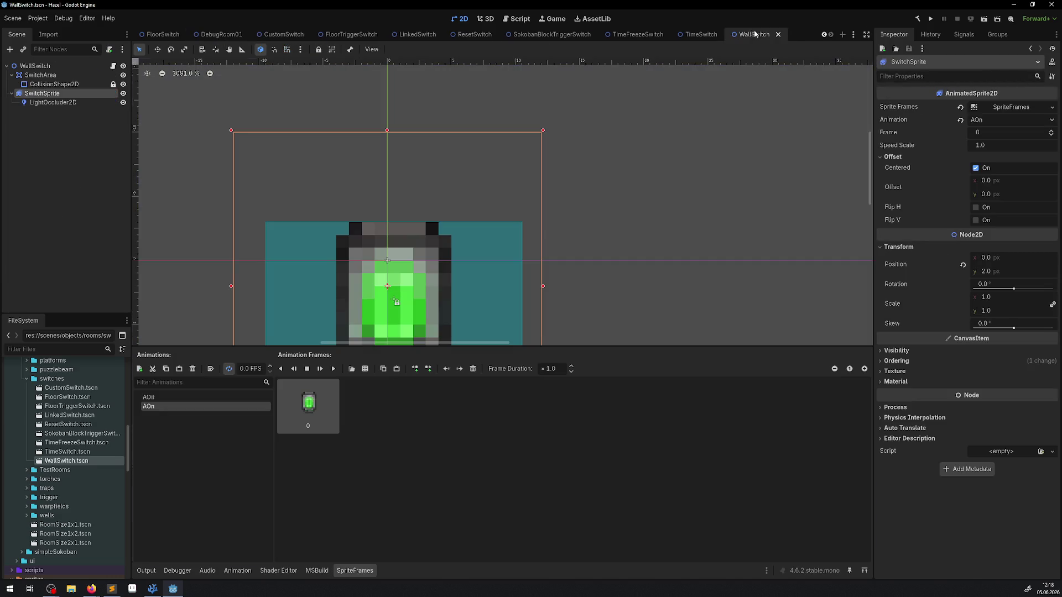
pyautogui.click(985, 272)
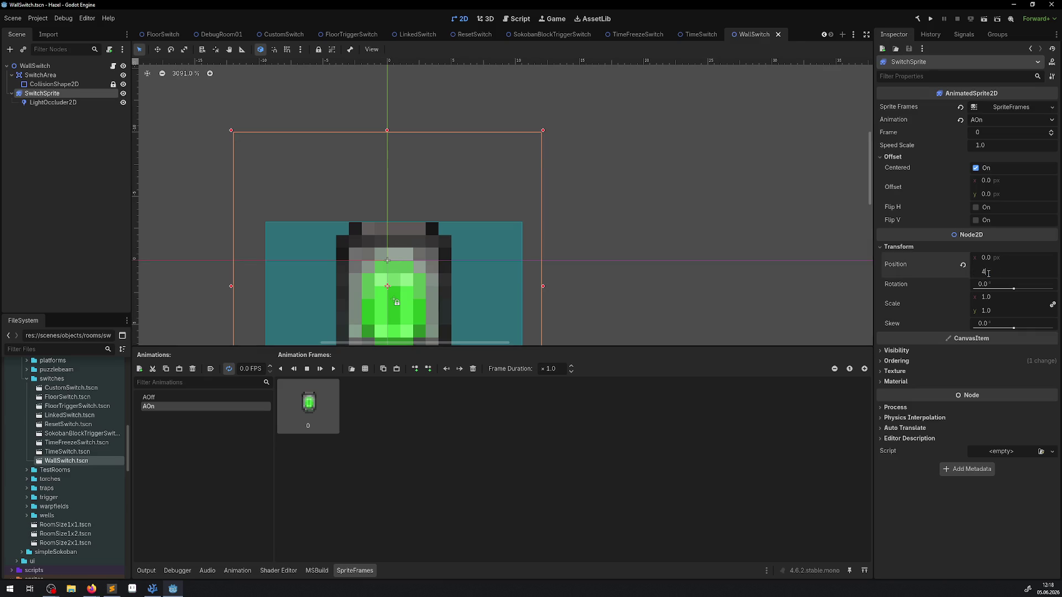
pyautogui.press('Return')
pyautogui.click(40, 75)
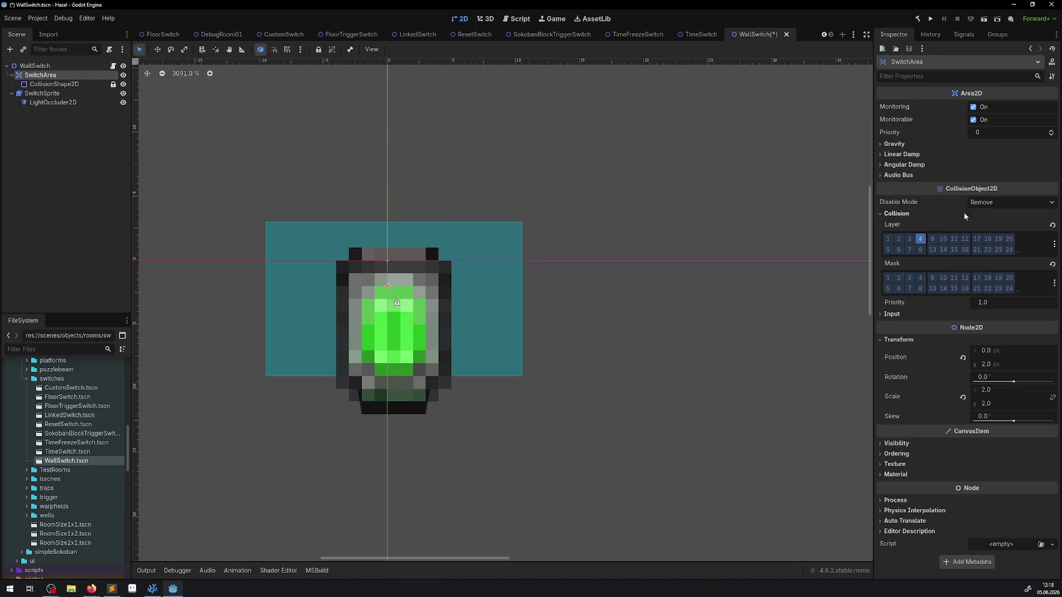
pyautogui.click(997, 363)
pyautogui.write('4')
pyautogui.press('Return')
pyautogui.hotkey('ctrl', 's')
pyautogui.click(226, 34)
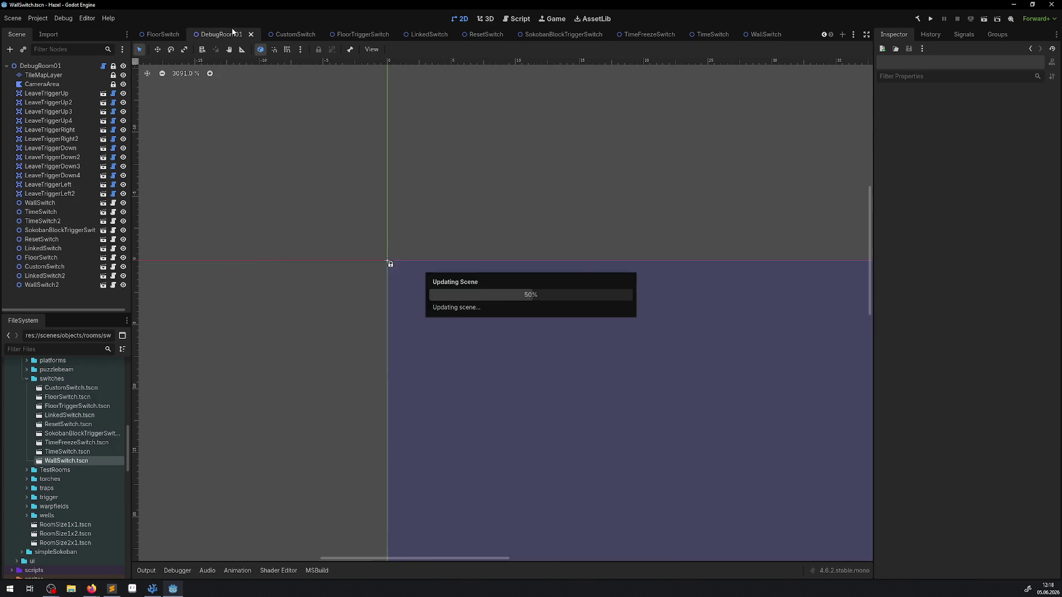
# Step: Set WallSwitch's SwitchSprite and SwitchArea y position to 6 px and save the scene
pyautogui.scroll(-2, 535, 331)
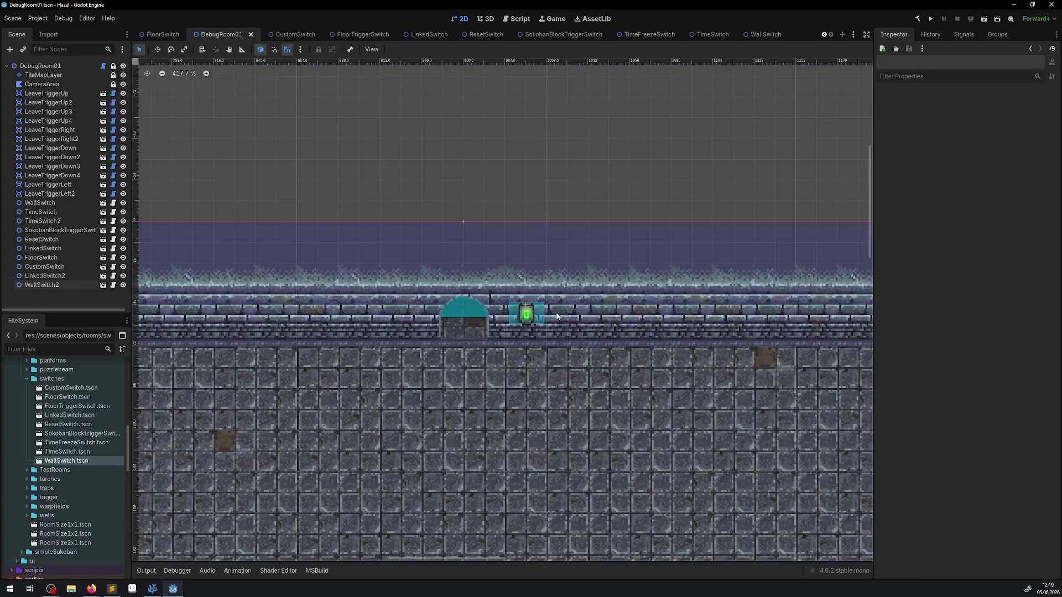
pyautogui.moveTo(573, 352)
pyautogui.mouseDown()
pyautogui.moveTo(568, 337)
pyautogui.moveTo(459, 288)
pyautogui.mouseUp()
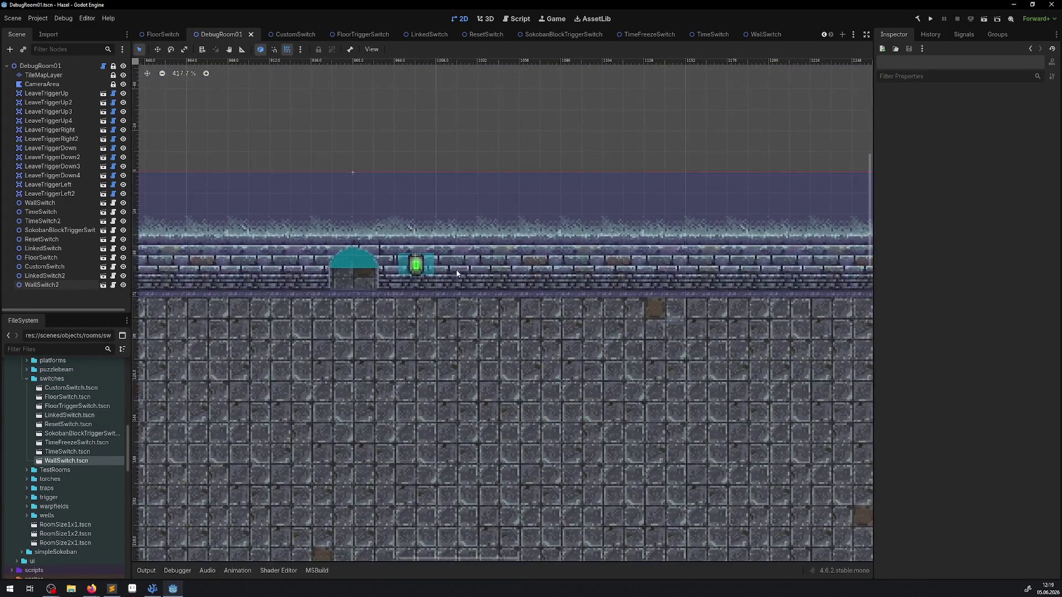
pyautogui.scroll(10, 409, 278)
pyautogui.scroll(-9, 410, 278)
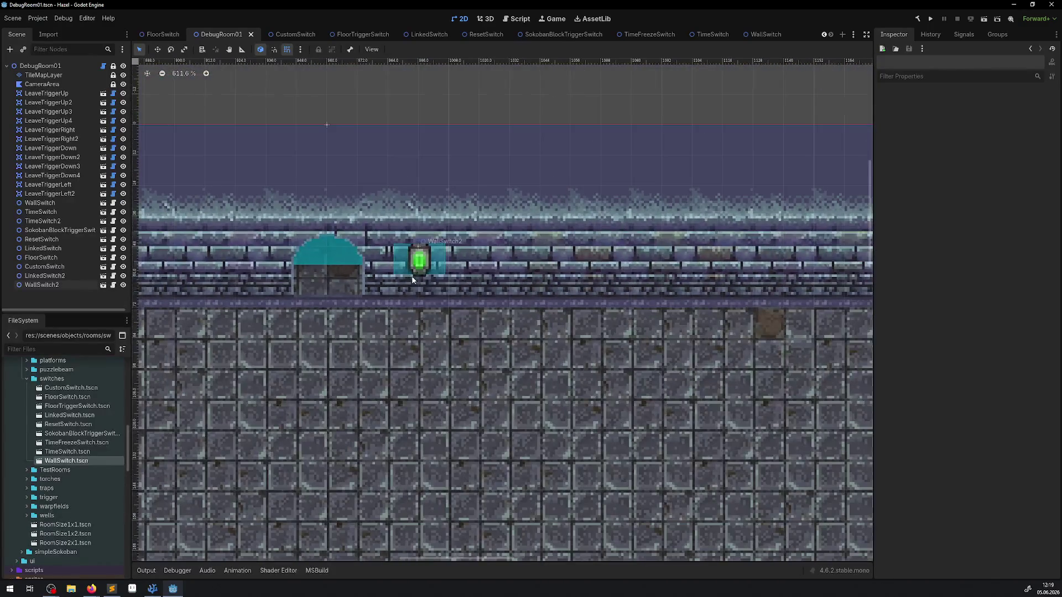
pyautogui.click(765, 35)
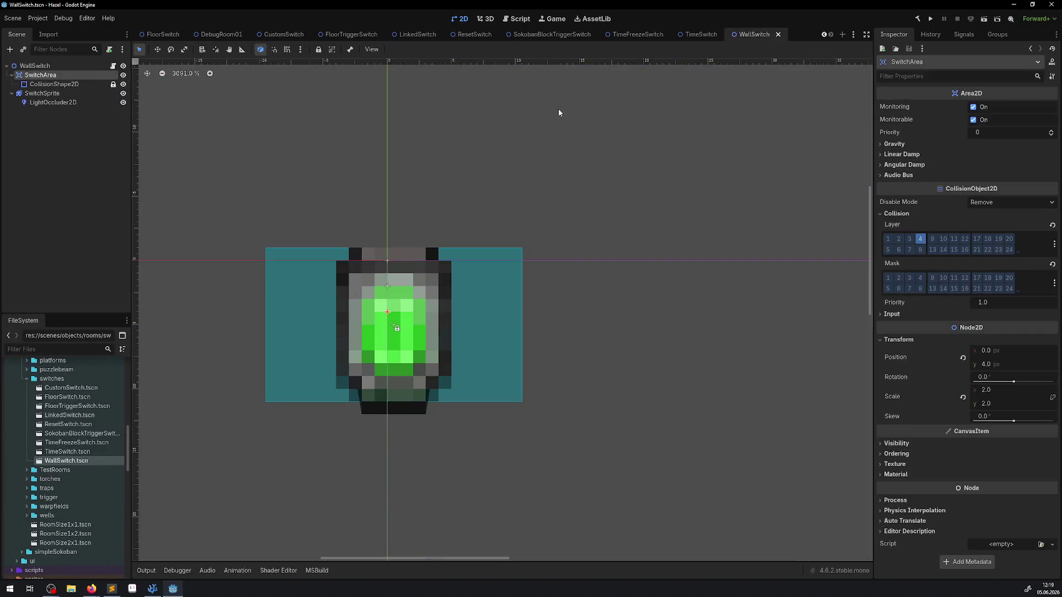
pyautogui.click(43, 92)
pyautogui.click(989, 271)
pyautogui.write('6')
pyautogui.click(68, 75)
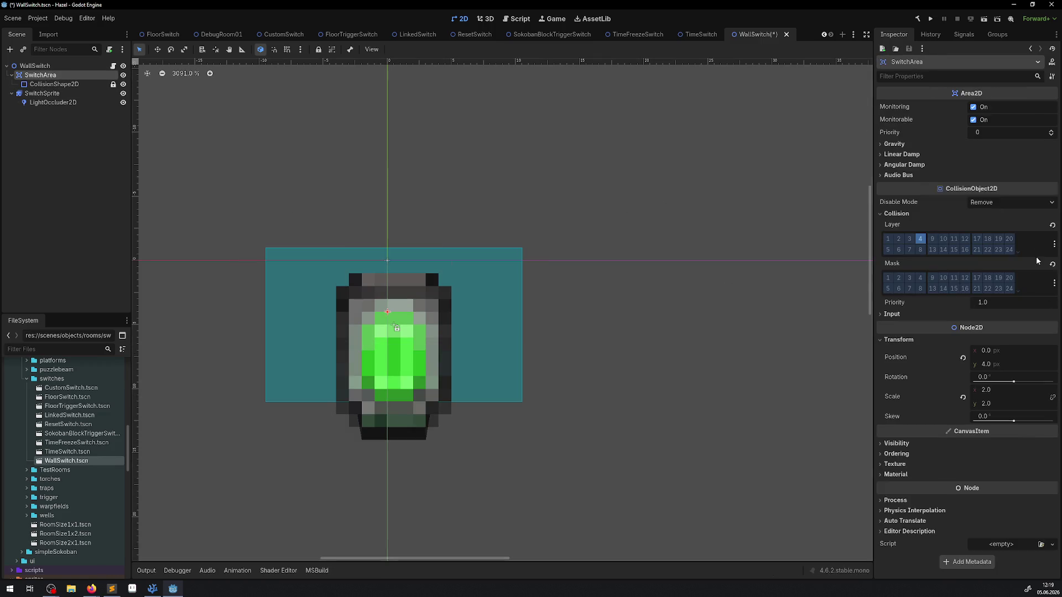
pyautogui.click(991, 365)
pyautogui.write('6')
pyautogui.press('Return')
pyautogui.hotkey('ctrl', 's')
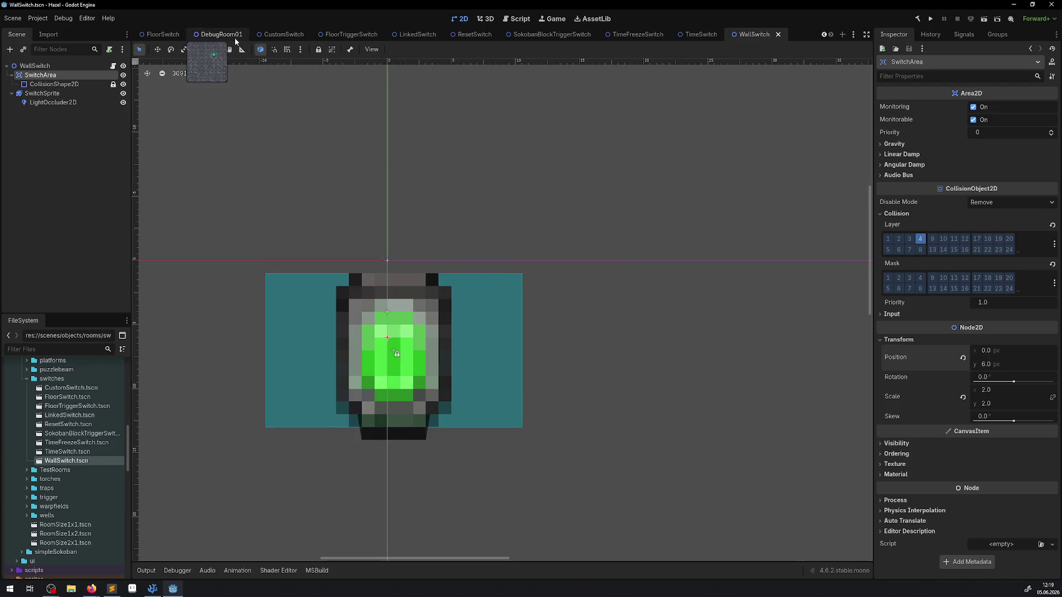
pyautogui.click(227, 36)
# Step: Move WallSwitch2 closer to the arched doorway in DebugRoom01
pyautogui.click(433, 271)
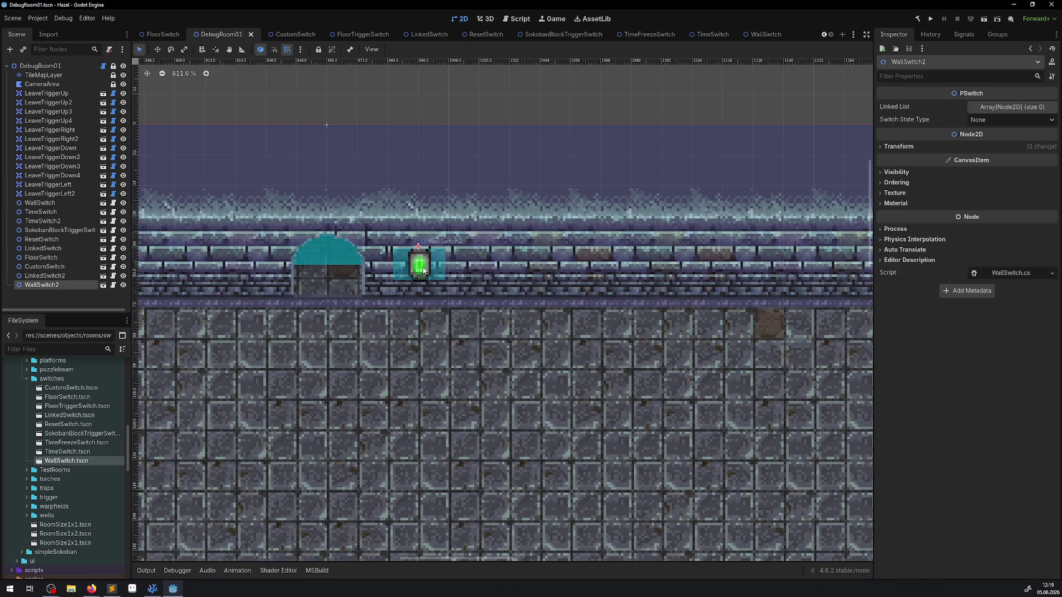
pyautogui.scroll(4, 426, 271)
pyautogui.moveTo(410, 263)
pyautogui.mouseDown()
pyautogui.moveTo(292, 265)
pyautogui.moveTo(381, 275)
pyautogui.mouseUp()
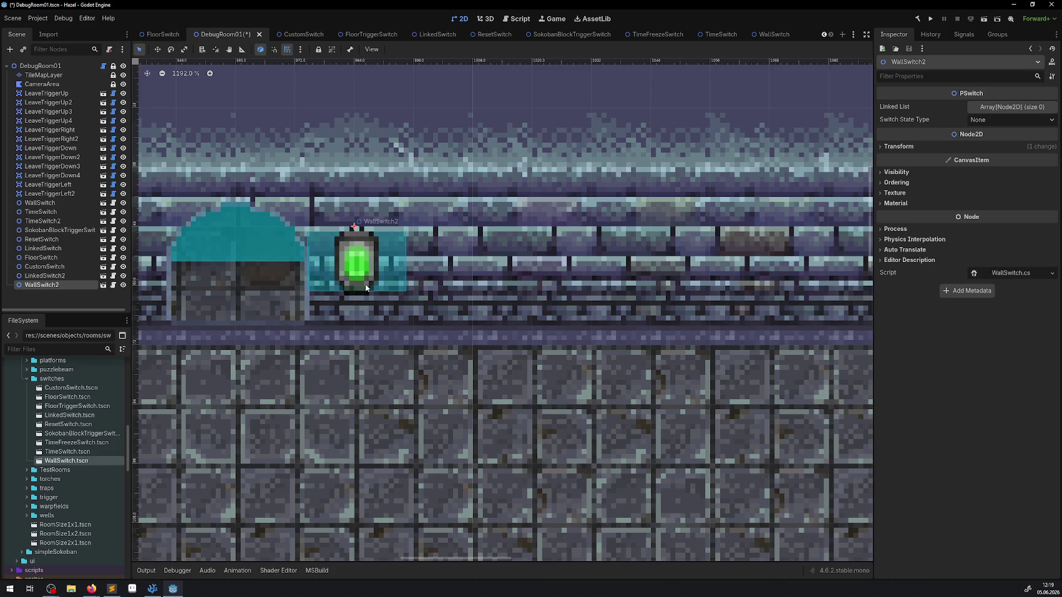
# Step: Move WallSwitch2 down onto the pit's bottom wall
pyautogui.scroll(-15, 470, 337)
pyautogui.click(466, 352)
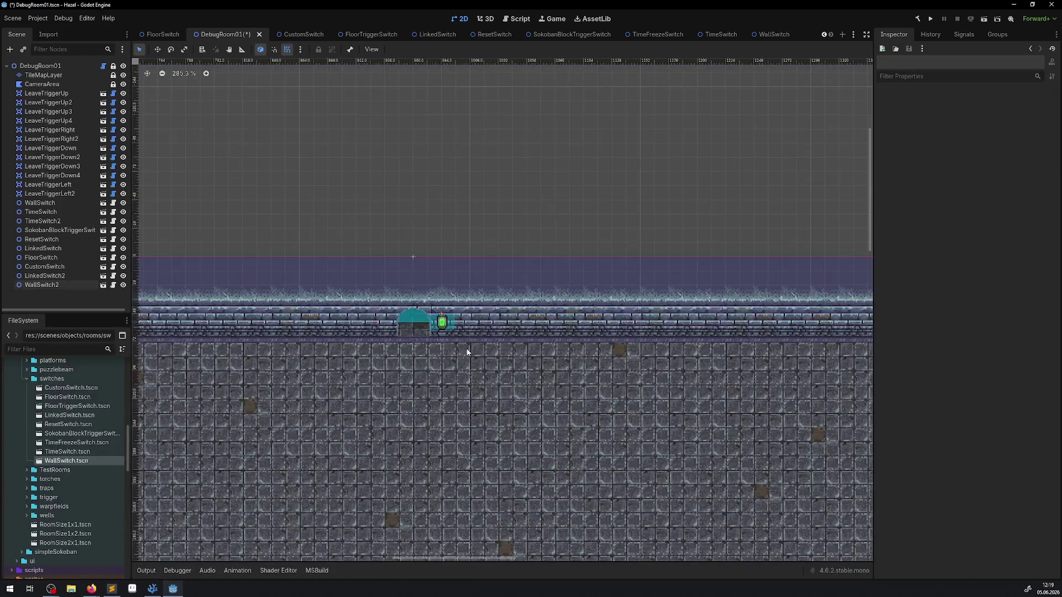
pyautogui.scroll(10, 481, 388)
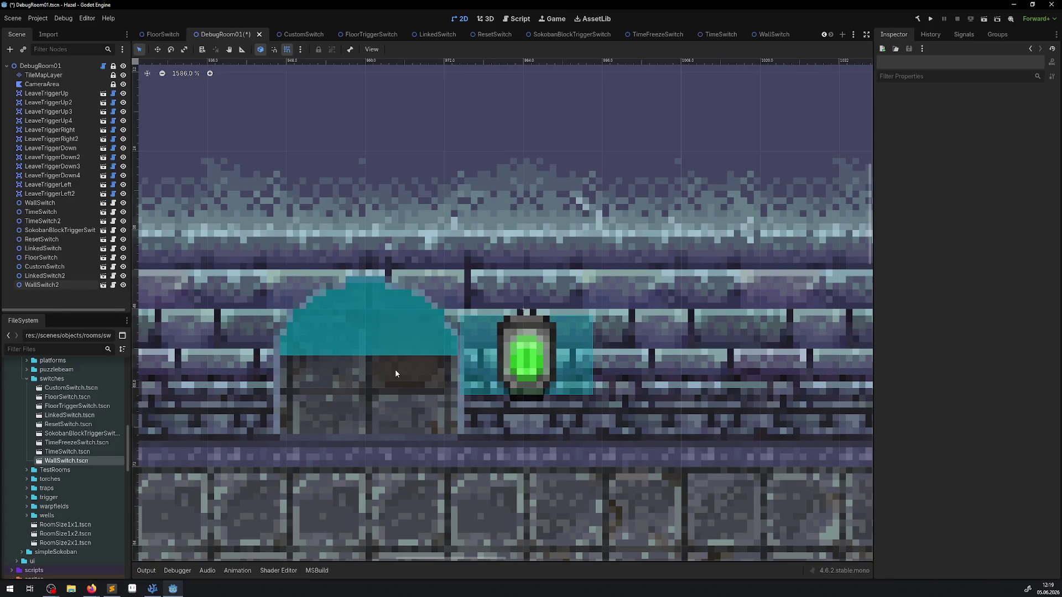
pyautogui.scroll(-10, 433, 386)
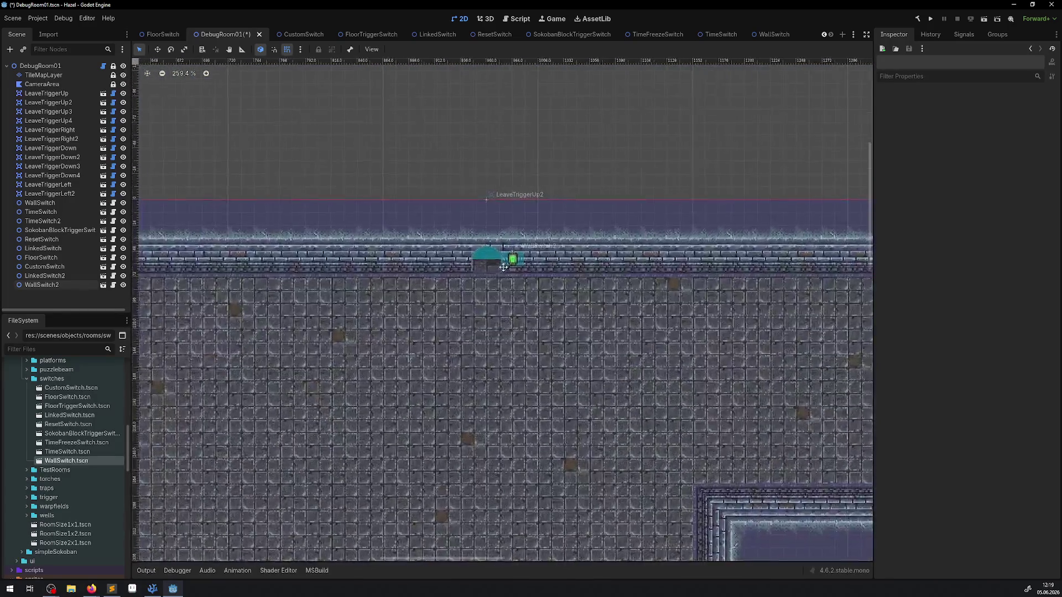
pyautogui.scroll(-5, 453, 341)
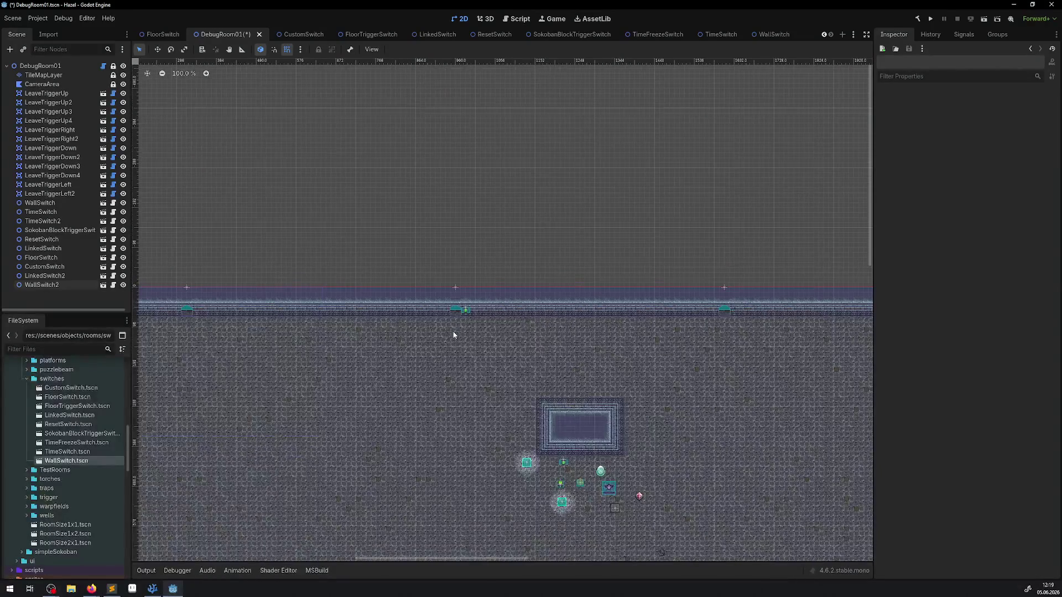
pyautogui.scroll(5, 454, 335)
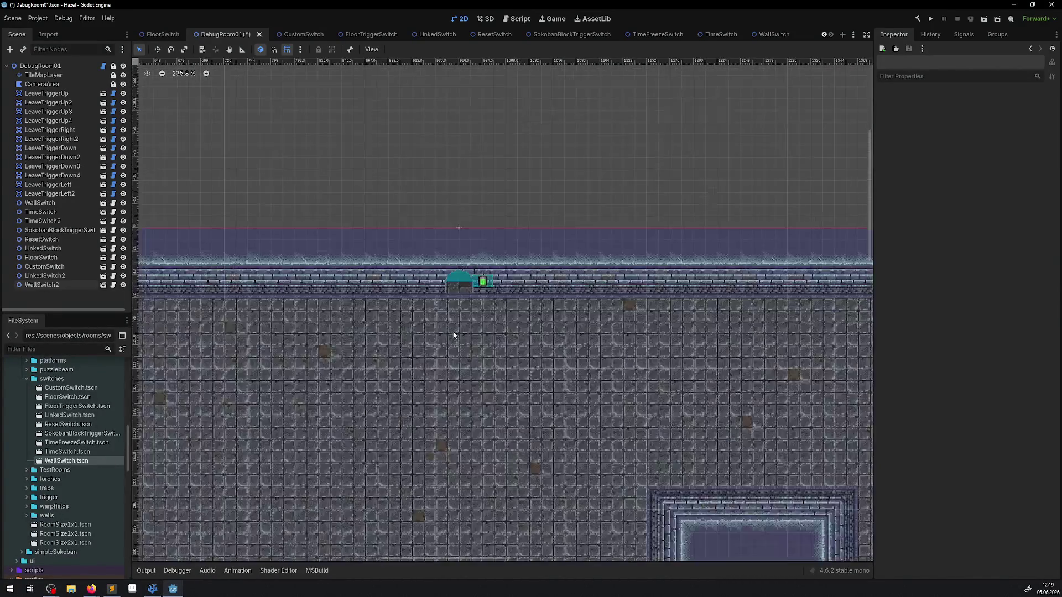
pyautogui.scroll(3, 453, 334)
pyautogui.click(509, 248)
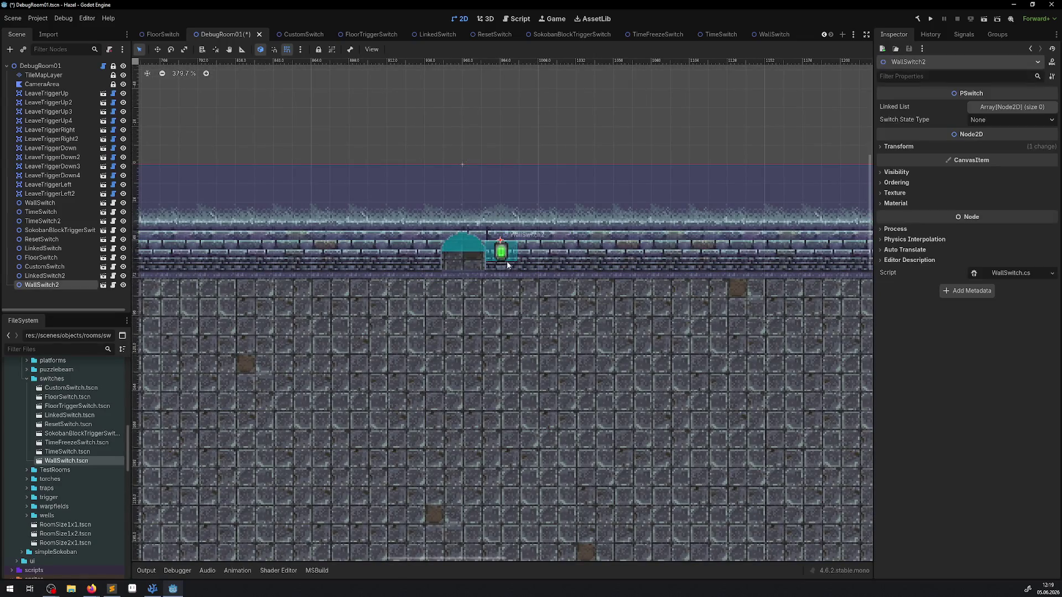
pyautogui.hscroll(2, 544, 339)
pyautogui.moveTo(396, 239); pyautogui.dragTo(587, 507)
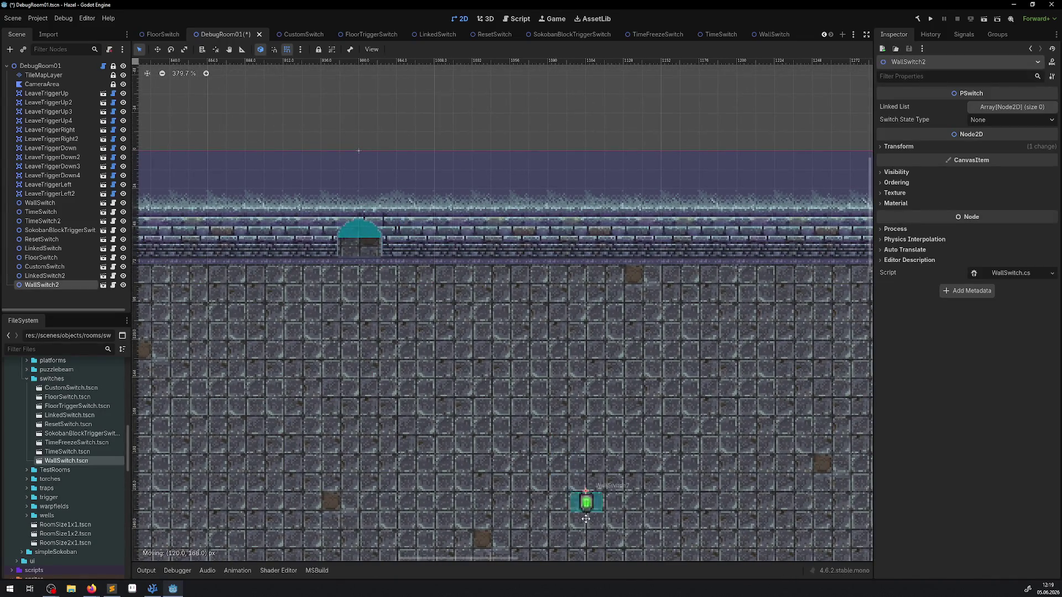
pyautogui.scroll(-4, 586, 508)
pyautogui.scroll(-2, 407, 245)
pyautogui.hscroll(2, 406, 245)
pyautogui.moveTo(348, 257)
pyautogui.mouseDown()
pyautogui.moveTo(558, 500)
pyautogui.moveTo(635, 515)
pyautogui.mouseUp()
# Step: Place WallSwitch on the same wall, slide WallSwitch2 right, and save DebugRoom01
pyautogui.scroll(-3, 635, 516)
pyautogui.hscroll(2, 635, 516)
pyautogui.scroll(2, 420, 359)
pyautogui.moveTo(446, 431)
pyautogui.mouseDown()
pyautogui.moveTo(352, 337)
pyautogui.moveTo(323, 337)
pyautogui.mouseUp()
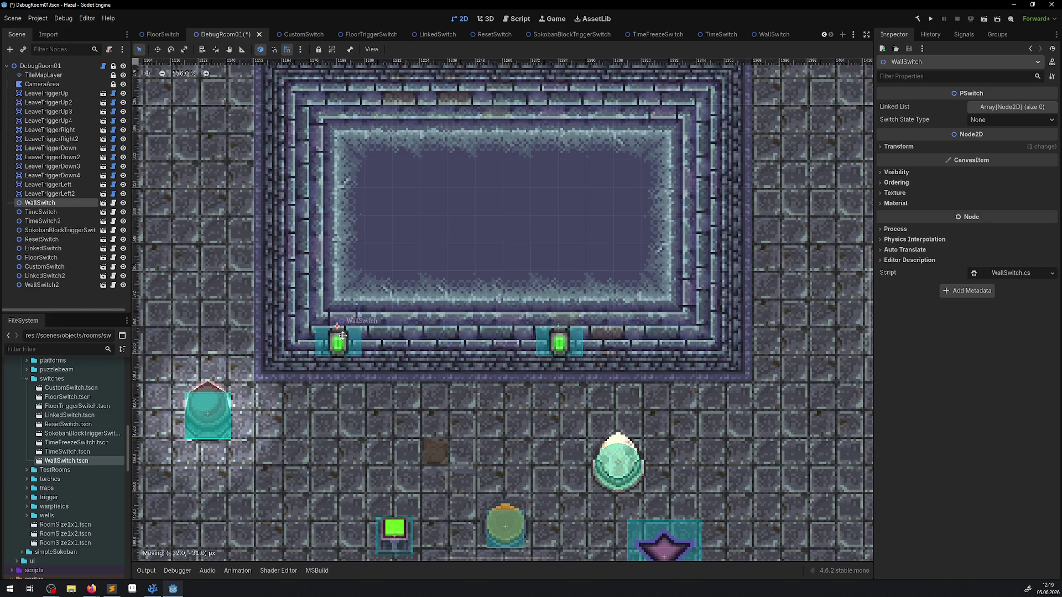
pyautogui.moveTo(567, 349); pyautogui.dragTo(678, 350)
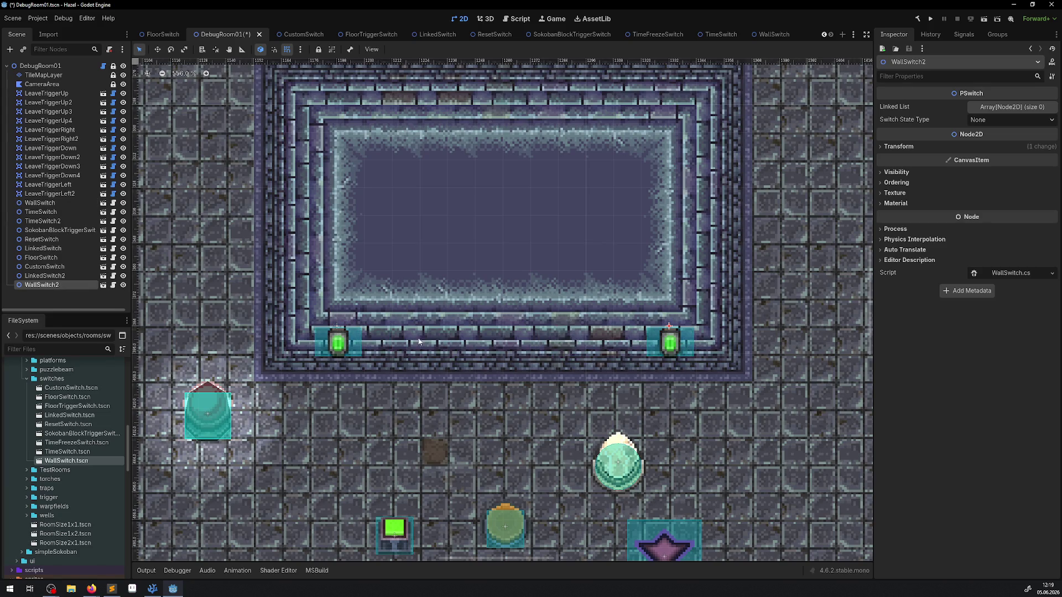
pyautogui.click(407, 380)
pyautogui.hotkey('ctrl', 's')
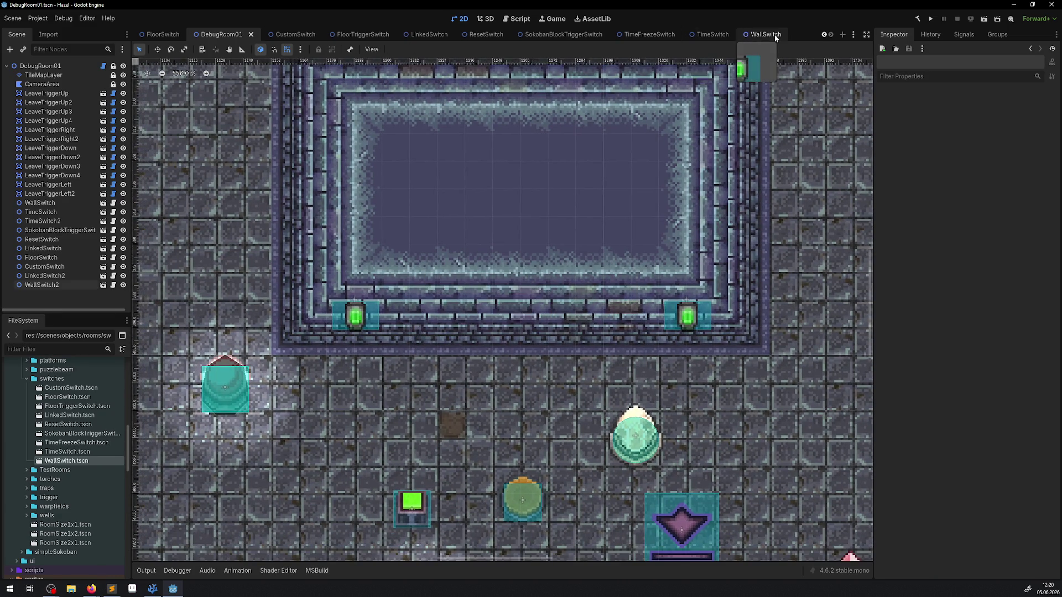
pyautogui.scroll(3, 188, 34)
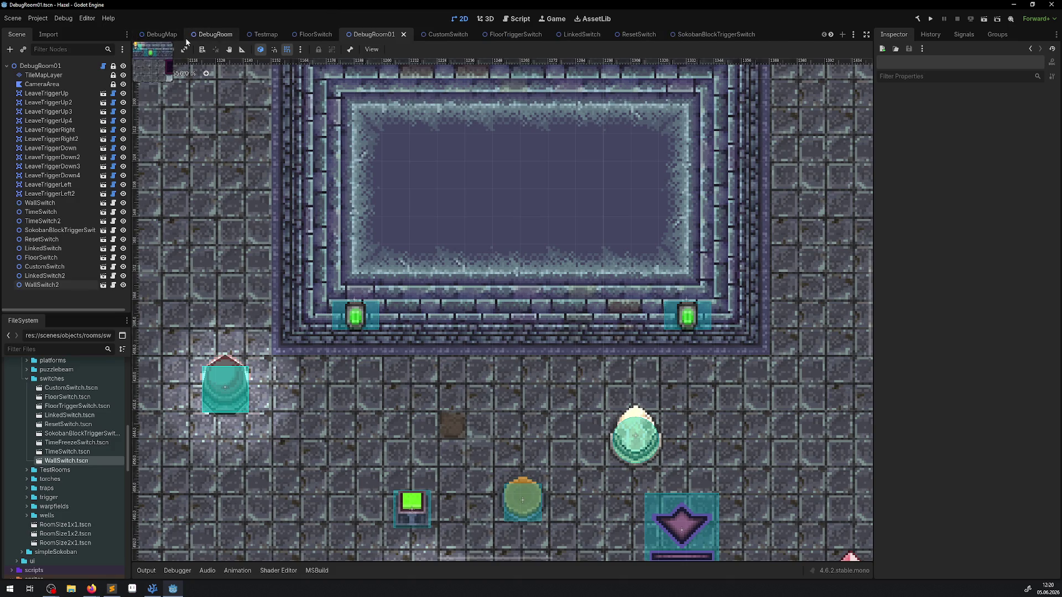
pyautogui.click(210, 35)
pyautogui.moveTo(382, 227)
pyautogui.mouseDown()
pyautogui.moveTo(501, 225)
pyautogui.moveTo(279, 226)
pyautogui.mouseUp()
pyautogui.click(402, 225)
pyautogui.scroll(5, 402, 226)
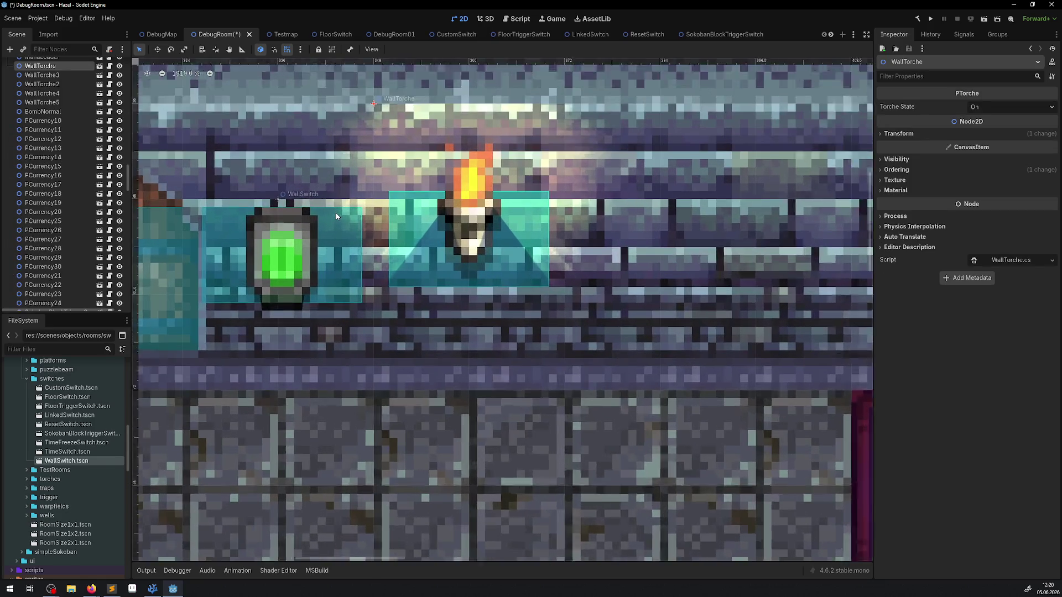
pyautogui.scroll(-4, 409, 264)
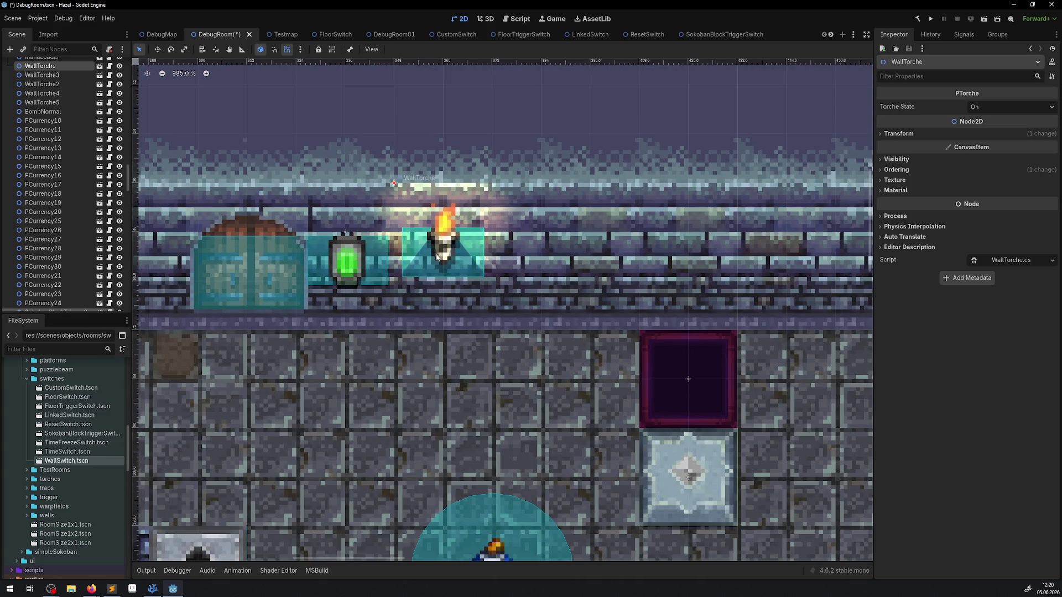
pyautogui.scroll(-2, 393, 253)
pyautogui.scroll(-3, 383, 254)
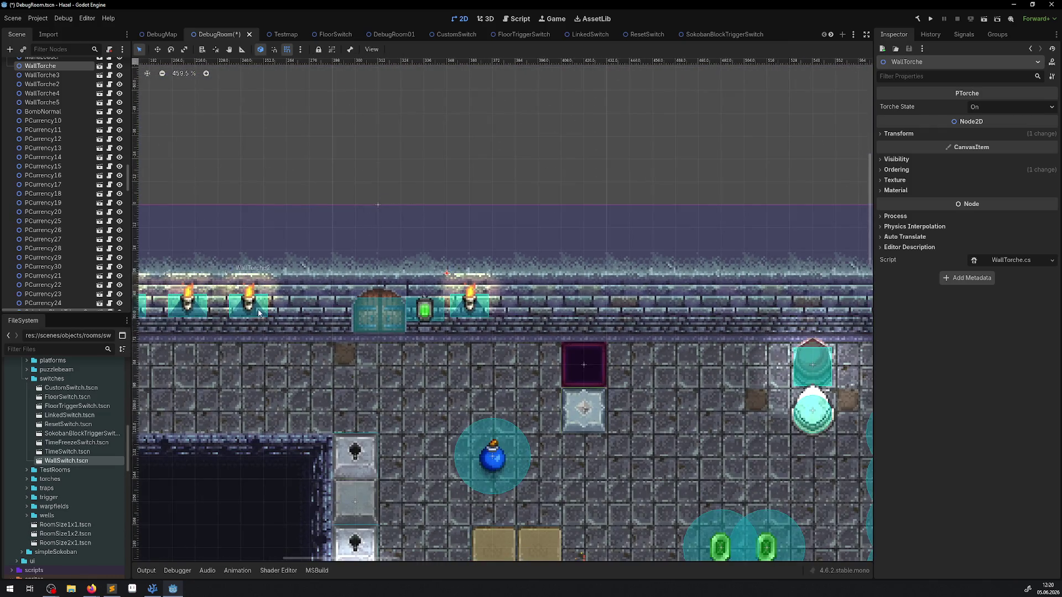
pyautogui.scroll(4, 394, 306)
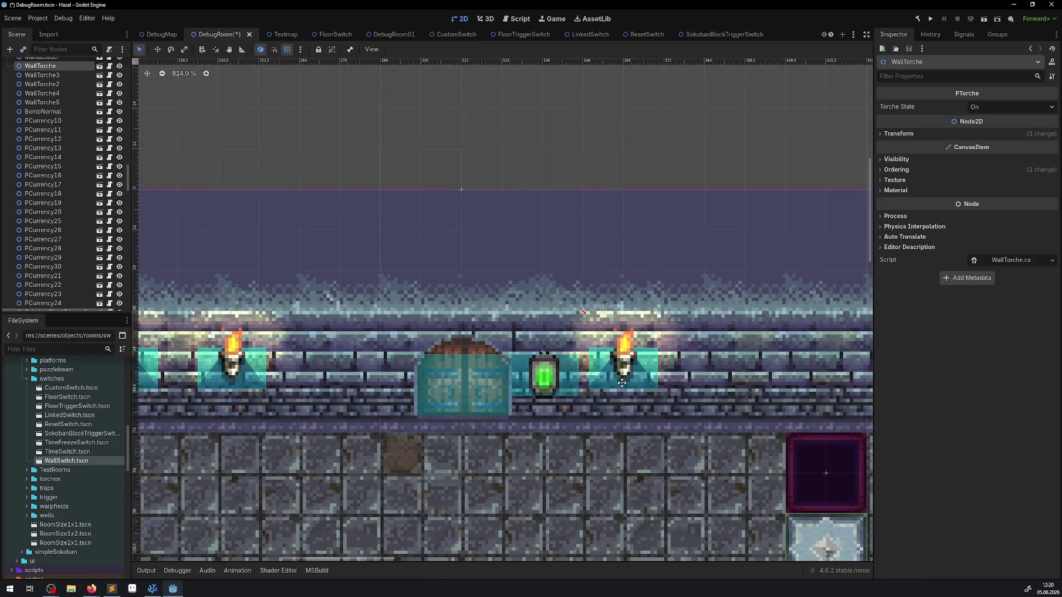
pyautogui.scroll(5, 621, 383)
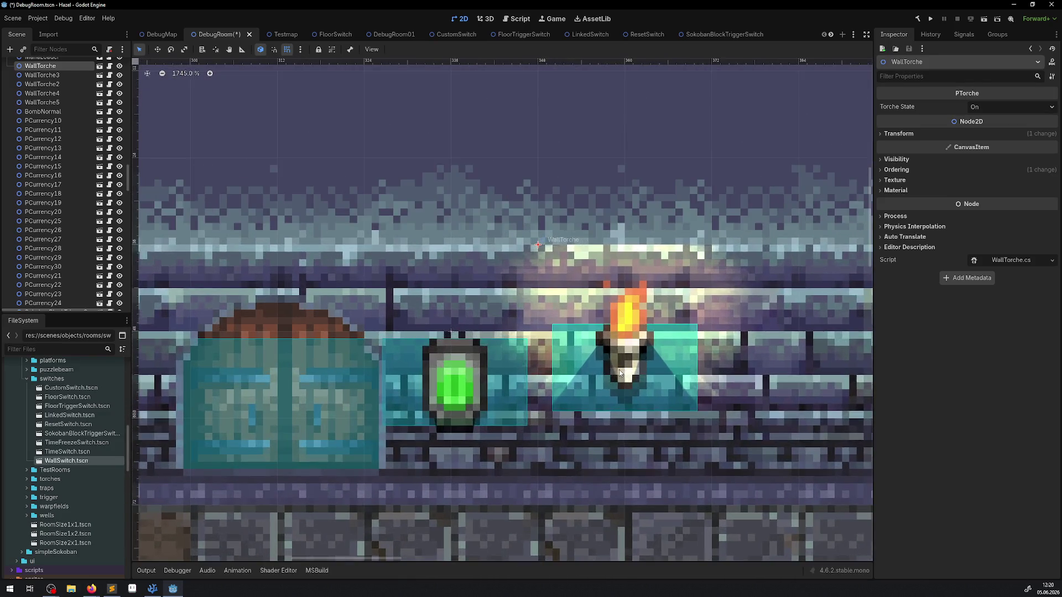
pyautogui.scroll(3, 614, 308)
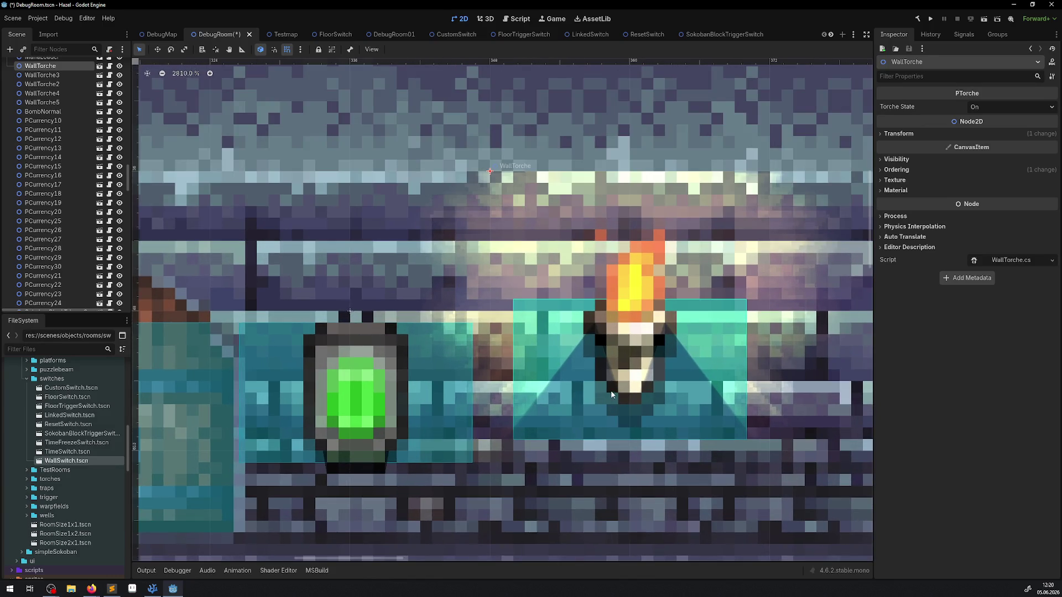
pyautogui.scroll(-3, 400, 324)
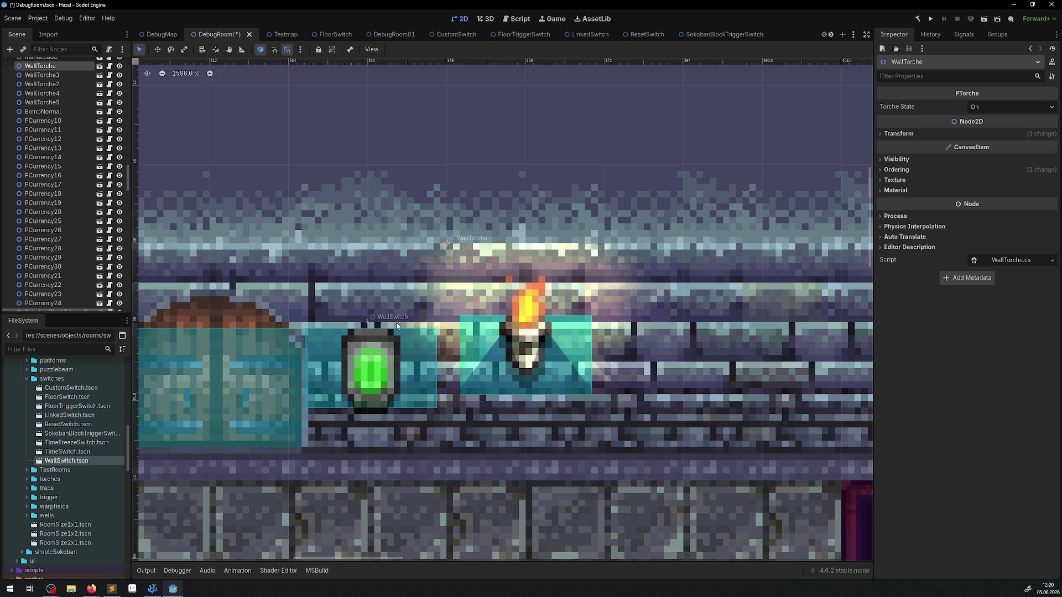
pyautogui.scroll(3, 381, 387)
pyautogui.hotkey('alt', 'Tab')
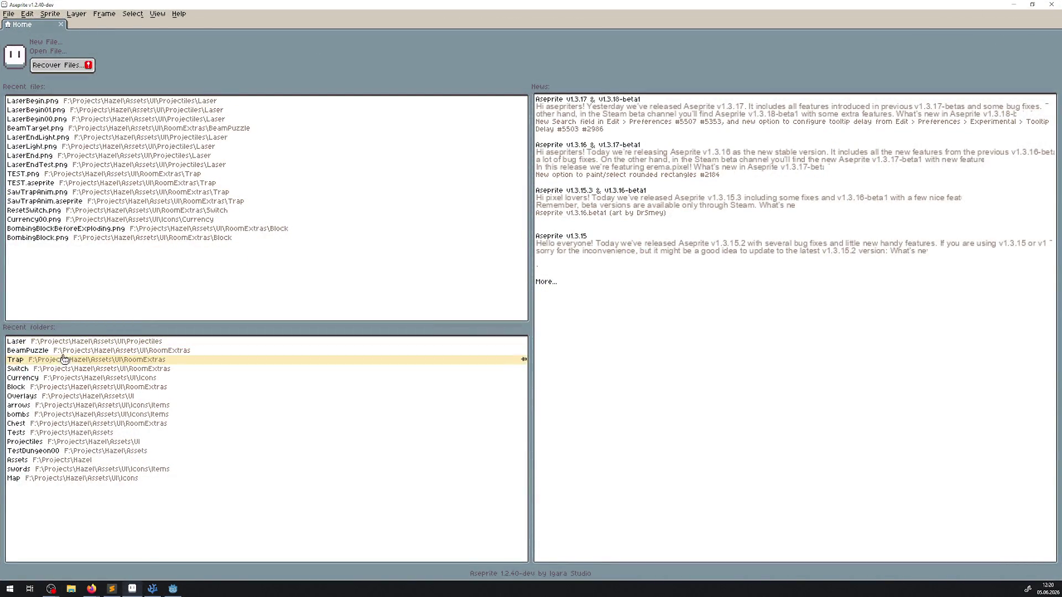
# Step: Open WallSwitch_Off.png from the recent Switch assets folder
pyautogui.click(53, 369)
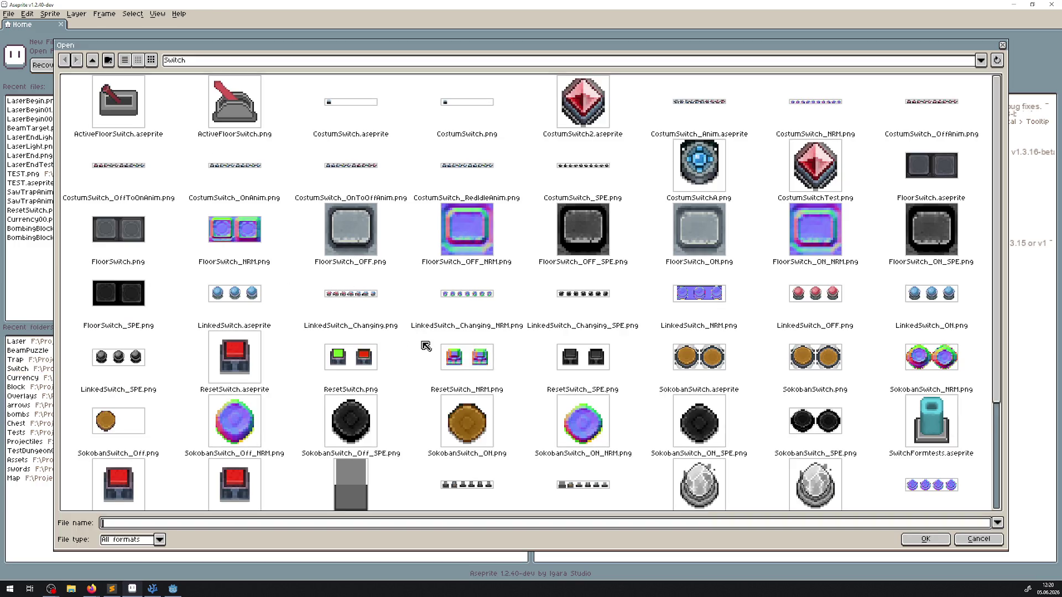
pyautogui.scroll(-3, 442, 339)
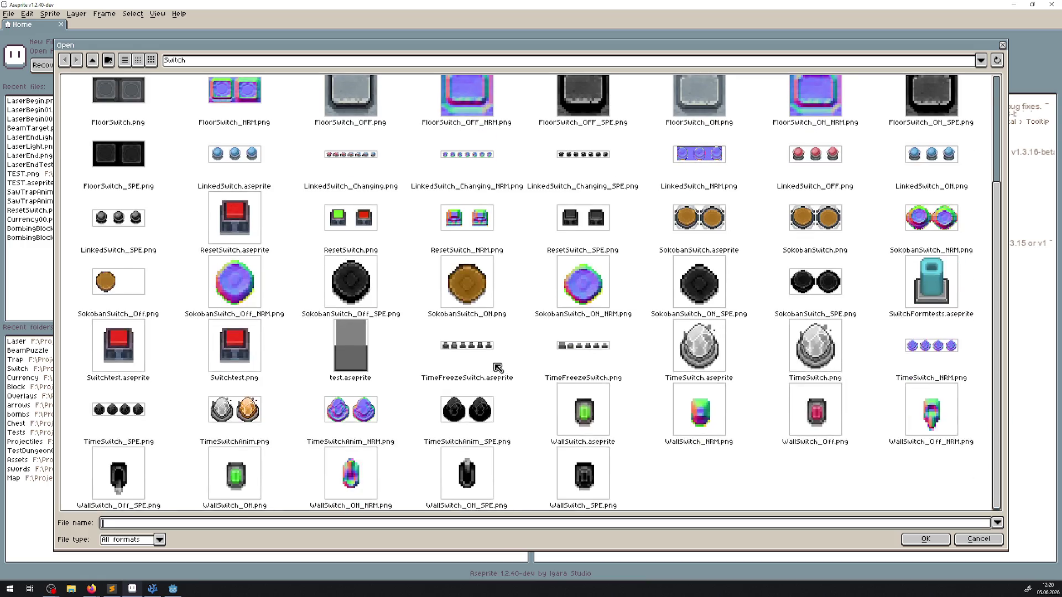
pyautogui.doubleClick(822, 415)
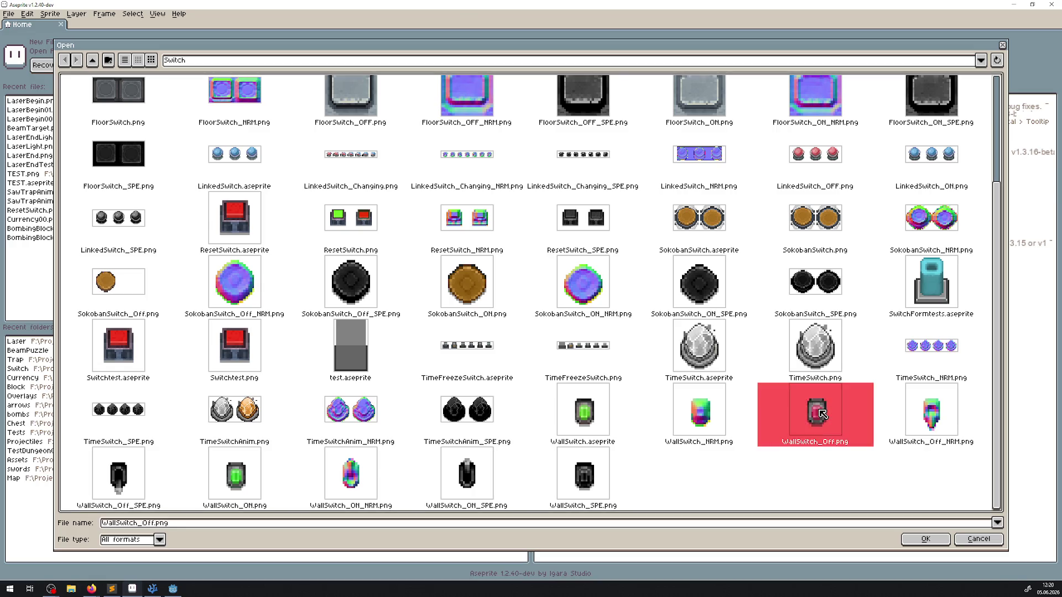
pyautogui.scroll(8, 542, 269)
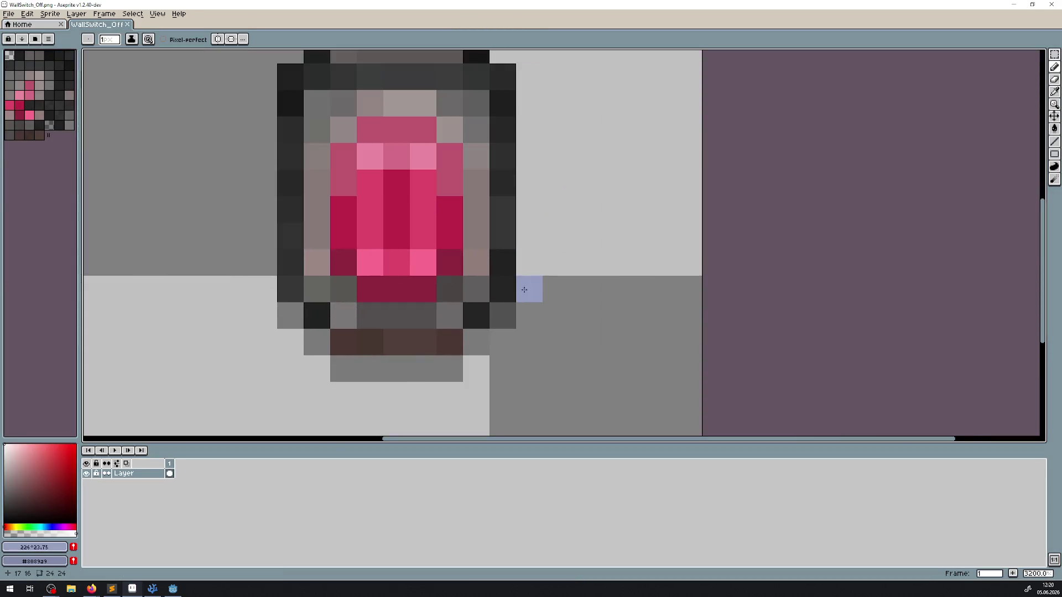
# Step: With the rectangular marquee, shift the switch frame's right-edge column inward
pyautogui.scroll(-8, 544, 279)
pyautogui.scroll(-1, 547, 284)
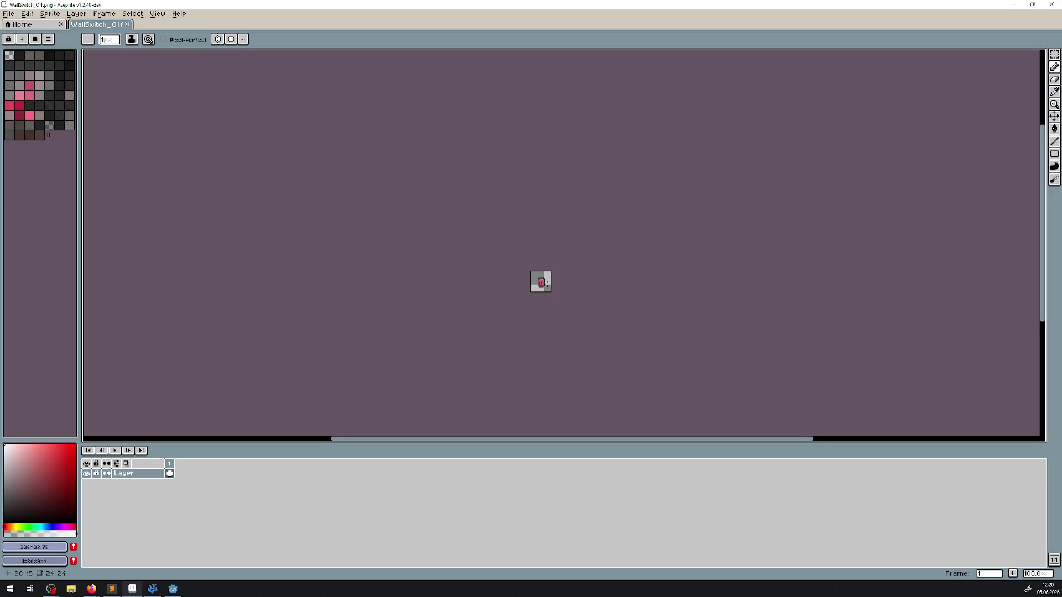
pyautogui.scroll(9, 552, 284)
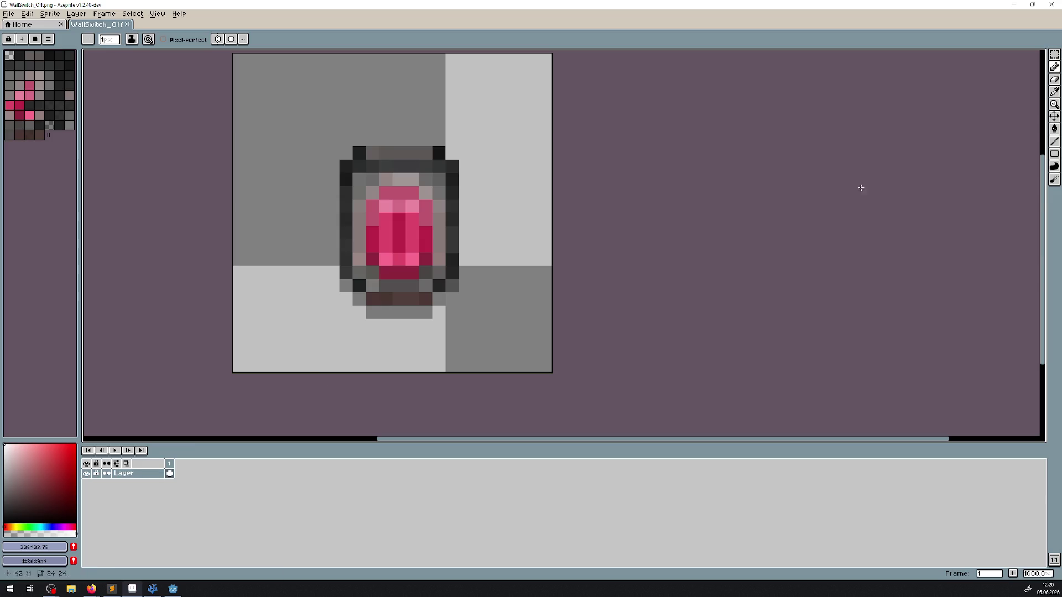
pyautogui.click(1054, 54)
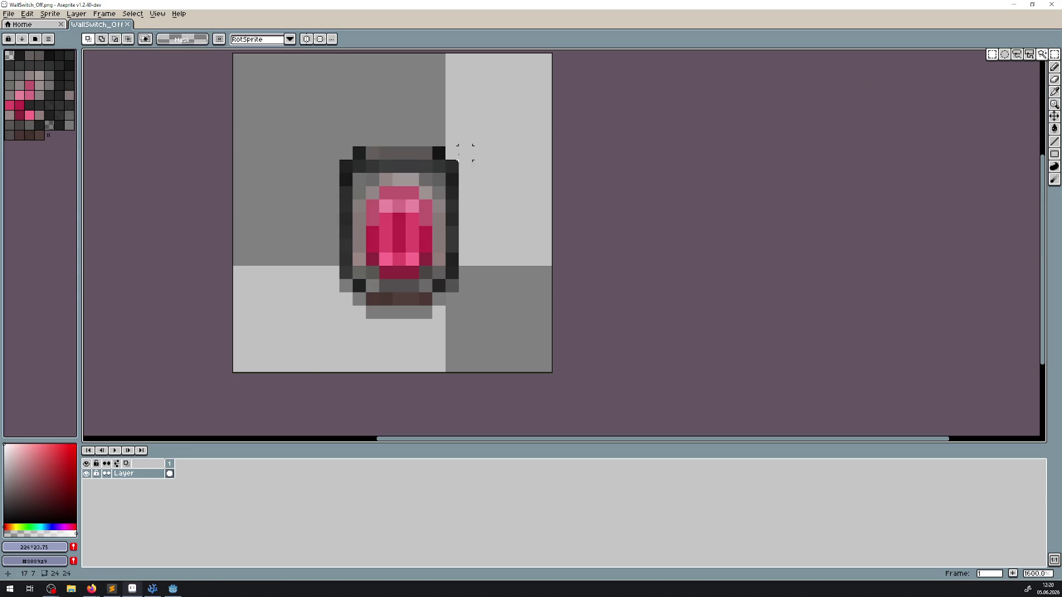
pyautogui.moveTo(465, 165); pyautogui.dragTo(471, 293)
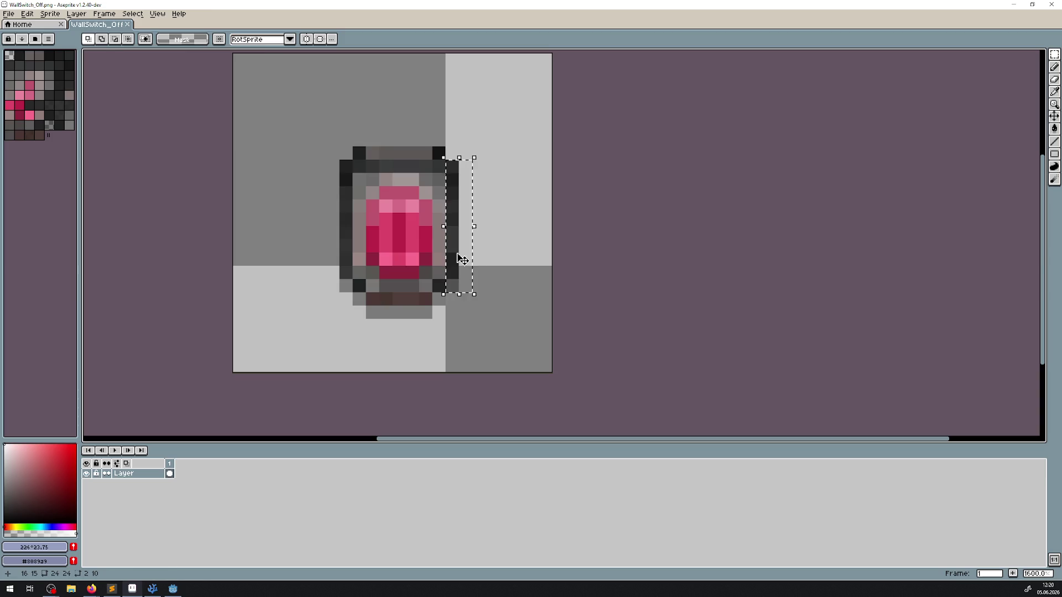
pyautogui.moveTo(453, 258)
pyautogui.mouseDown()
pyautogui.moveTo(346, 255)
pyautogui.moveTo(361, 251)
pyautogui.mouseUp()
pyautogui.click(372, 285)
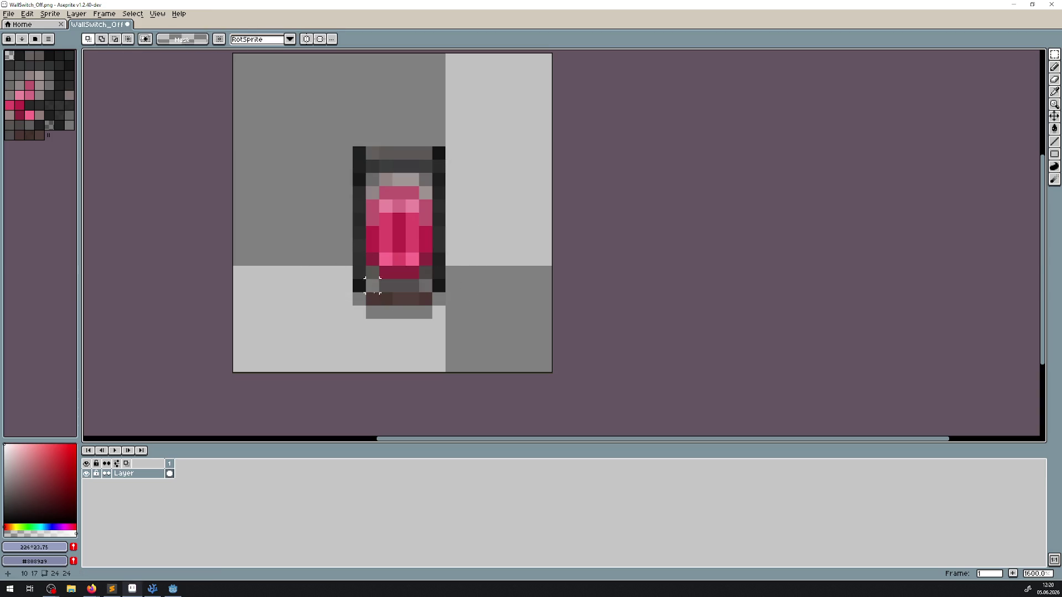
# Step: Nudge the small pixel block at the switch's base into place
pyautogui.scroll(-8, 412, 299)
pyautogui.scroll(10, 342, 285)
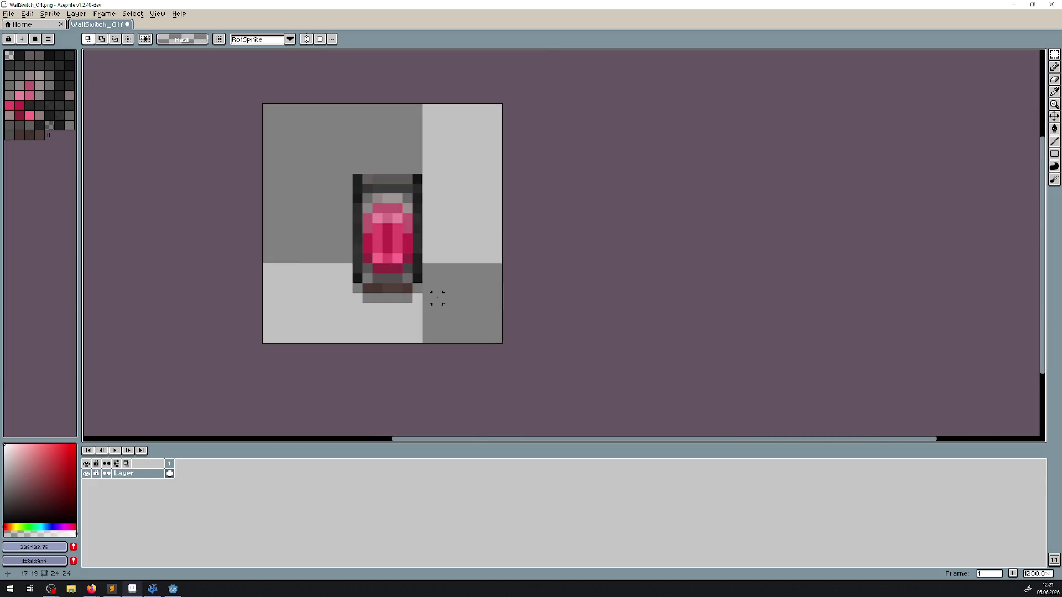
pyautogui.moveTo(335, 249)
pyautogui.mouseDown()
pyautogui.moveTo(346, 288)
pyautogui.moveTo(370, 313)
pyautogui.moveTo(418, 289)
pyautogui.mouseUp()
pyautogui.click(368, 293)
pyautogui.moveTo(544, 354); pyautogui.dragTo(460, 243)
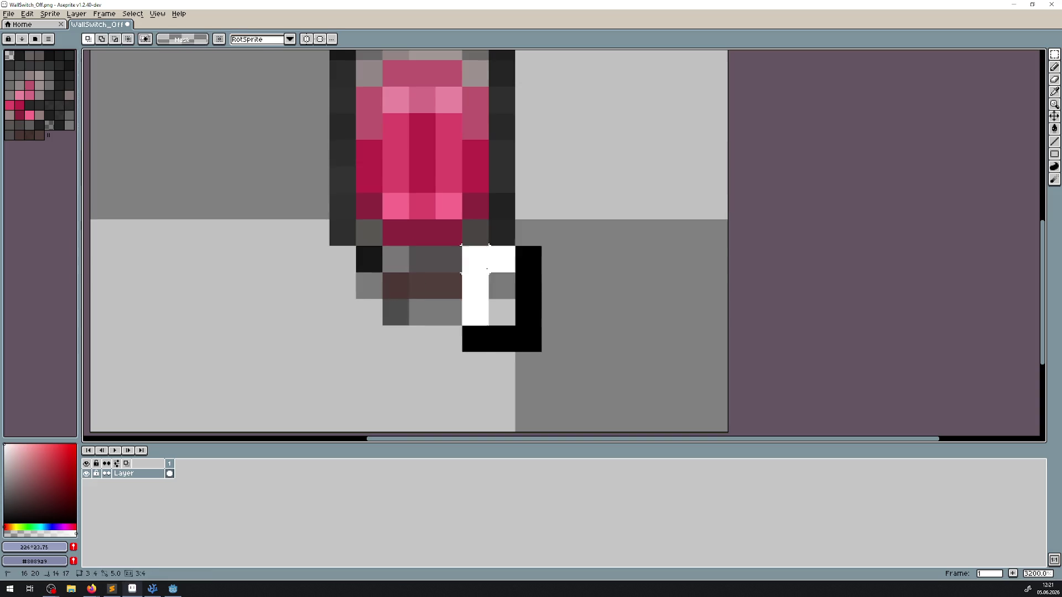
pyautogui.moveTo(479, 290); pyautogui.dragTo(453, 287)
pyautogui.hotkey('ctrl', 'd')
# Step: Shift a 3x2 pixel block one pixel right and the top-right 2x2 block left
pyautogui.scroll(-10, 534, 292)
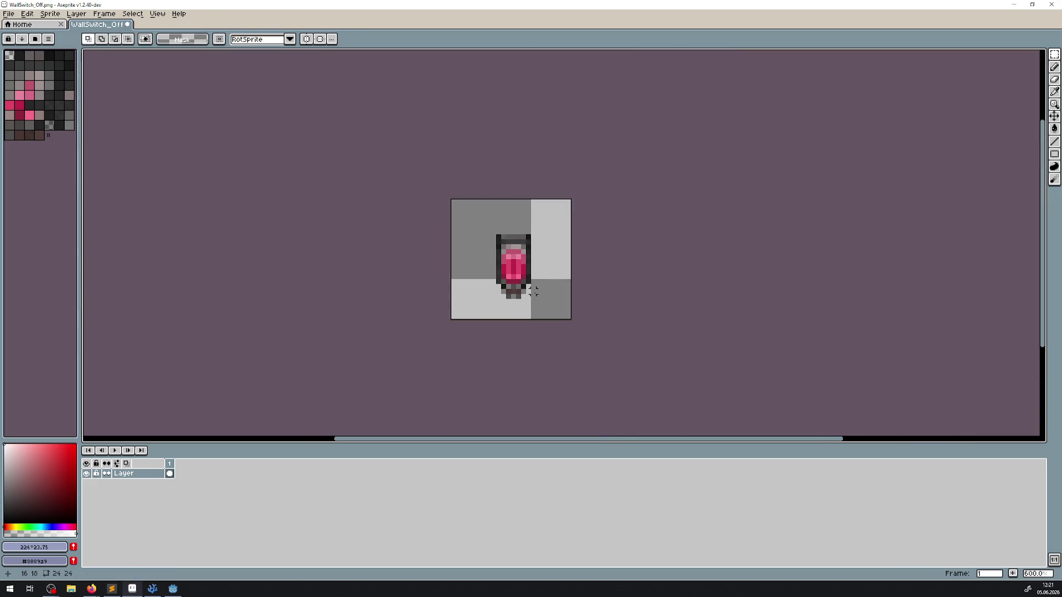
pyautogui.scroll(10, 534, 292)
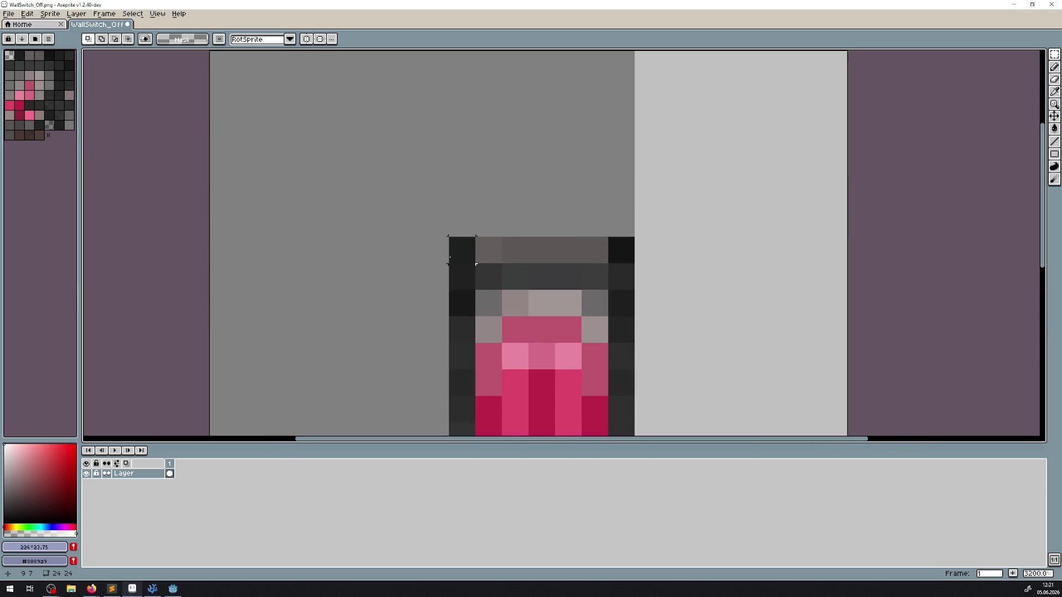
pyautogui.moveTo(424, 236)
pyautogui.mouseDown()
pyautogui.moveTo(474, 260)
pyautogui.moveTo(491, 287)
pyautogui.moveTo(517, 283)
pyautogui.mouseUp()
pyautogui.hotkey('ctrl', 'd')
pyautogui.moveTo(582, 238)
pyautogui.mouseDown()
pyautogui.moveTo(610, 266)
pyautogui.moveTo(569, 277)
pyautogui.mouseUp()
pyautogui.hotkey('ctrl', 'd')
# Step: Try moving a one-pixel column one pixel right, then undo it
pyautogui.scroll(-6, 663, 253)
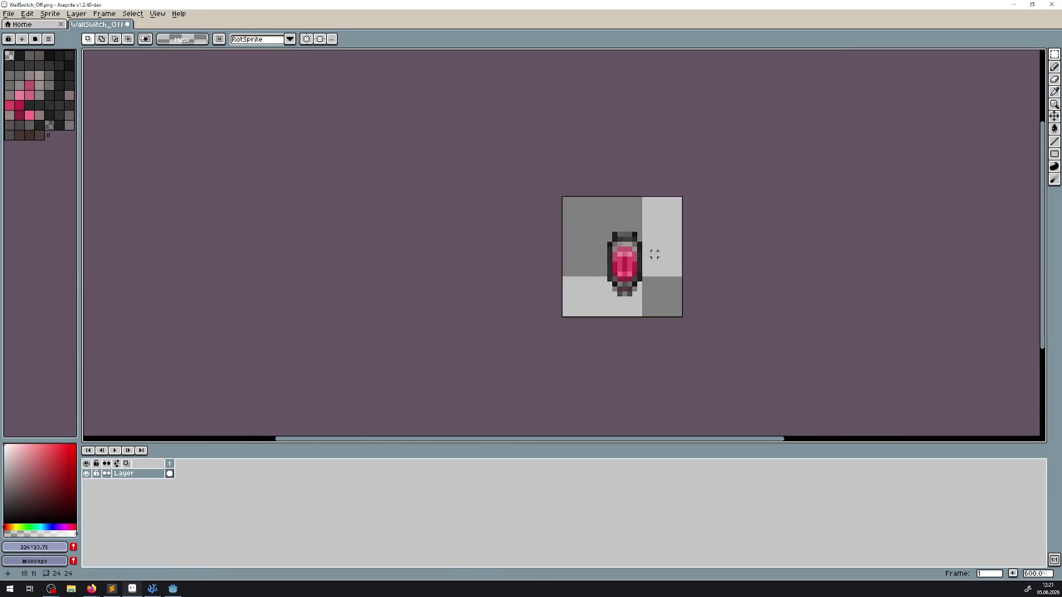
pyautogui.scroll(-1, 663, 254)
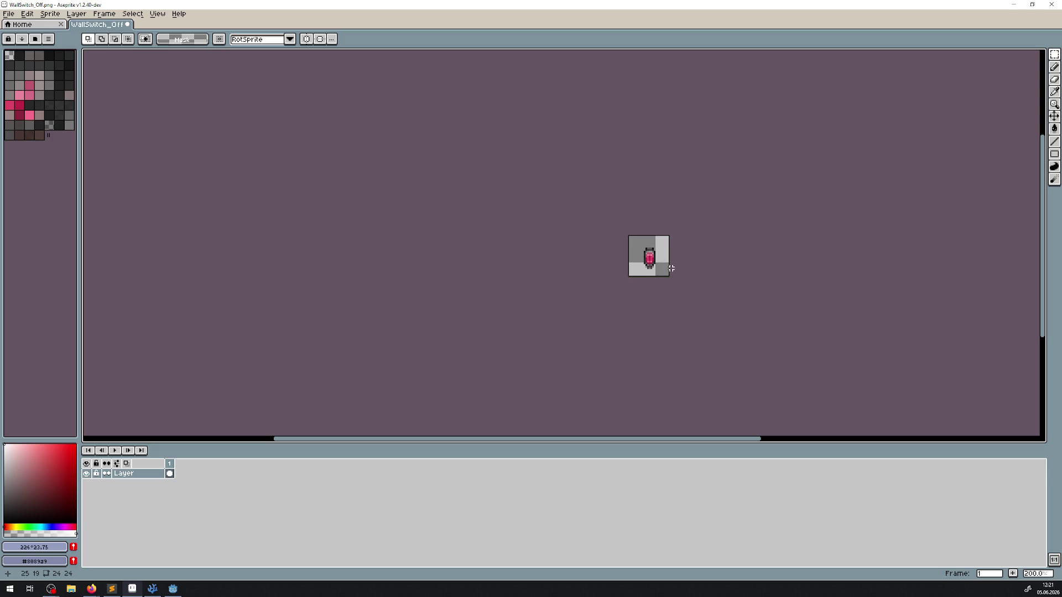
pyautogui.scroll(13, 649, 258)
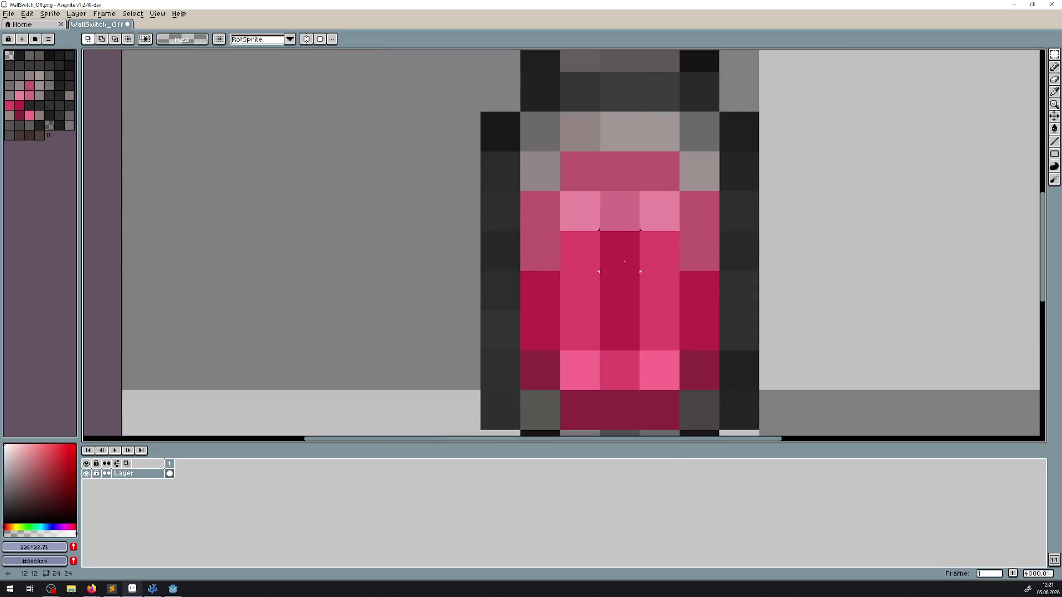
pyautogui.moveTo(558, 191)
pyautogui.mouseDown()
pyautogui.moveTo(522, 314)
pyautogui.moveTo(523, 391)
pyautogui.mouseUp()
pyautogui.moveTo(542, 299); pyautogui.dragTo(582, 299)
pyautogui.hotkey('ctrl', 'z')
pyautogui.hotkey('ctrl', 'z')
pyautogui.hotkey('ctrl', 'z')
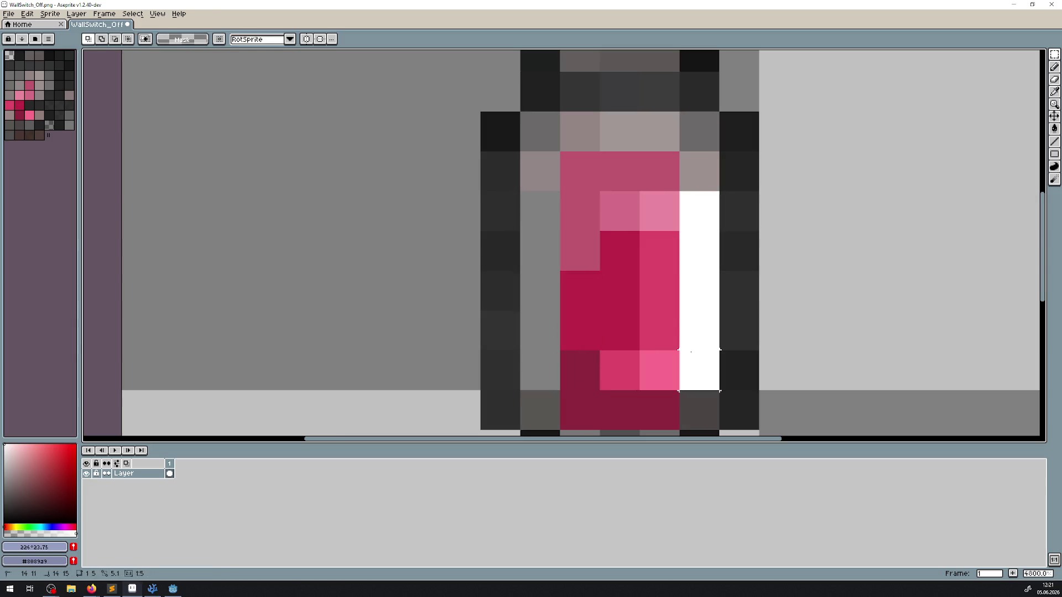
# Step: Close WallSwitch_Off without saving the pixel edits
pyautogui.scroll(-4, 799, 255)
pyautogui.scroll(-6, 799, 255)
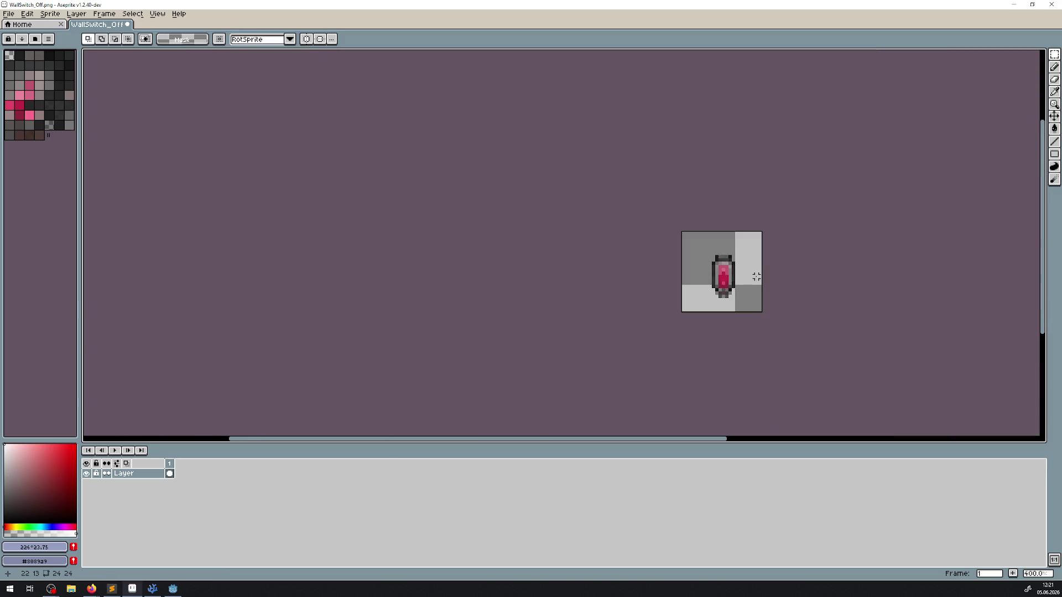
pyautogui.scroll(5, 745, 297)
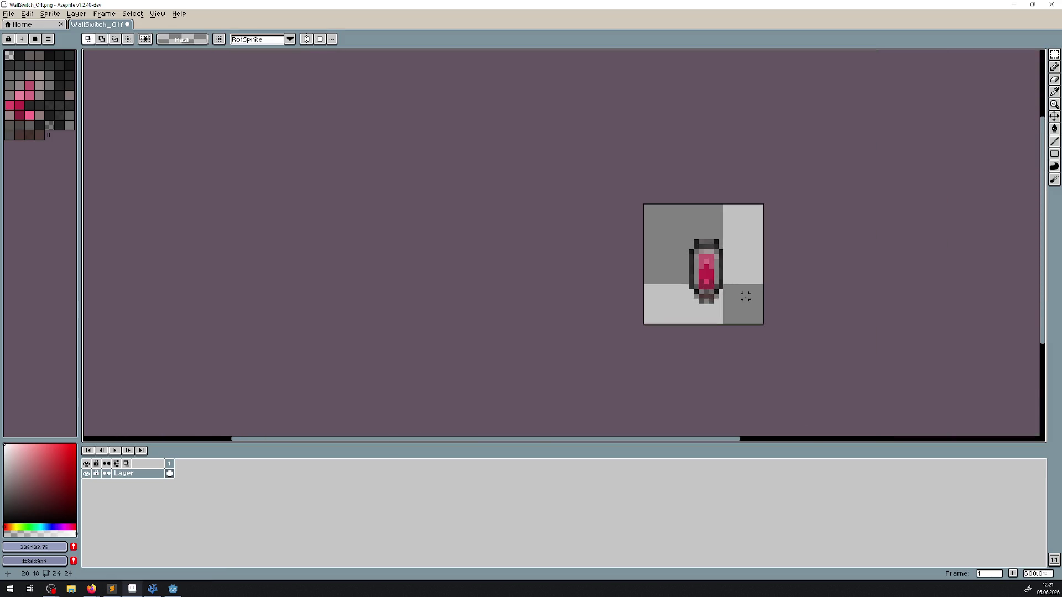
pyautogui.click(127, 24)
pyautogui.click(535, 313)
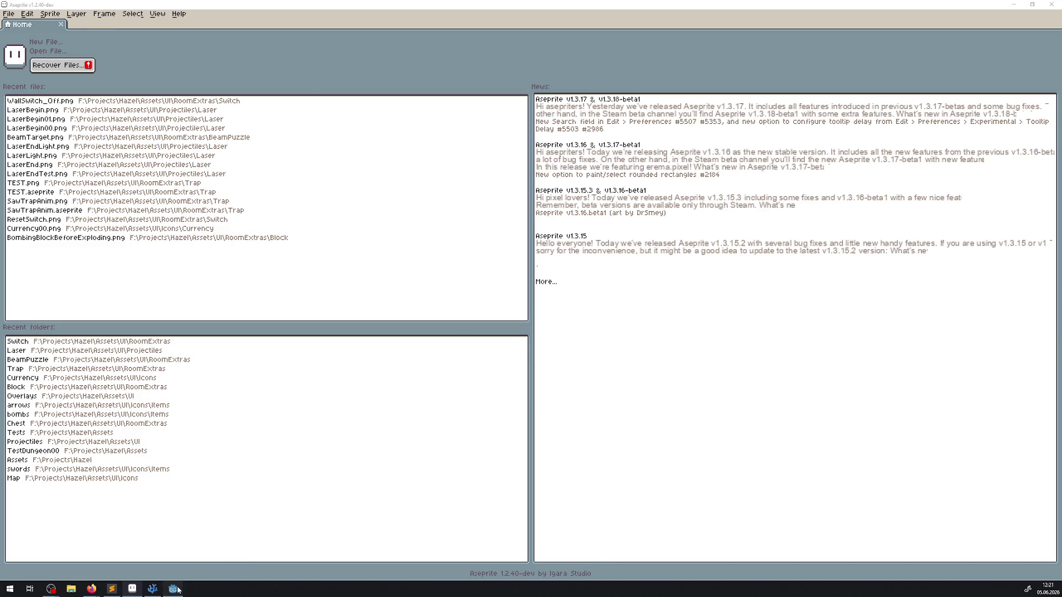
# Step: Return to Godot's DebugRoom scene showing the green wall switch beside the torch
pyautogui.click(175, 589)
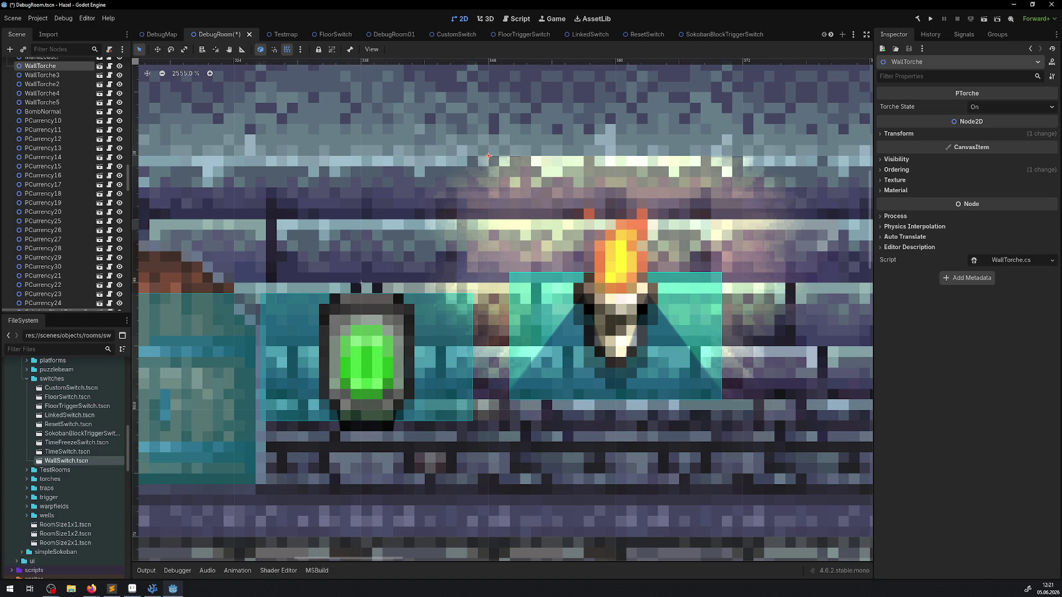
pyautogui.hotkey('alt', 'Tab')
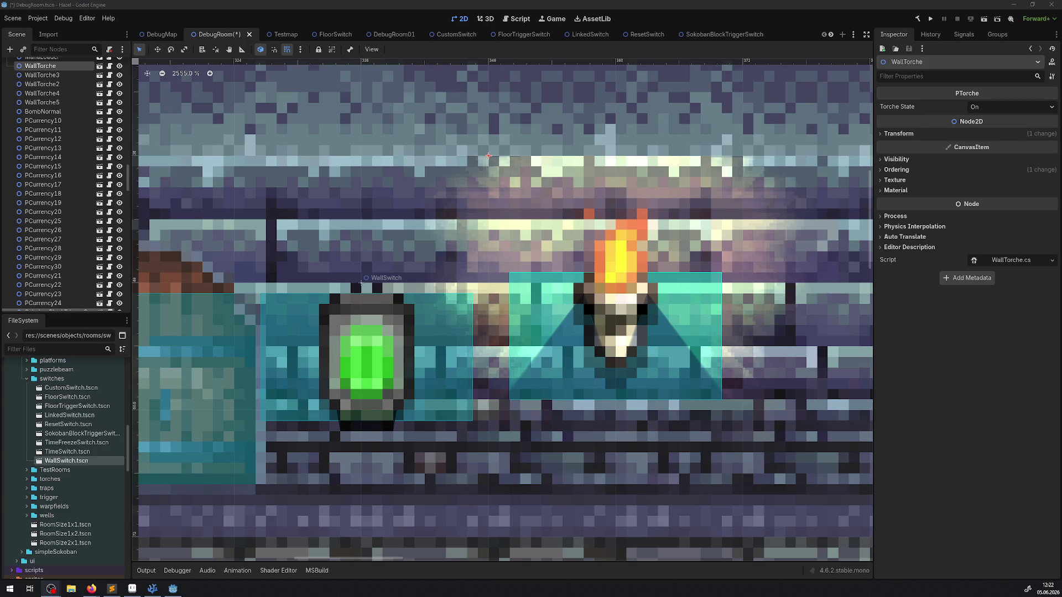
pyautogui.hscroll(-2, 361, 282)
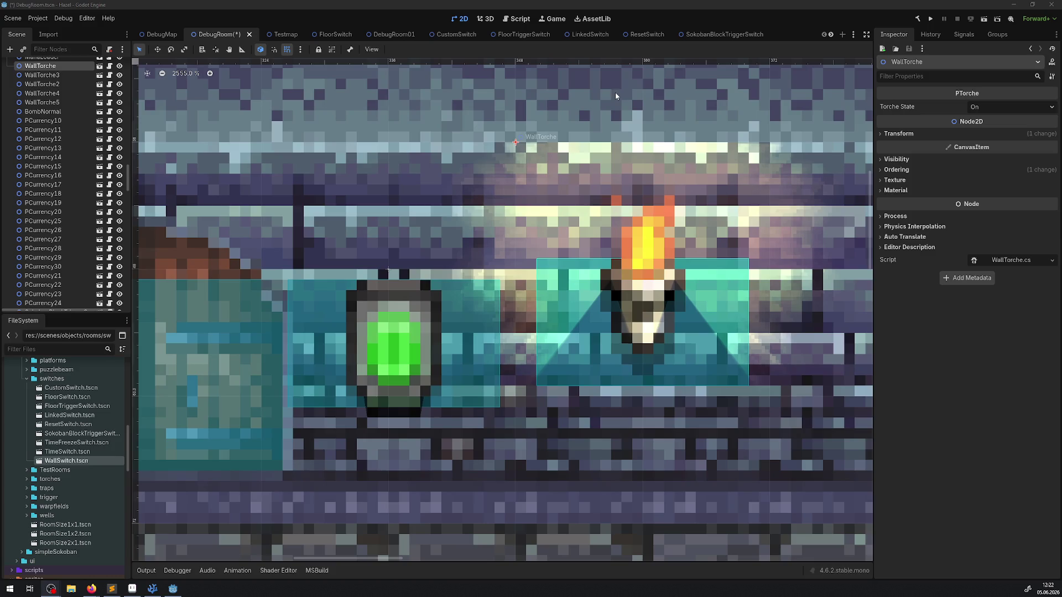
# Step: Open WallSwitch.tscn, set SwitchArea and SwitchSprite y position to 4 px, and save
pyautogui.doubleClick(67, 461)
pyautogui.click(986, 364)
pyautogui.write('4')
pyautogui.press('Return')
pyautogui.click(42, 93)
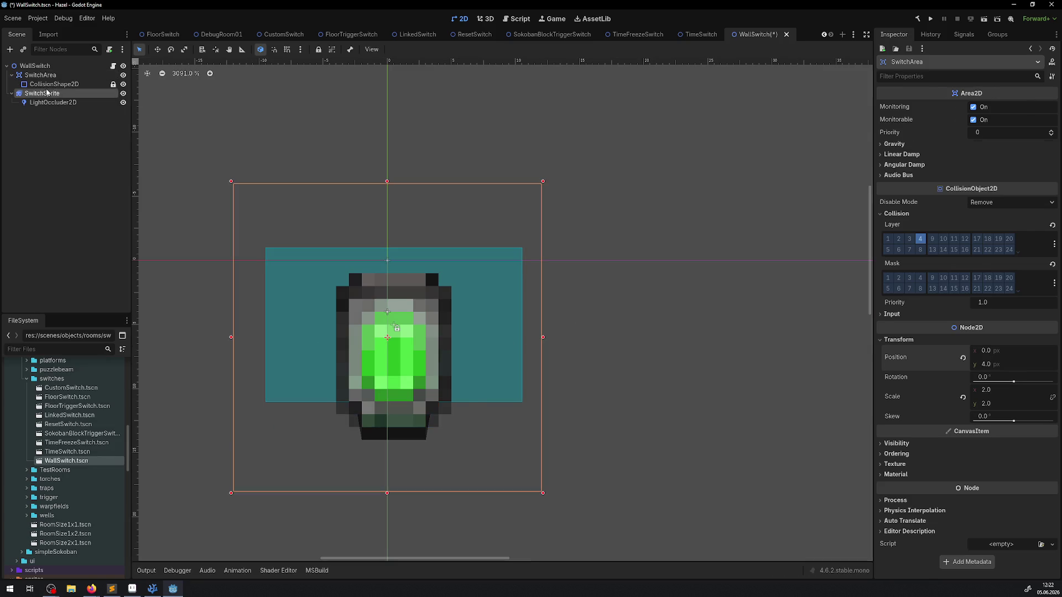
pyautogui.click(993, 272)
pyautogui.write('4')
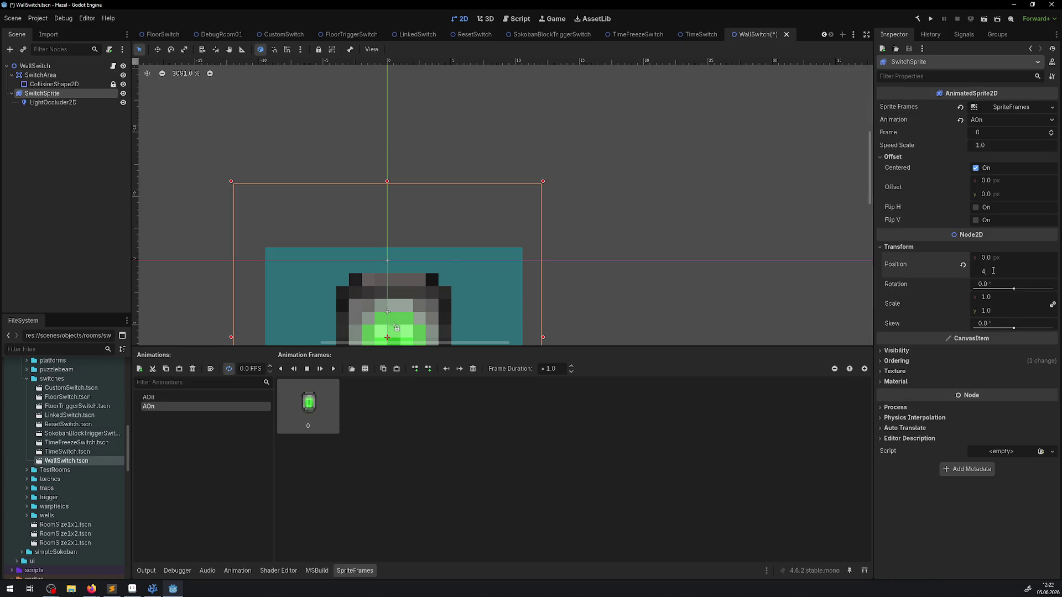
pyautogui.press('Return')
pyautogui.hotkey('ctrl', 's')
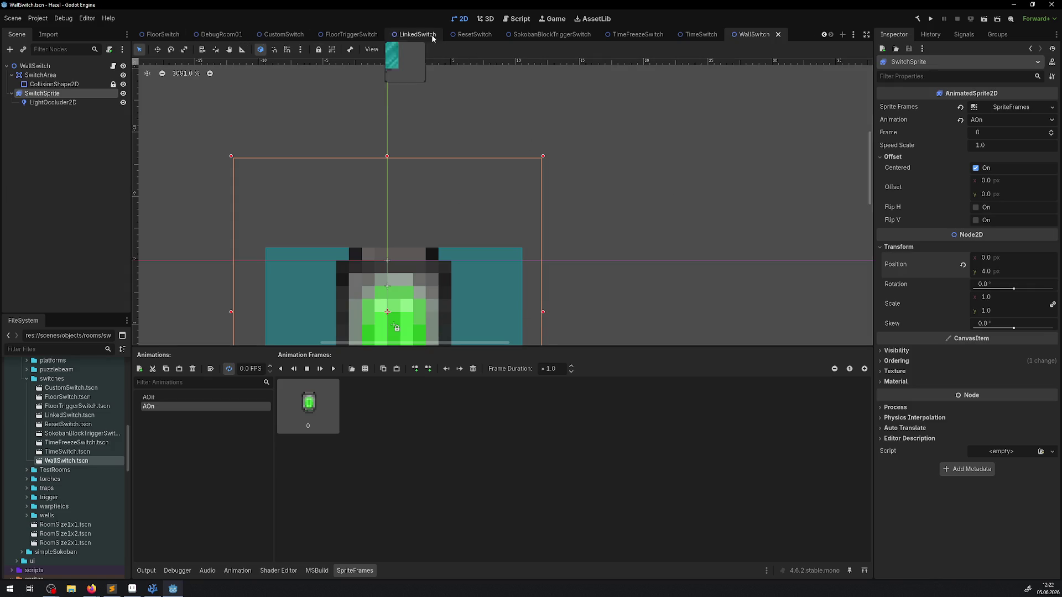
# Step: Review the switch placement in the DebugRoom01 and DebugRoom scenes
pyautogui.click(220, 35)
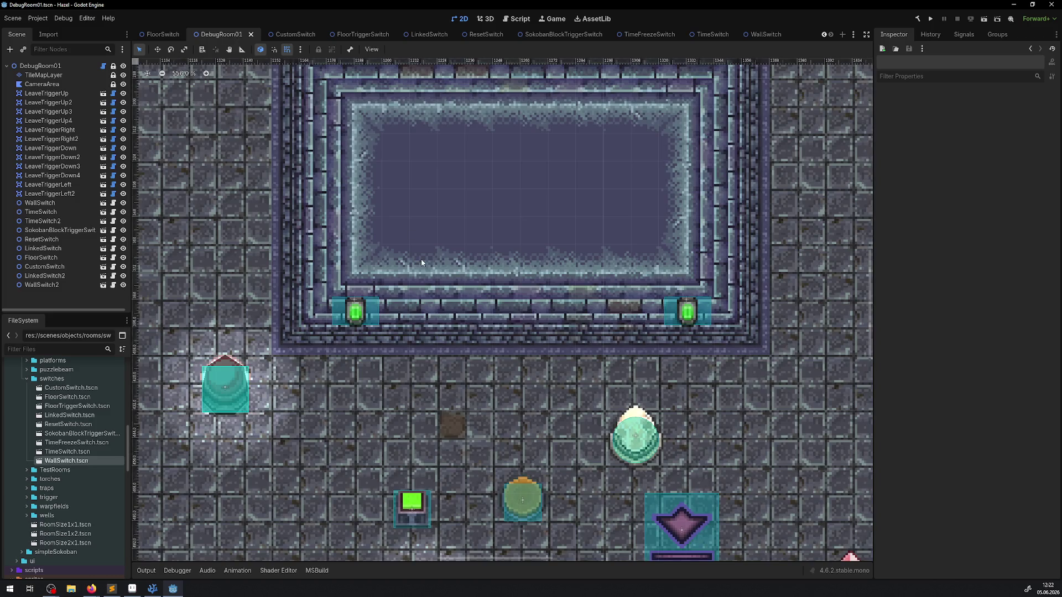
pyautogui.scroll(3, 199, 34)
pyautogui.click(199, 36)
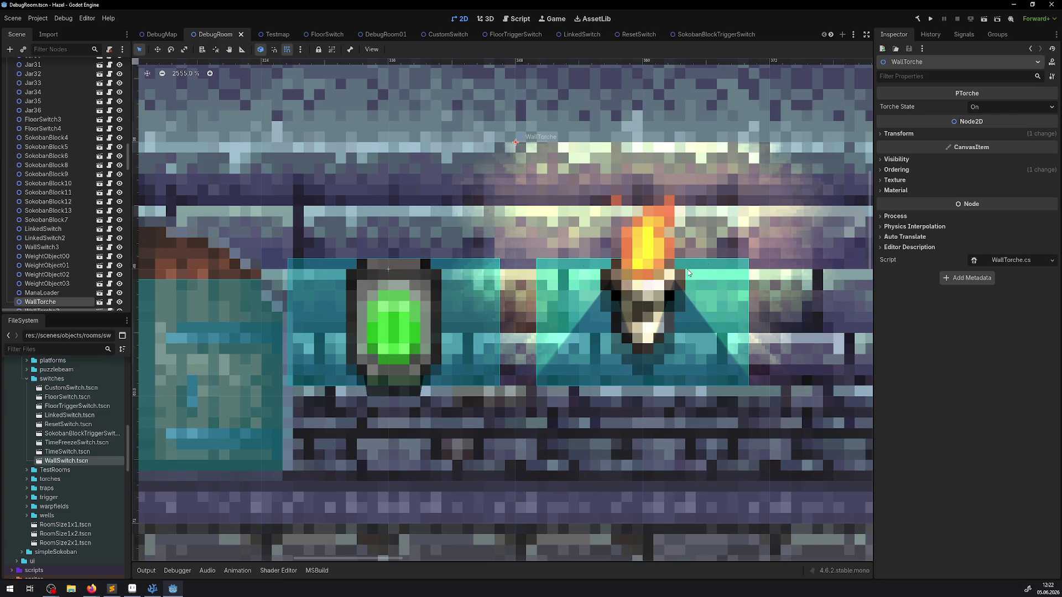
pyautogui.scroll(-8, 409, 303)
pyautogui.click(390, 368)
pyautogui.scroll(-5, 391, 369)
pyautogui.scroll(4, 391, 369)
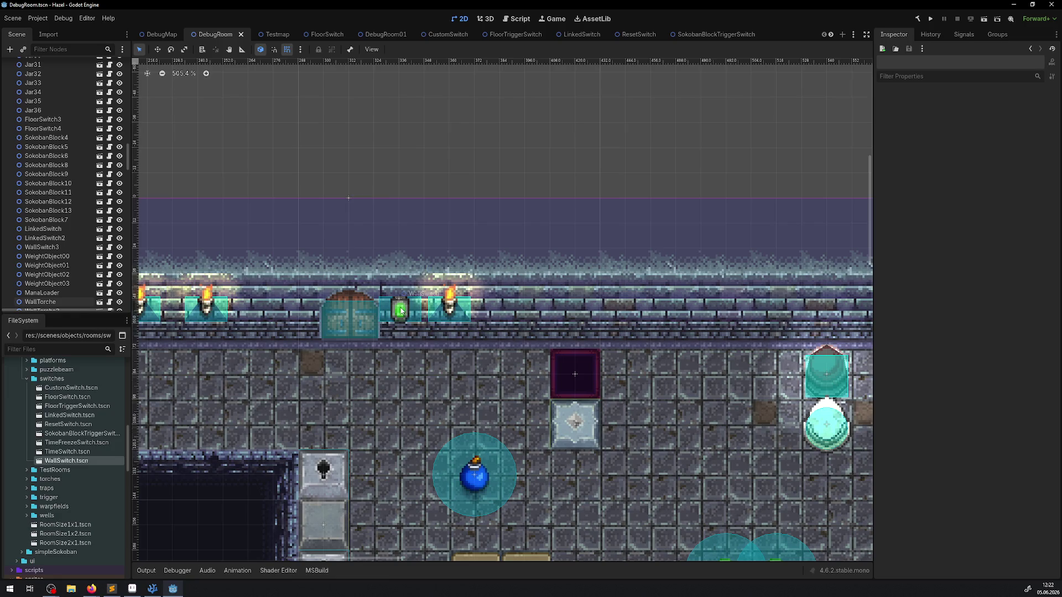
pyautogui.scroll(5, 411, 308)
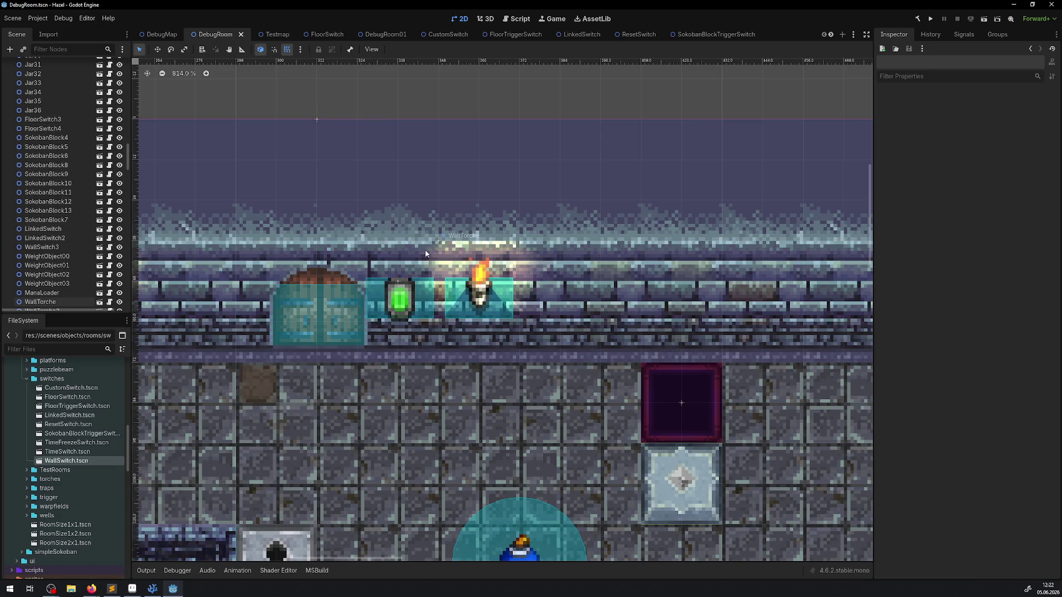
pyautogui.scroll(-3, 427, 309)
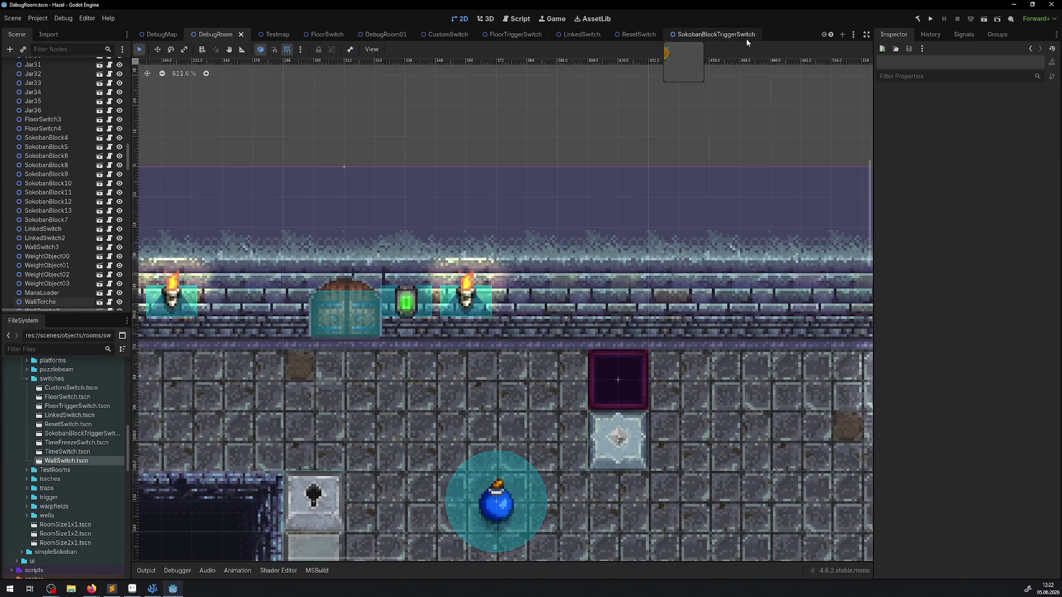
# Step: Reopen the WallSwitch scene and select its SwitchArea node
pyautogui.click(714, 35)
pyautogui.doubleClick(67, 460)
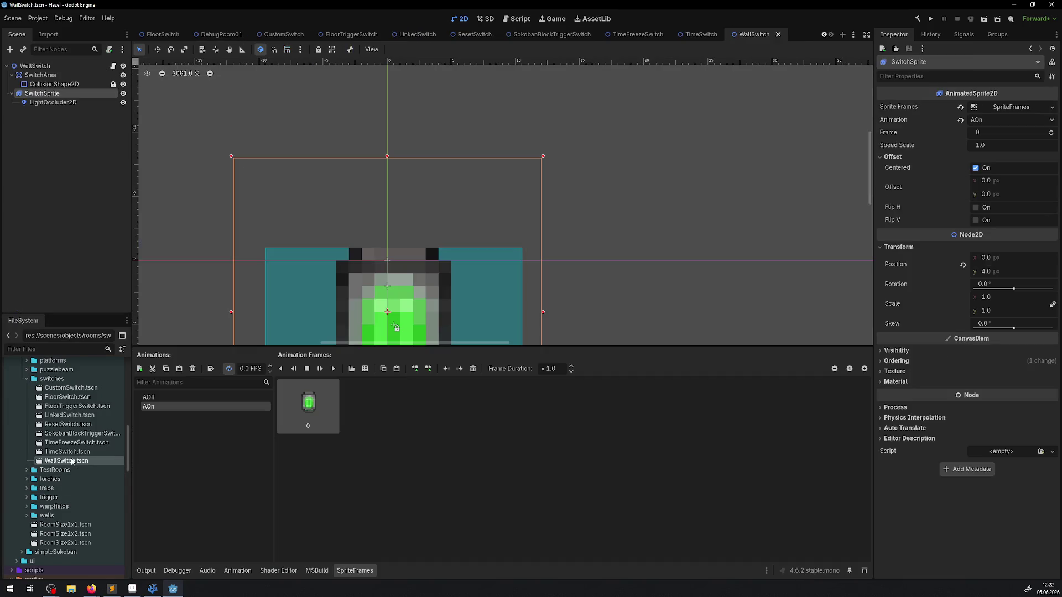
pyautogui.click(64, 66)
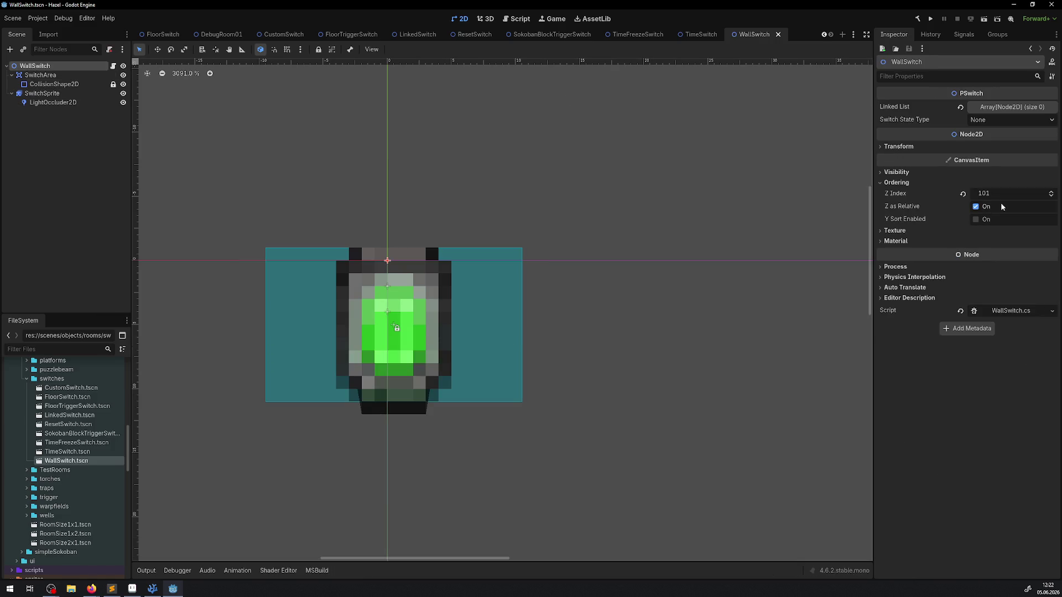
pyautogui.click(39, 75)
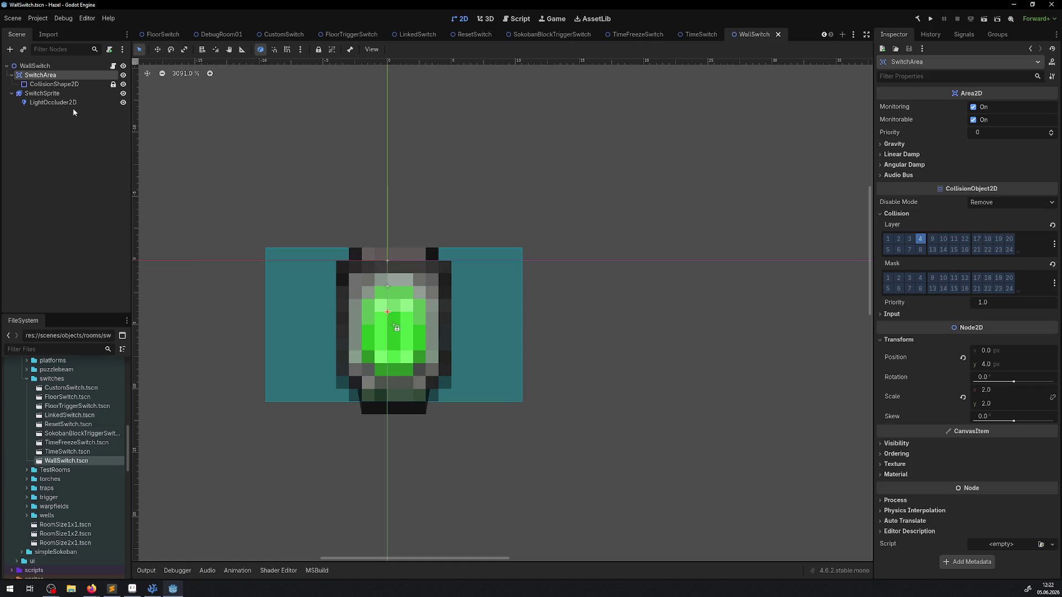
# Step: Open TimeSwitch.tscn and inspect its root, SwitchSprite, StaticBody2D and CollisionShape2D nodes
pyautogui.doubleClick(67, 451)
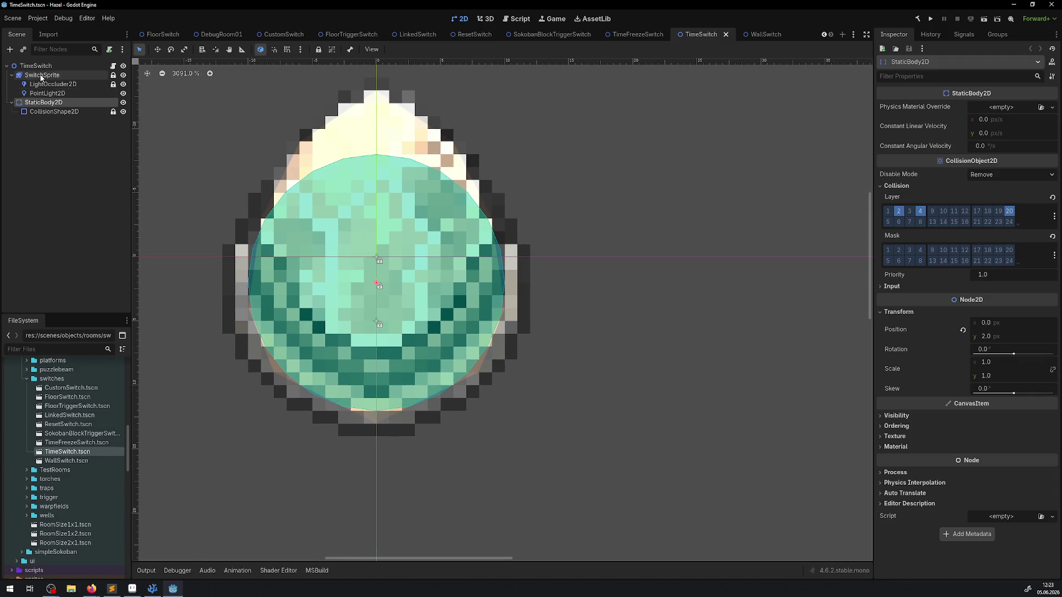
pyautogui.click(37, 66)
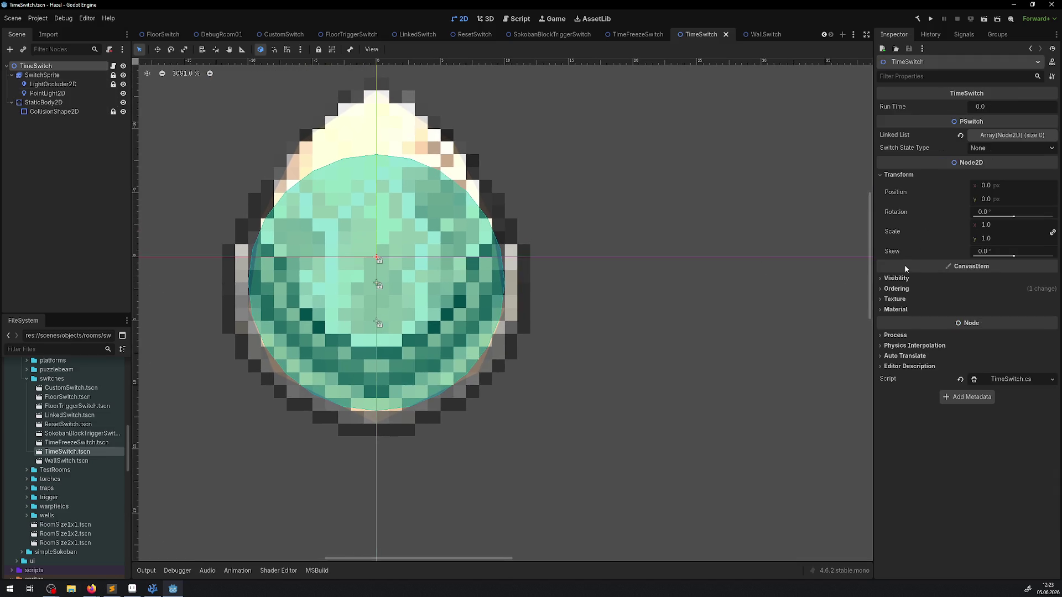
pyautogui.click(67, 75)
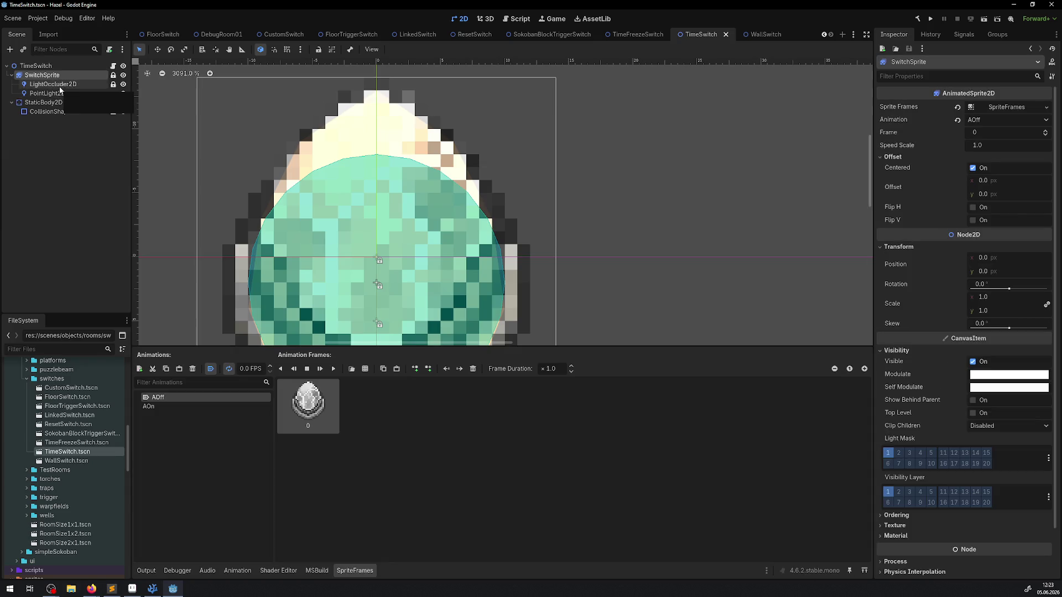
pyautogui.click(53, 103)
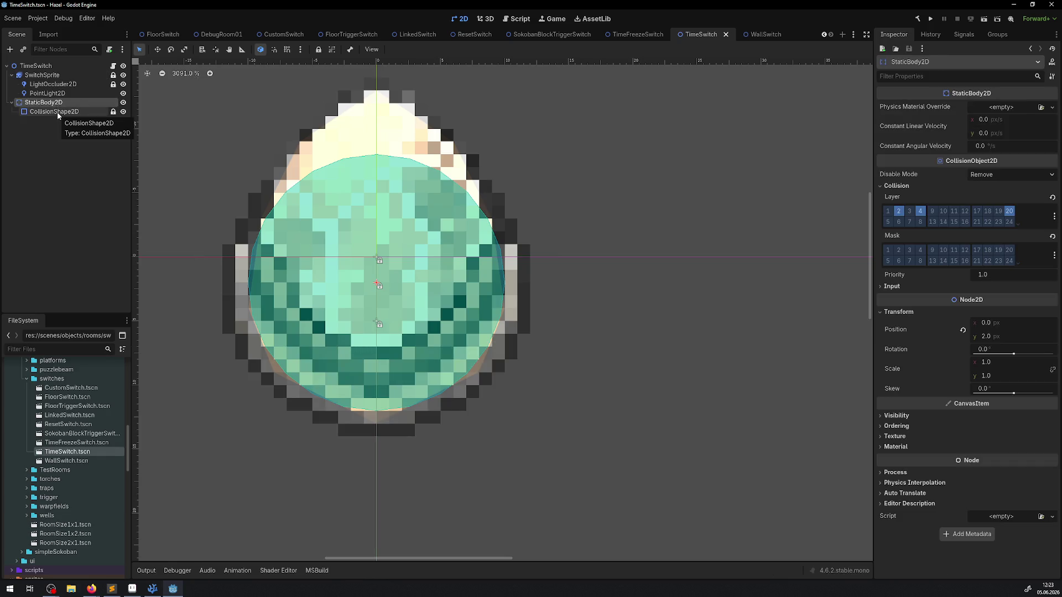
pyautogui.click(58, 112)
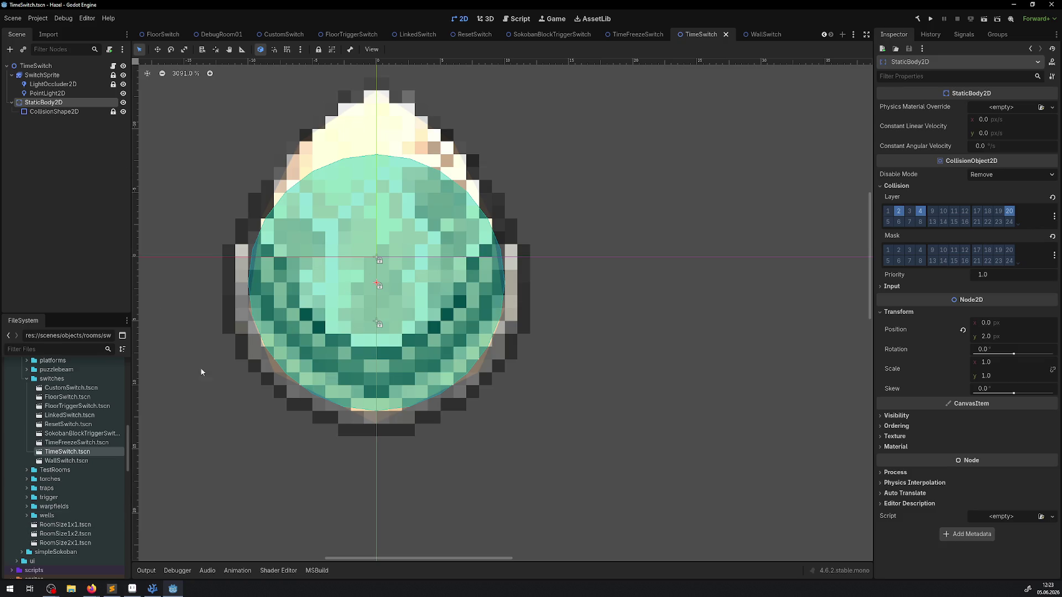
# Step: Compare SwitchSprite and root Ordering settings, then open TimeFreezeSwitch.tscn and select its root
pyautogui.click(42, 75)
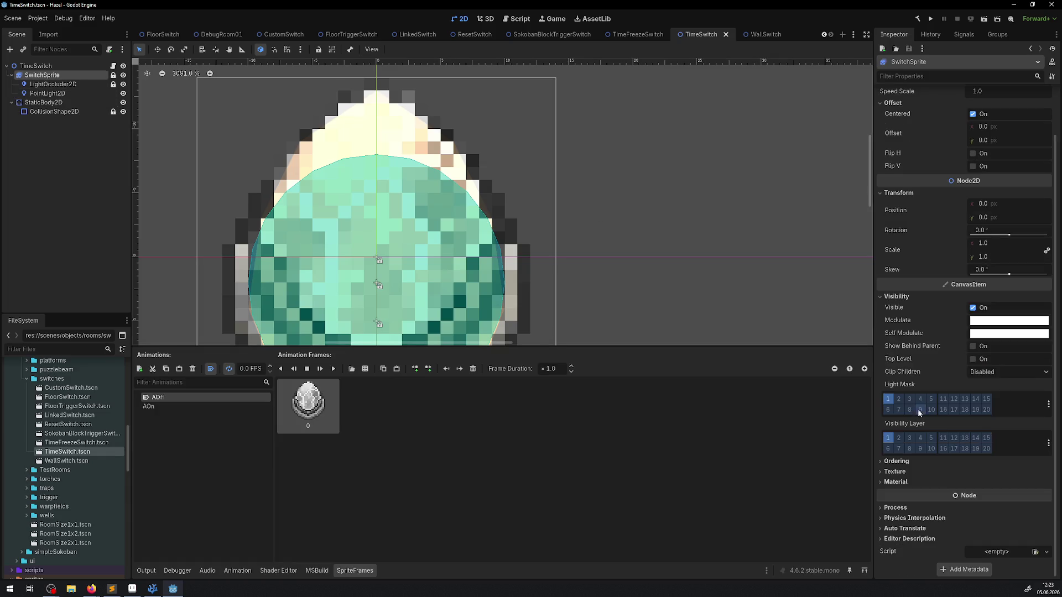
pyautogui.click(910, 462)
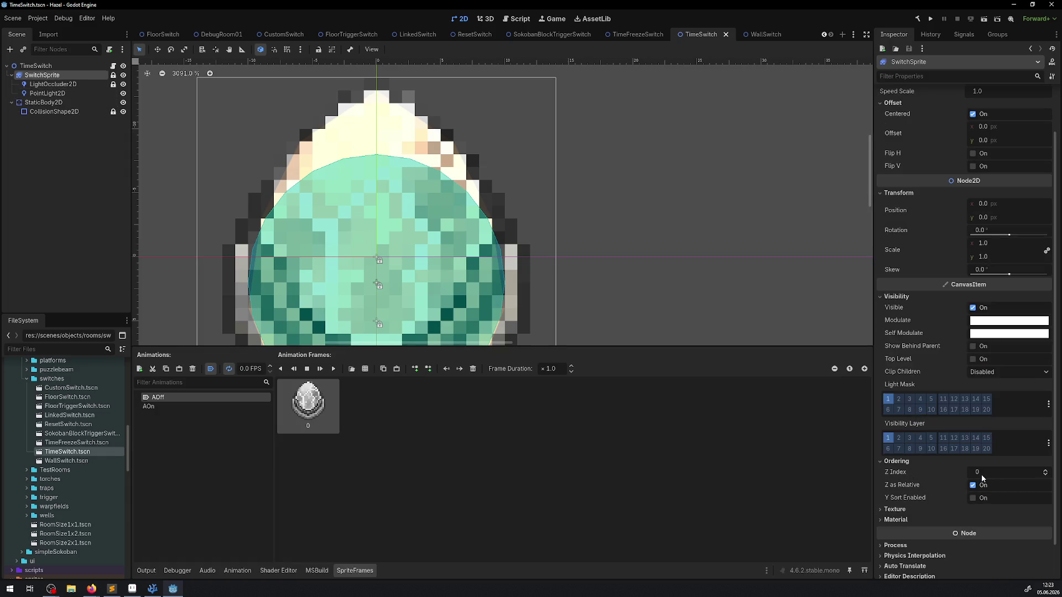
pyautogui.click(83, 67)
pyautogui.click(905, 291)
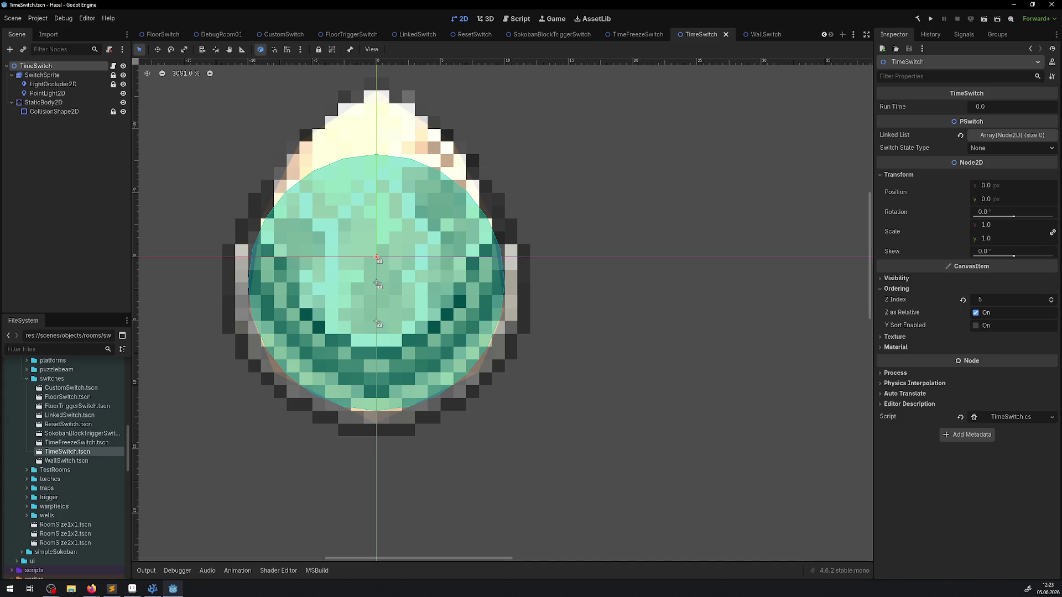
pyautogui.doubleClick(87, 442)
pyautogui.click(48, 66)
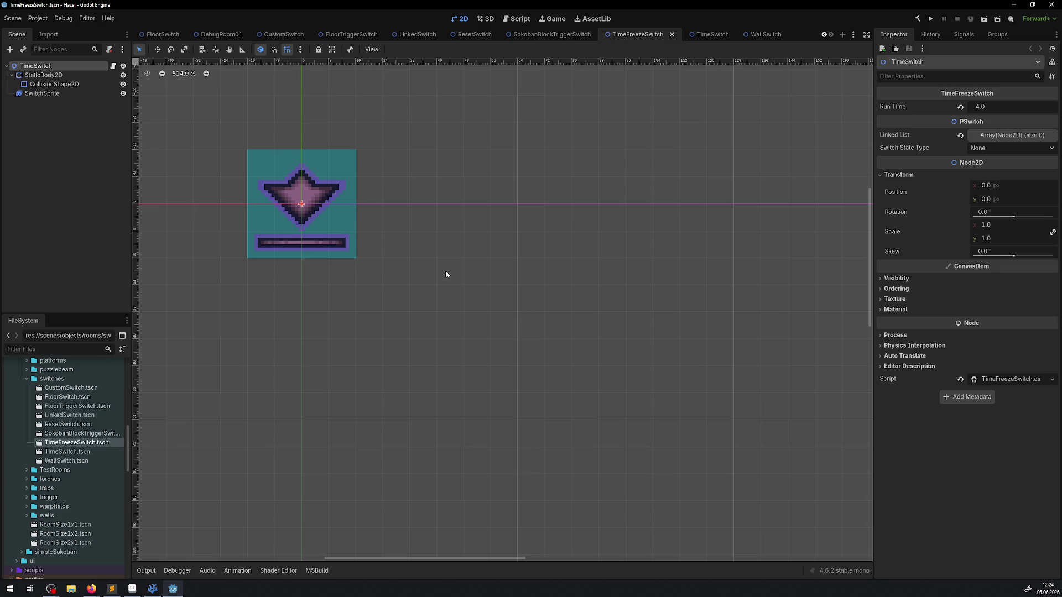
# Step: Give the TimeFreezeSwitch root Z Index 5 and Y Sort Enabled, then save
pyautogui.click(895, 289)
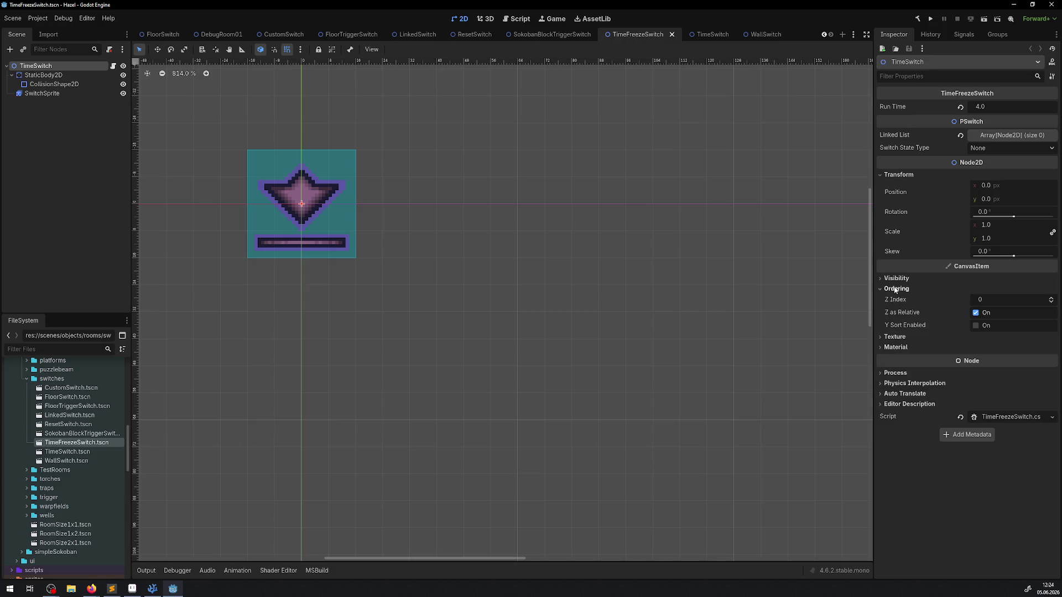
pyautogui.click(896, 288)
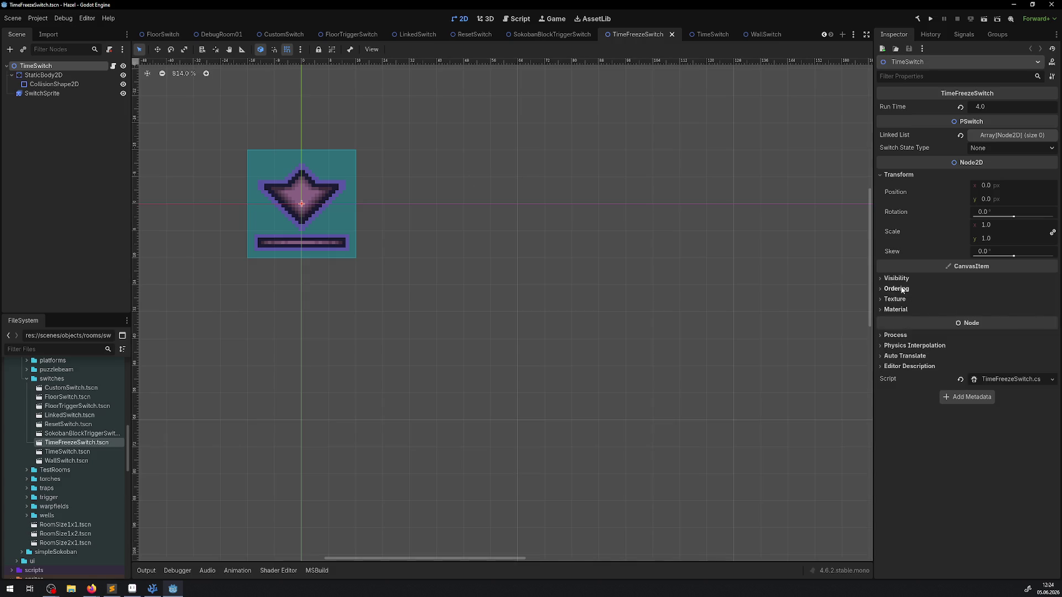
pyautogui.click(903, 290)
pyautogui.click(1016, 299)
pyautogui.press('Return')
pyautogui.click(1002, 324)
pyautogui.hotkey('ctrl', 's')
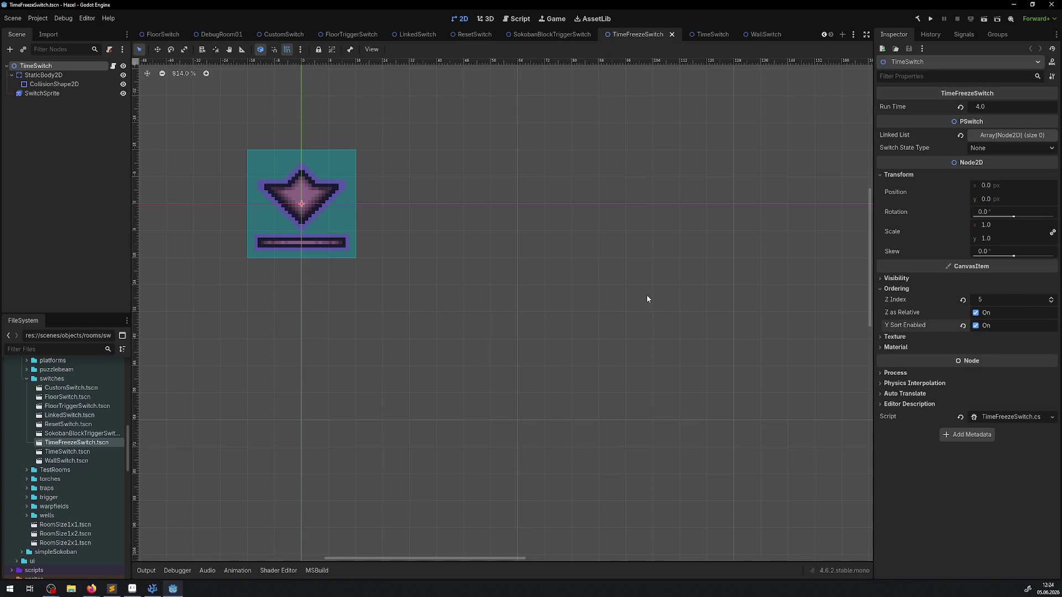
# Step: Enable Y Sort on the TimeSwitch root and save the scene
pyautogui.click(703, 36)
pyautogui.click(975, 326)
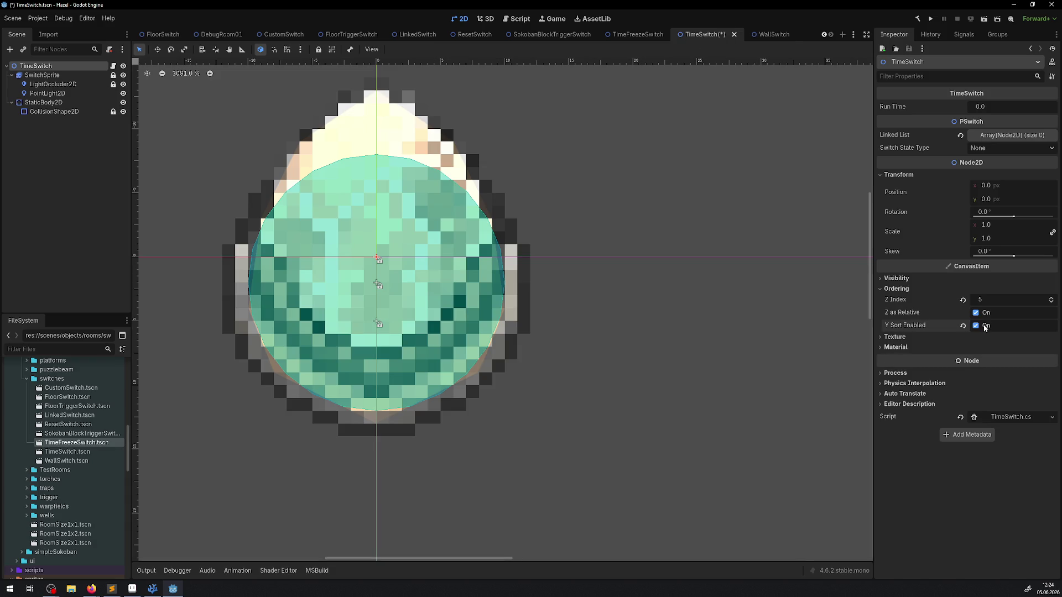
pyautogui.hotkey('ctrl', 's')
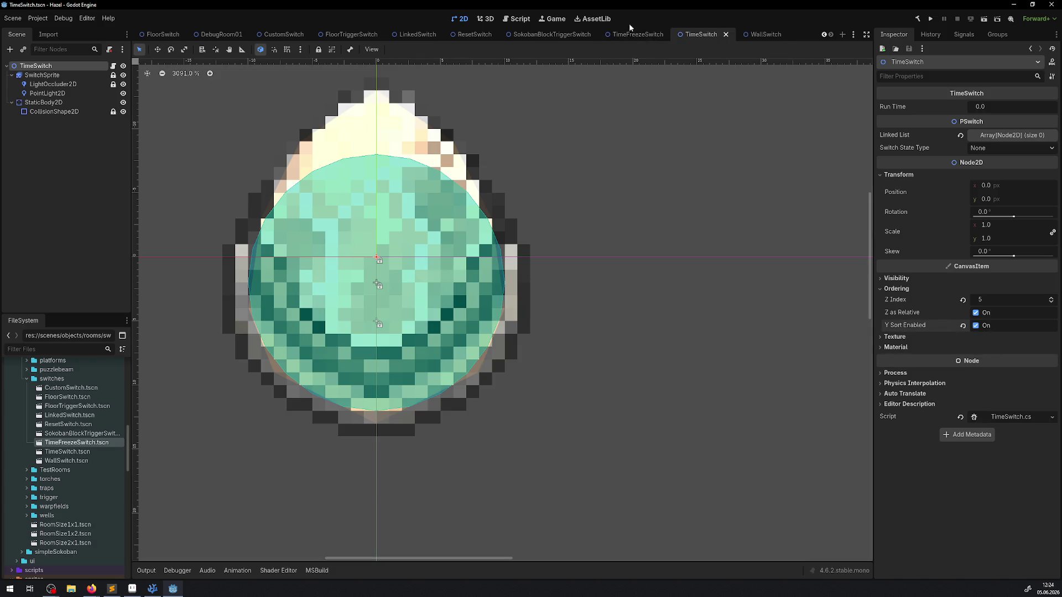
# Step: Put TimeFreezeSwitch's StaticBody2D on collision layer 20, remove mask 1, and save
pyautogui.click(623, 36)
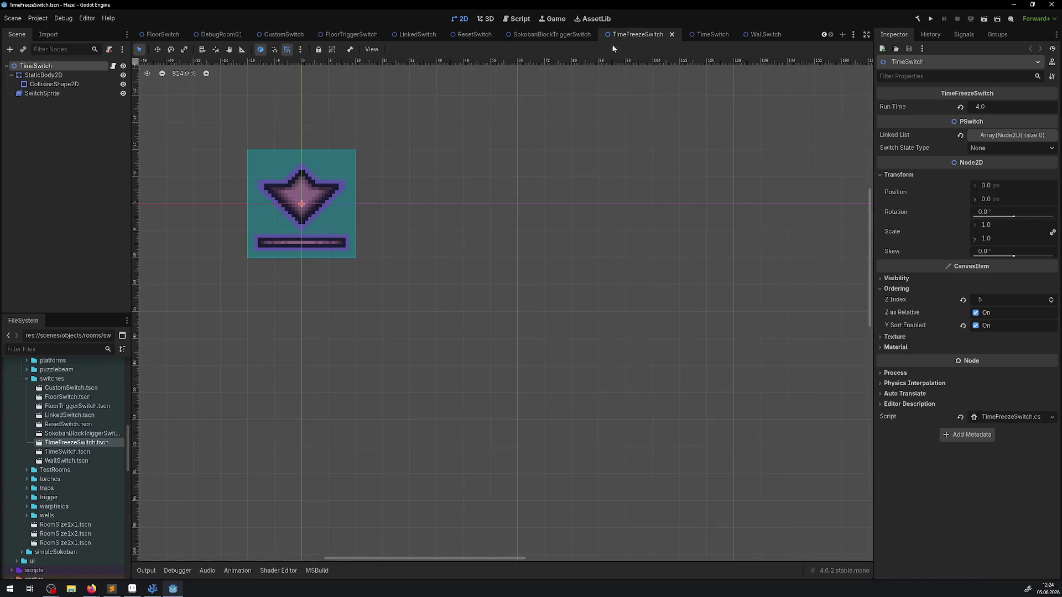
pyautogui.click(33, 77)
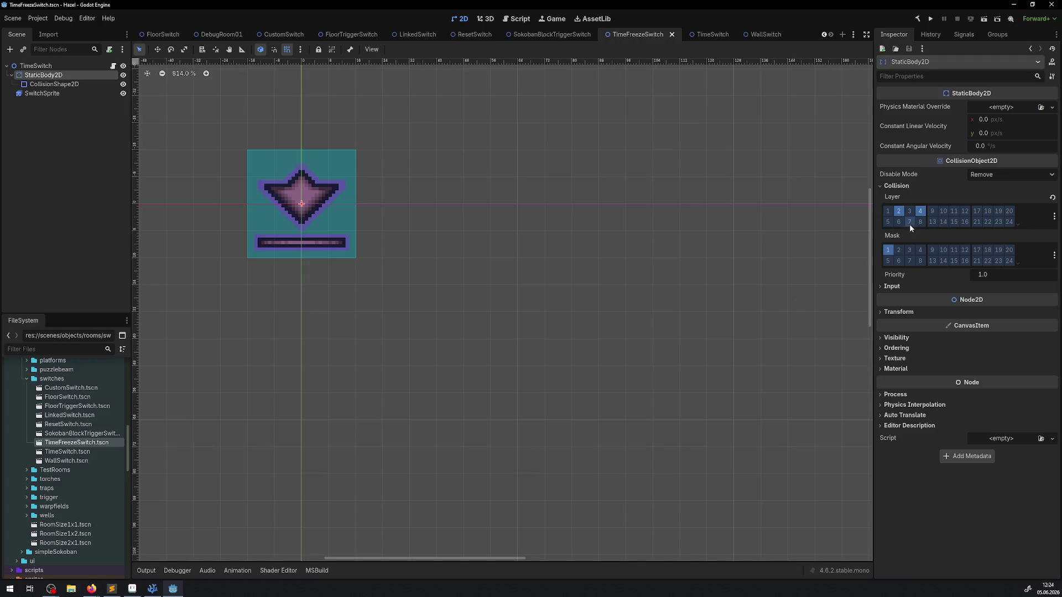
pyautogui.click(1012, 212)
pyautogui.click(888, 250)
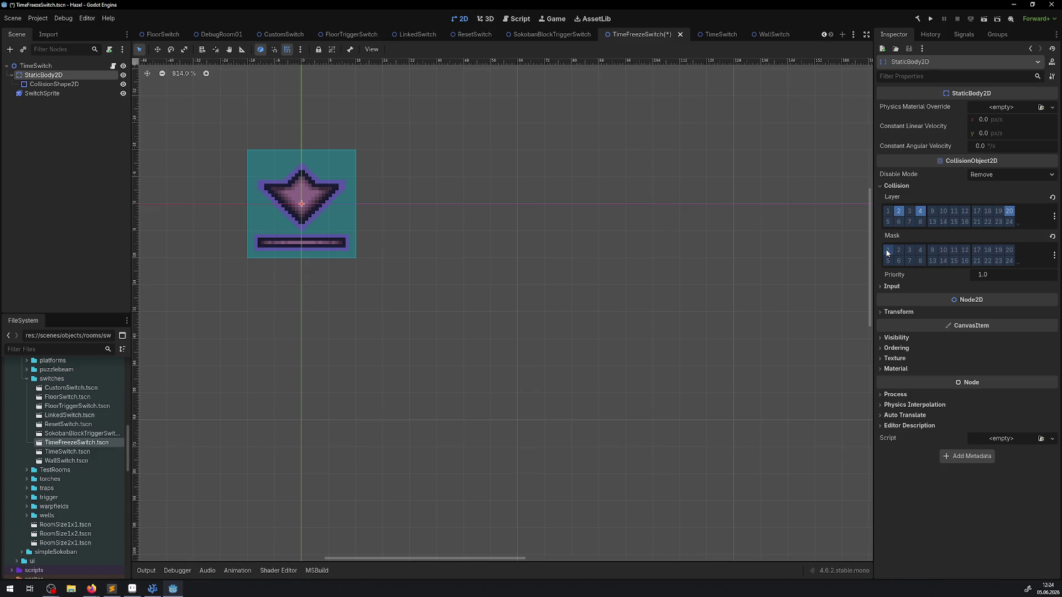
pyautogui.hotkey('ctrl', 's')
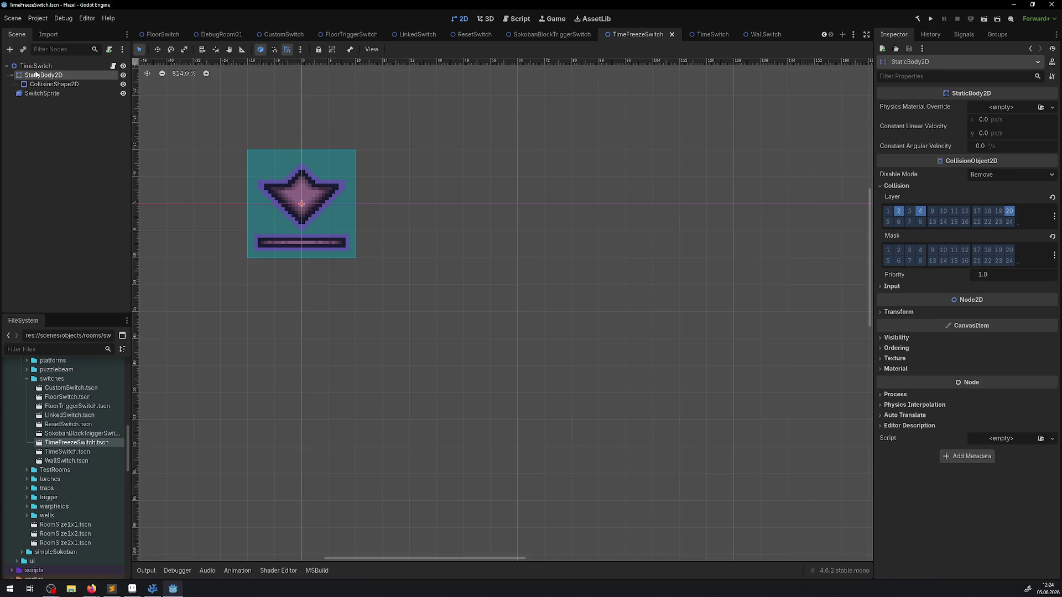
# Step: Open the SokobanBlockTriggerSwitch scene and view its root's ordering settings
pyautogui.click(44, 94)
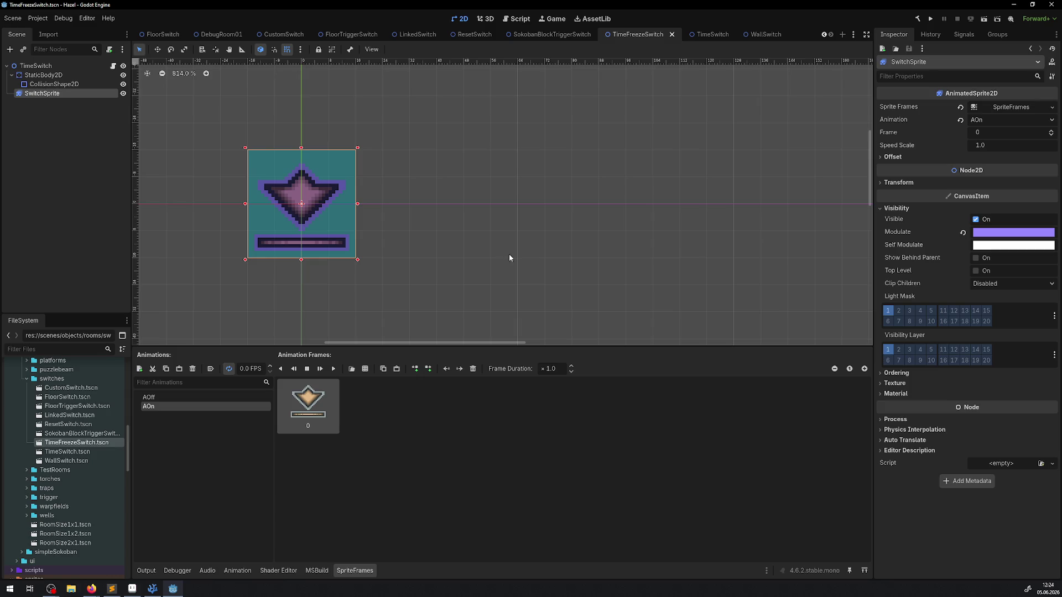
pyautogui.doubleClick(82, 433)
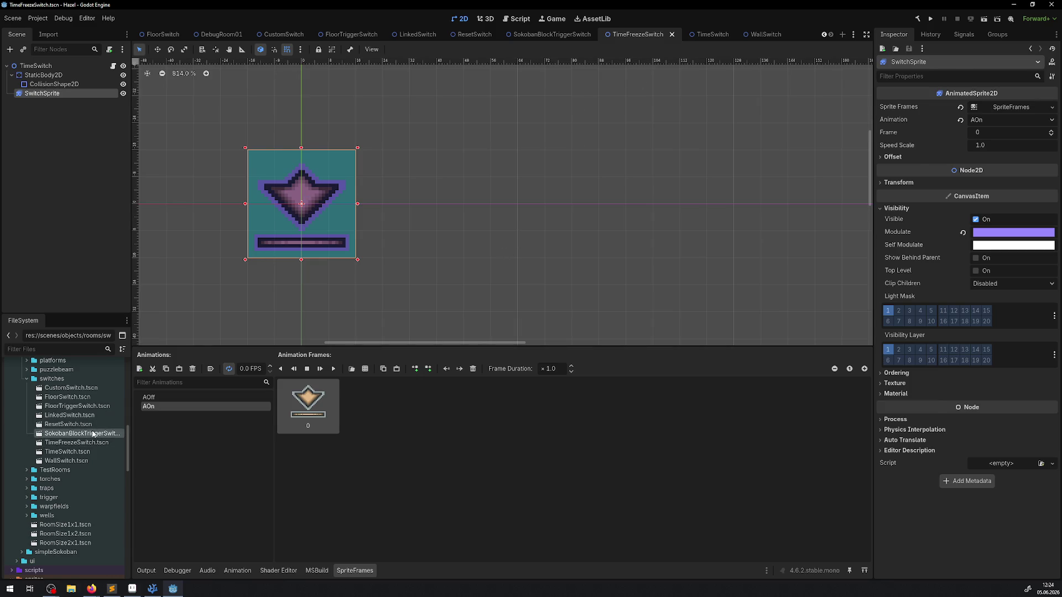
pyautogui.click(895, 288)
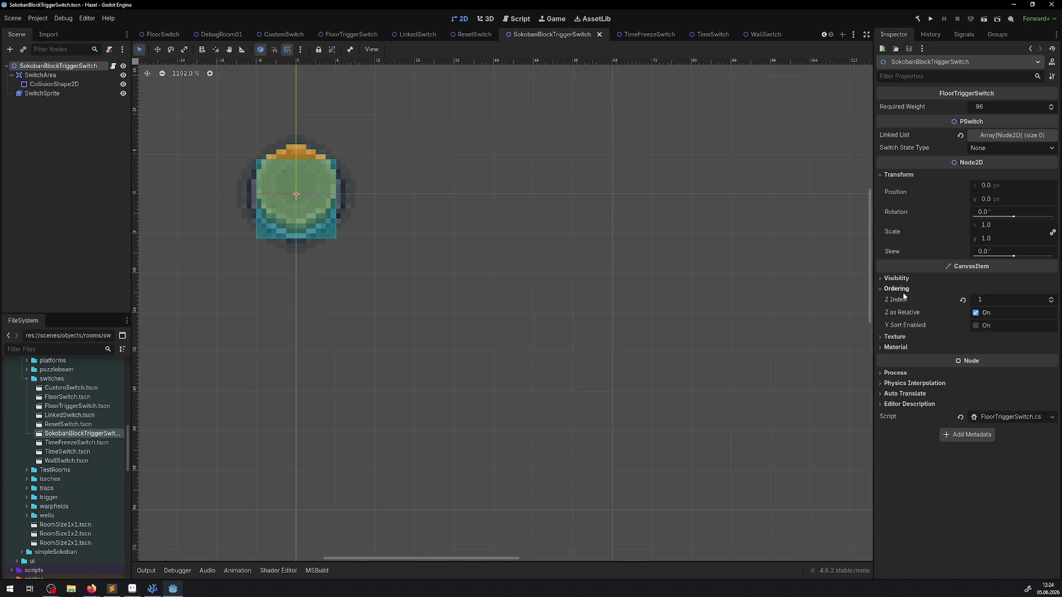
# Step: Review the Sokoban trigger switch's SwitchArea collision and sprite animations, then open ResetSwitch.tscn
pyautogui.click(53, 76)
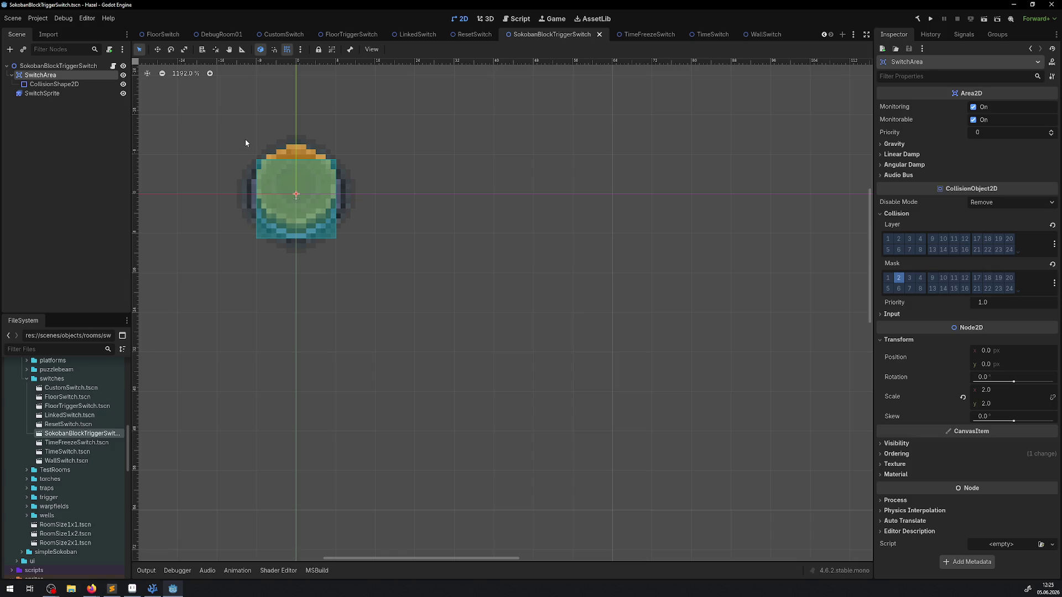
pyautogui.click(57, 93)
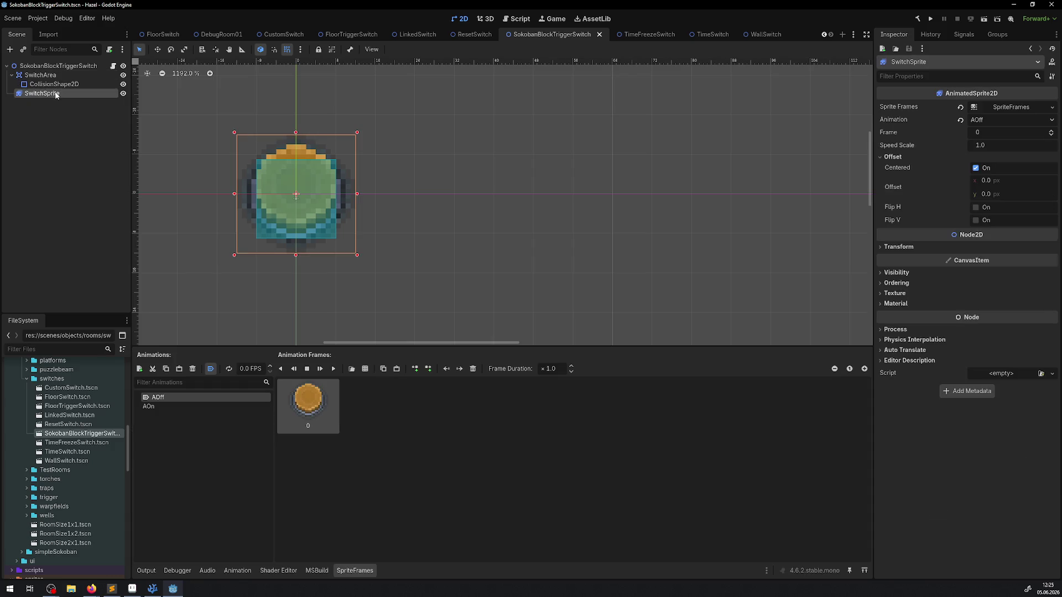
pyautogui.doubleClick(77, 424)
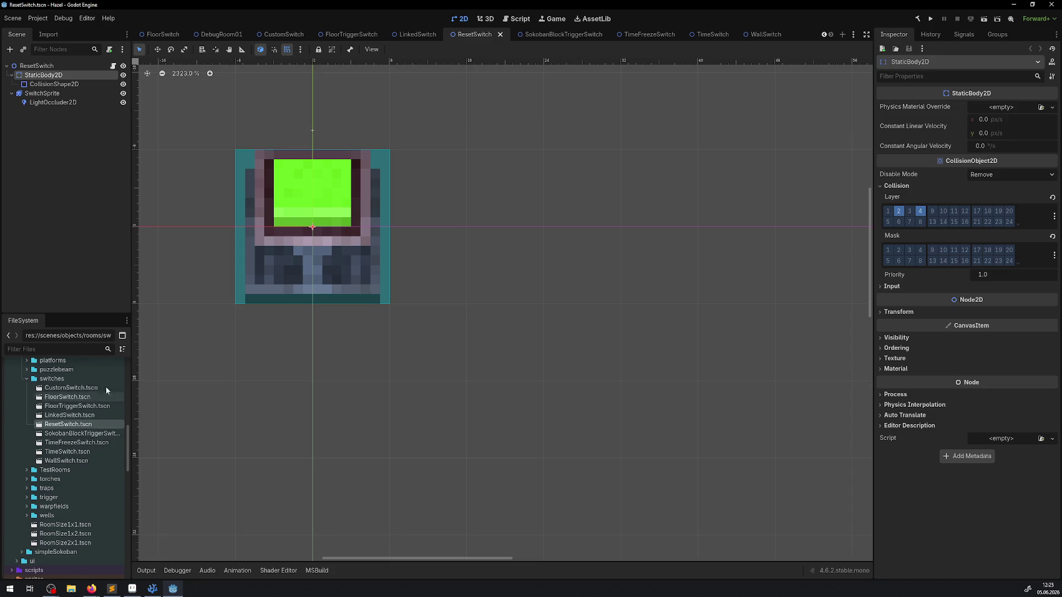
# Step: Inspect ResetSwitch's root ordering, StaticBody2D layers and sprite, previewing the AActivation animation
pyautogui.click(36, 66)
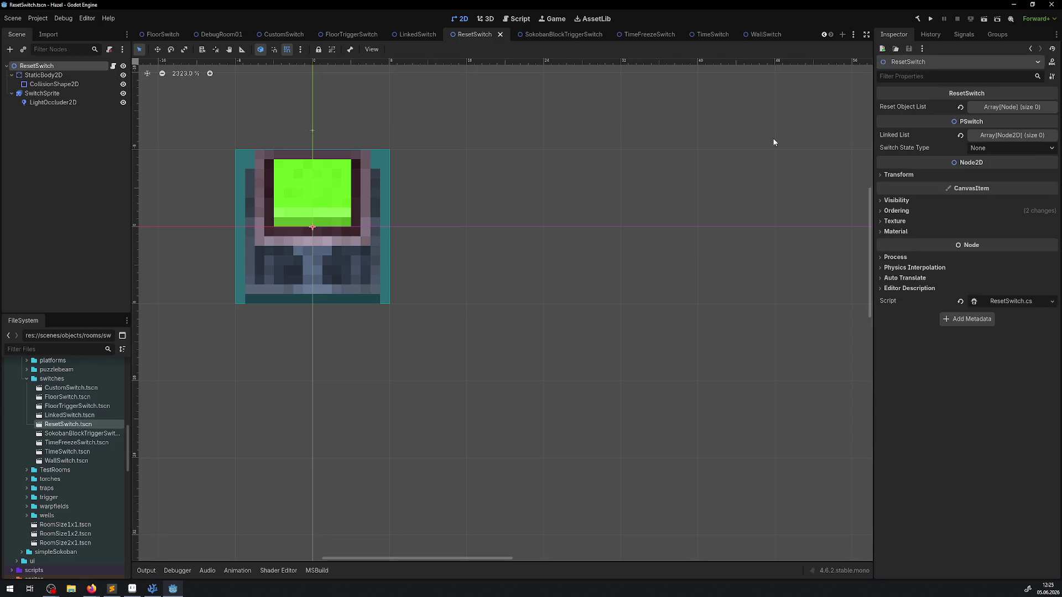
pyautogui.click(895, 211)
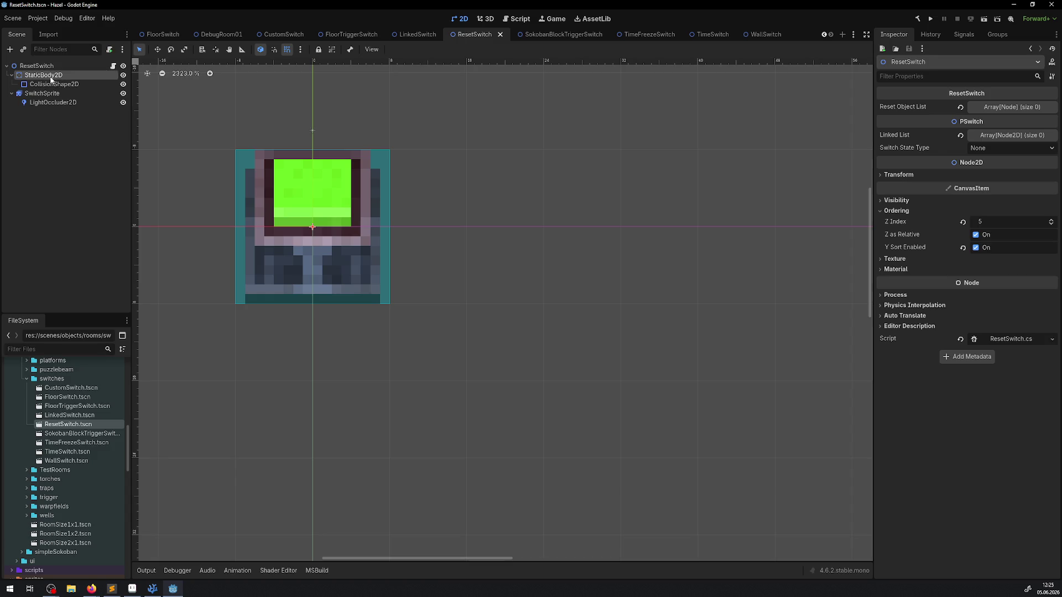
pyautogui.click(51, 78)
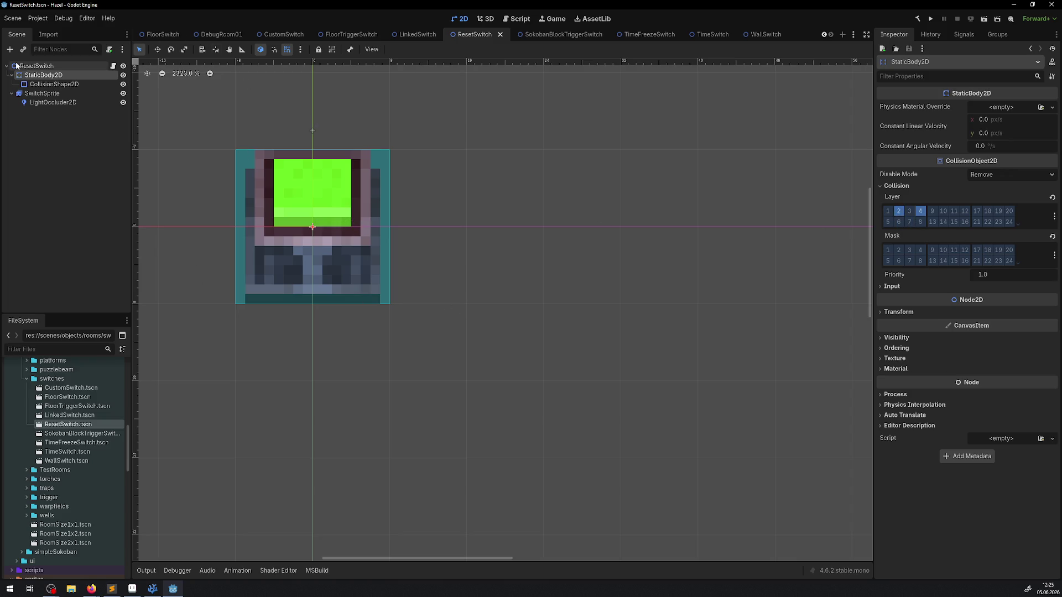
pyautogui.click(54, 93)
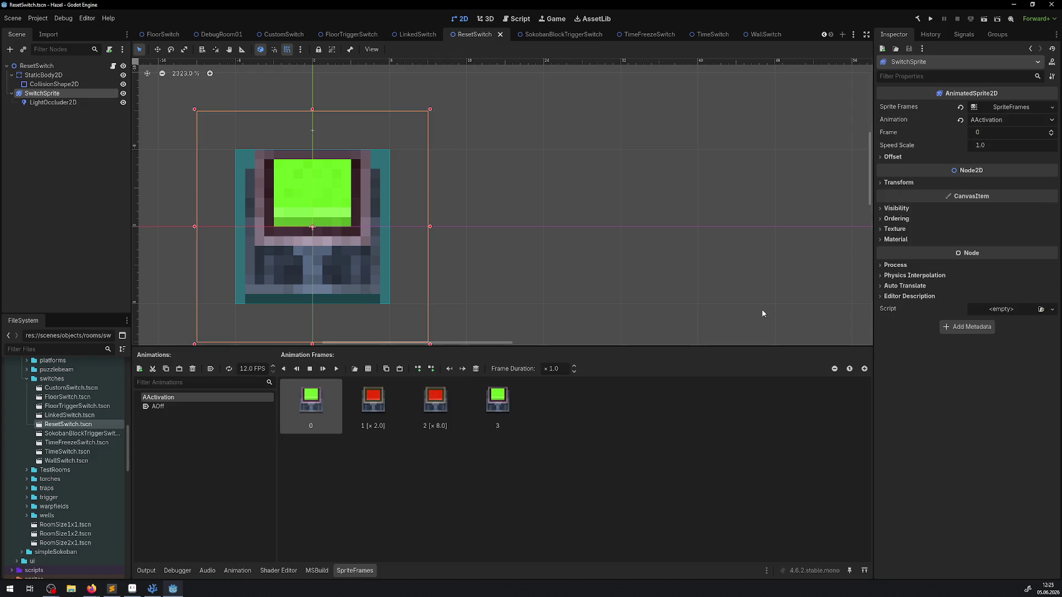
pyautogui.click(336, 369)
# Step: Open LinkedSwitch.tscn, inspect its root and StaticBody2D, and toggle the body's visibility to compare
pyautogui.doubleClick(88, 415)
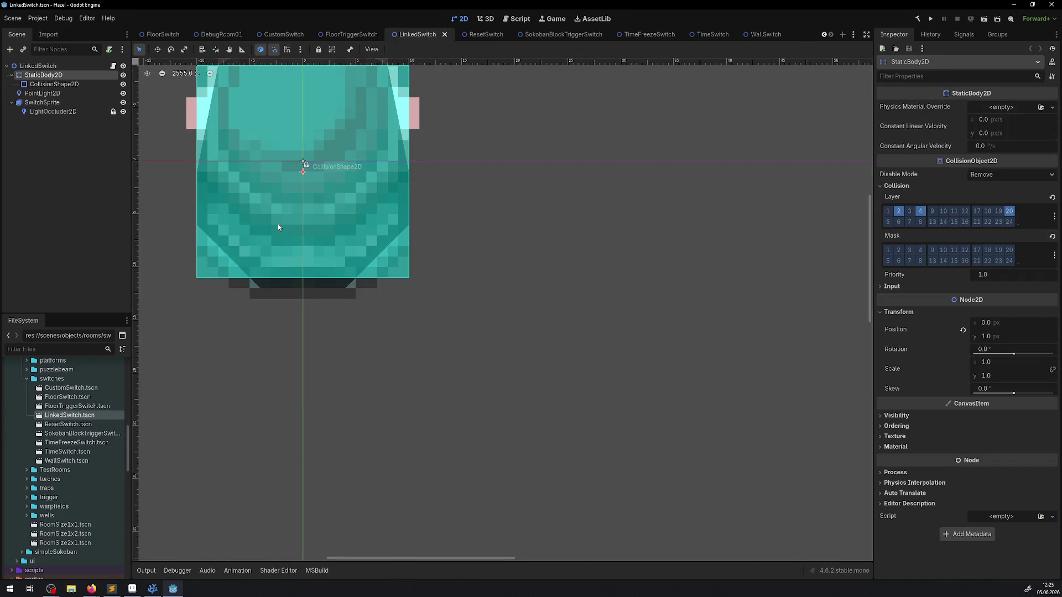
pyautogui.click(64, 65)
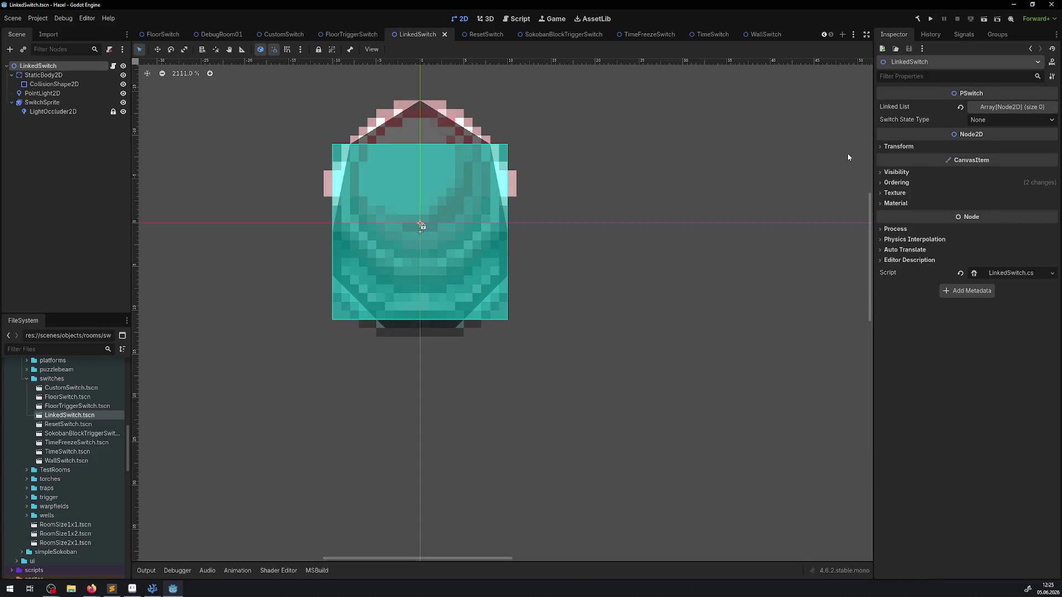
pyautogui.click(897, 183)
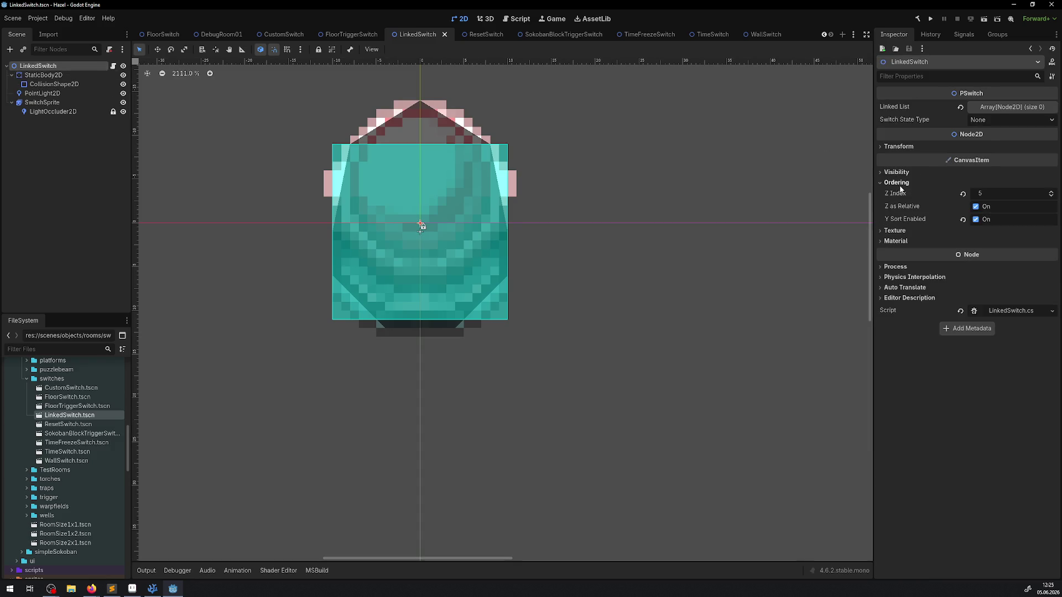
pyautogui.click(90, 74)
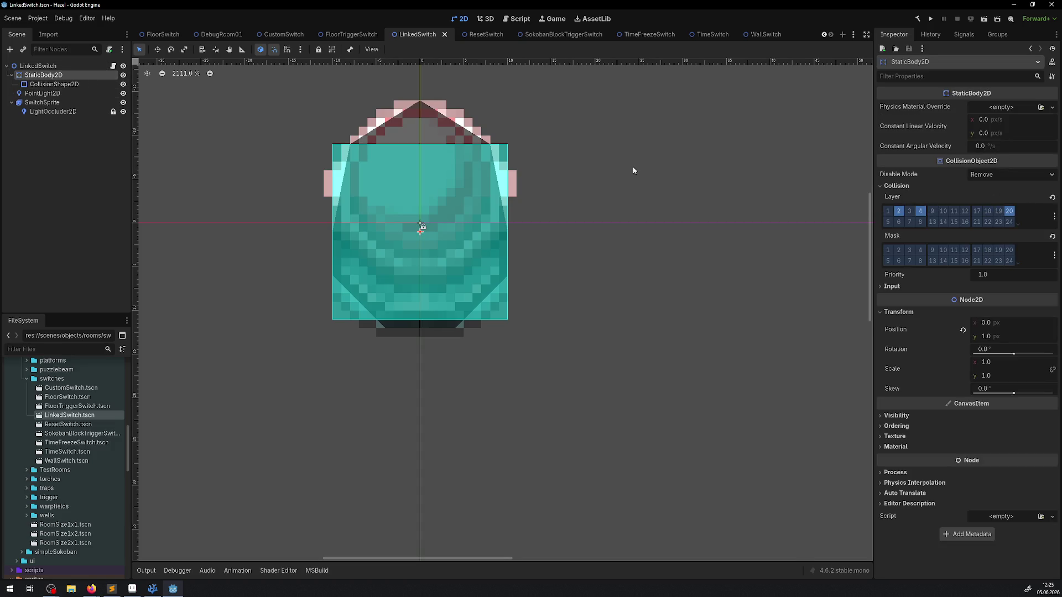
pyautogui.click(123, 75)
pyautogui.click(123, 75)
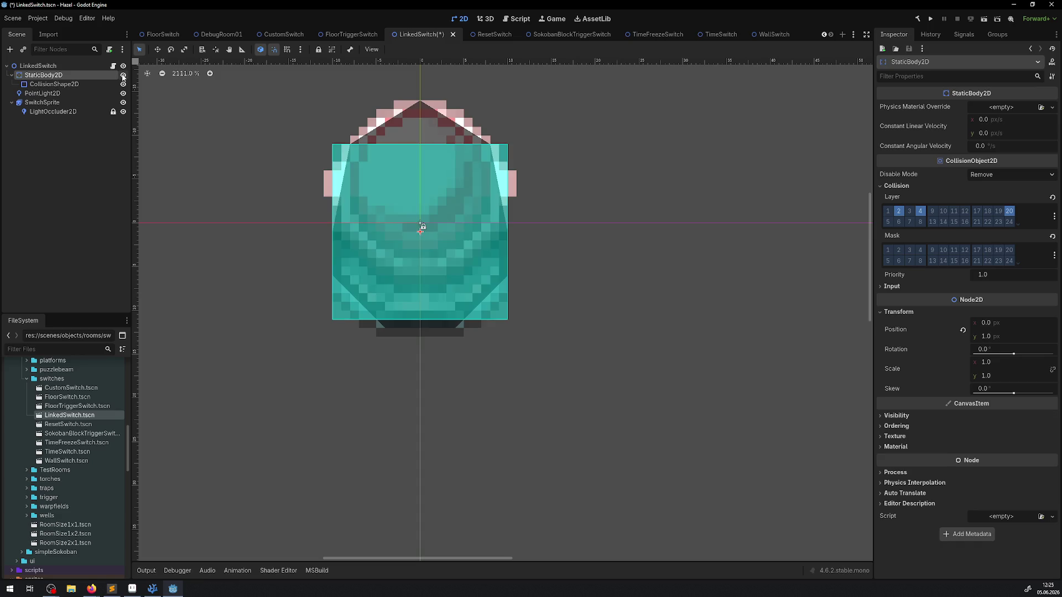
pyautogui.click(123, 75)
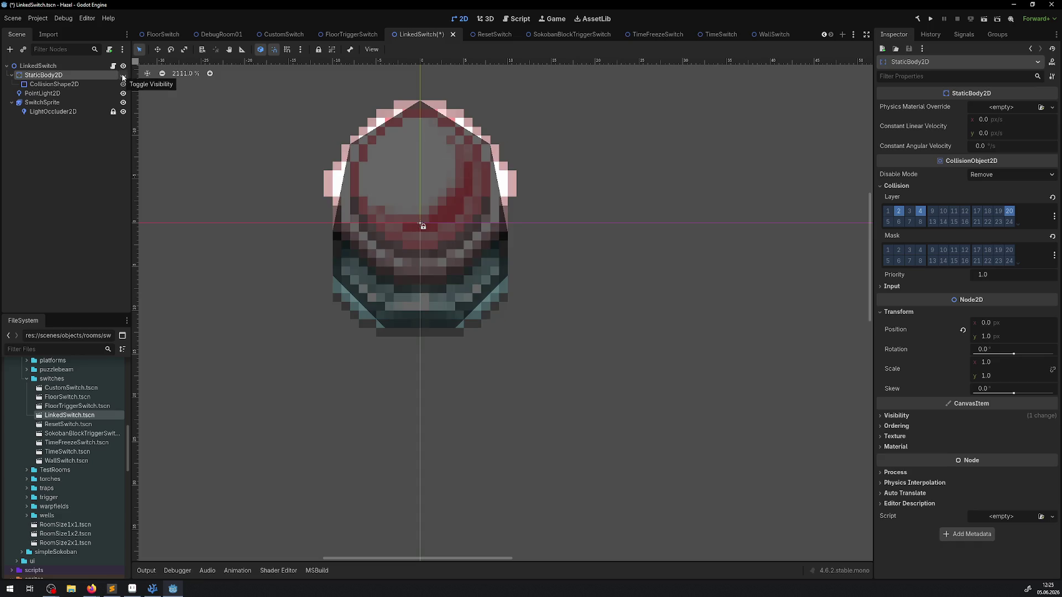
pyautogui.click(123, 75)
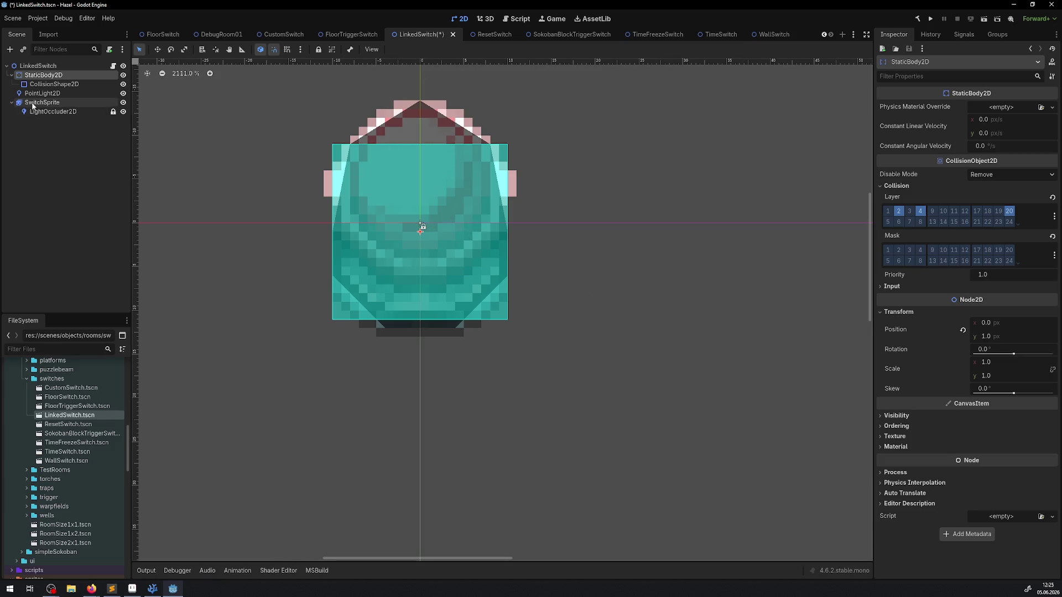
# Step: Set the LinkedSwitch sprite to the ABlueToRed animation, then open FloorTriggerSwitch.tscn
pyautogui.click(54, 103)
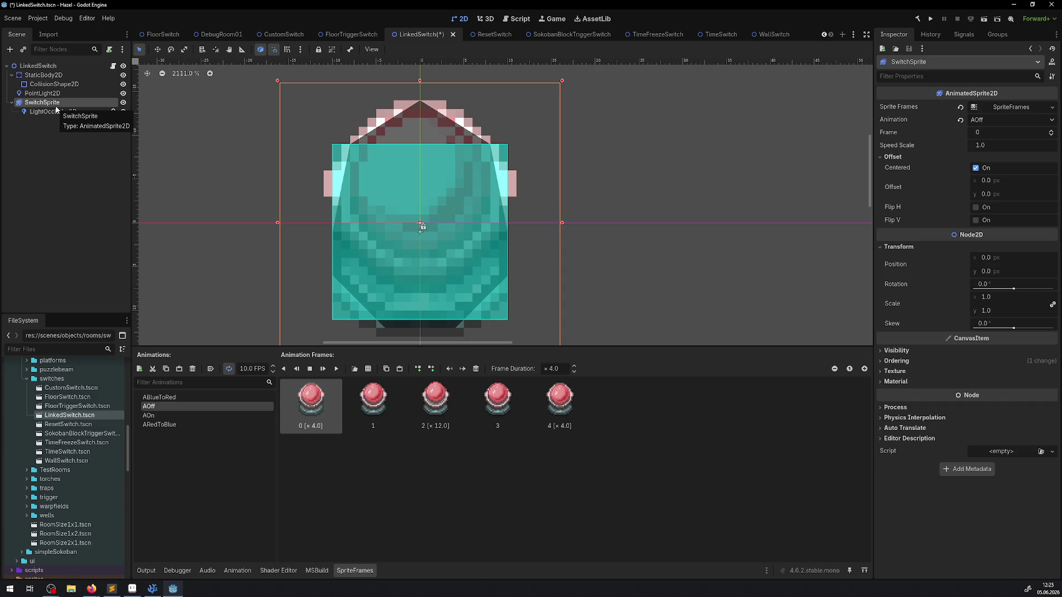
pyautogui.click(165, 397)
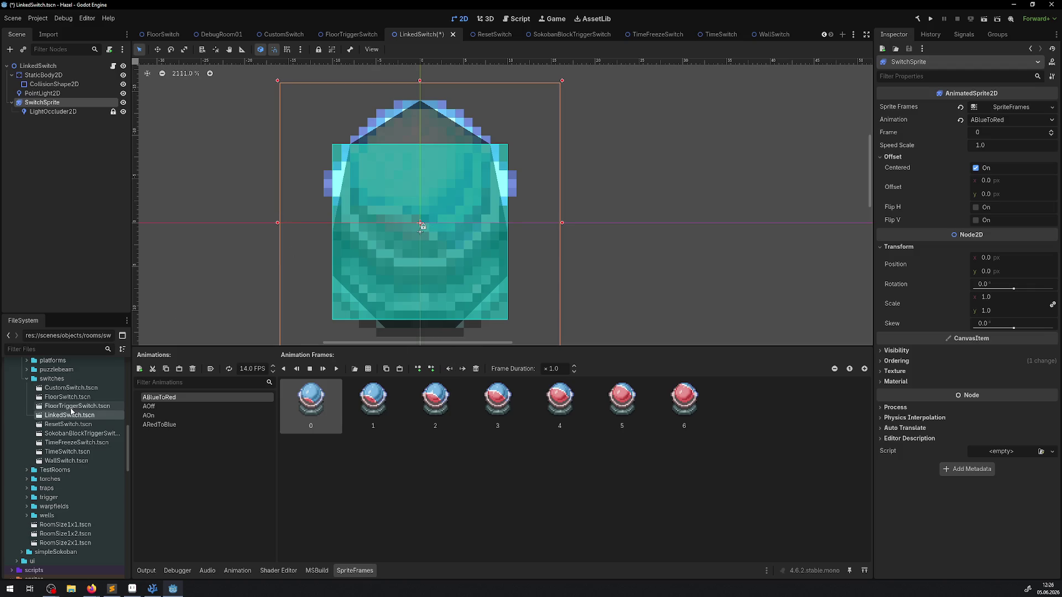
pyautogui.doubleClick(70, 407)
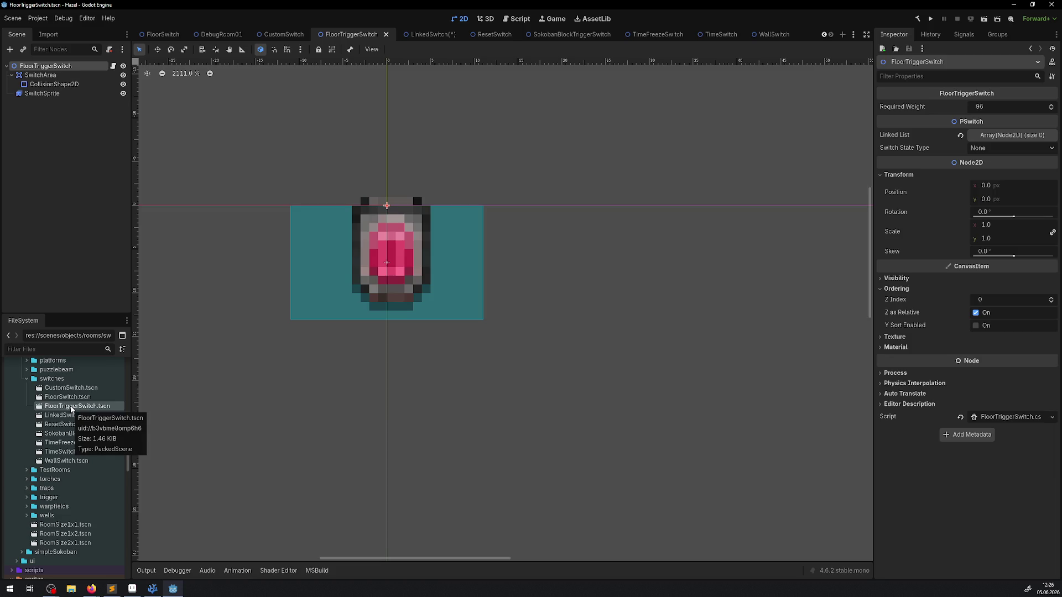
# Step: Open FloorSwitch.tscn, review its SwitchArea, CollisionShape2D and SwitchSprite, then open CustomSwitch.tscn
pyautogui.doubleClick(71, 398)
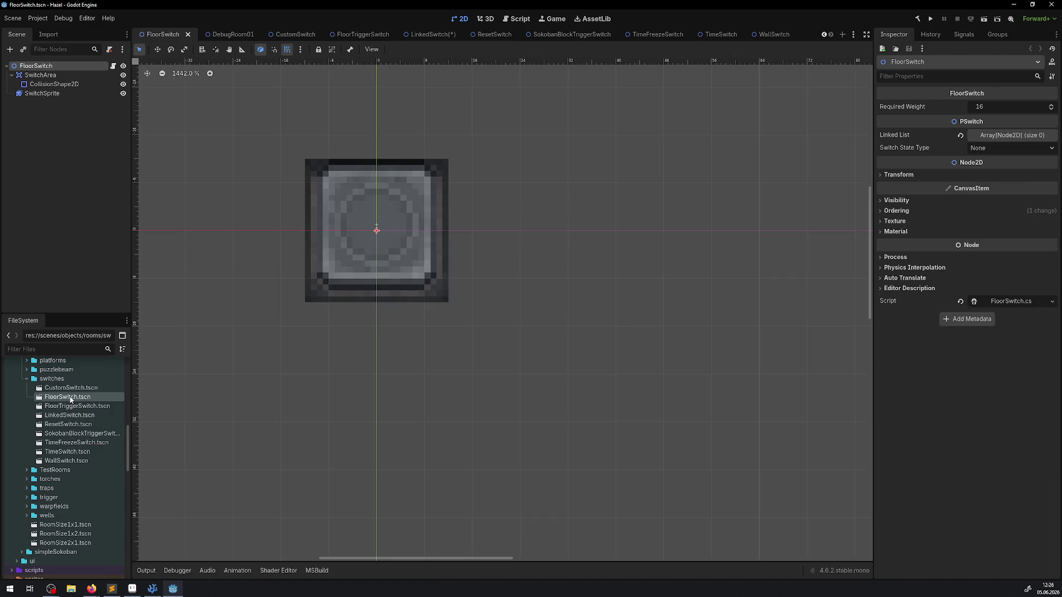
pyautogui.click(54, 77)
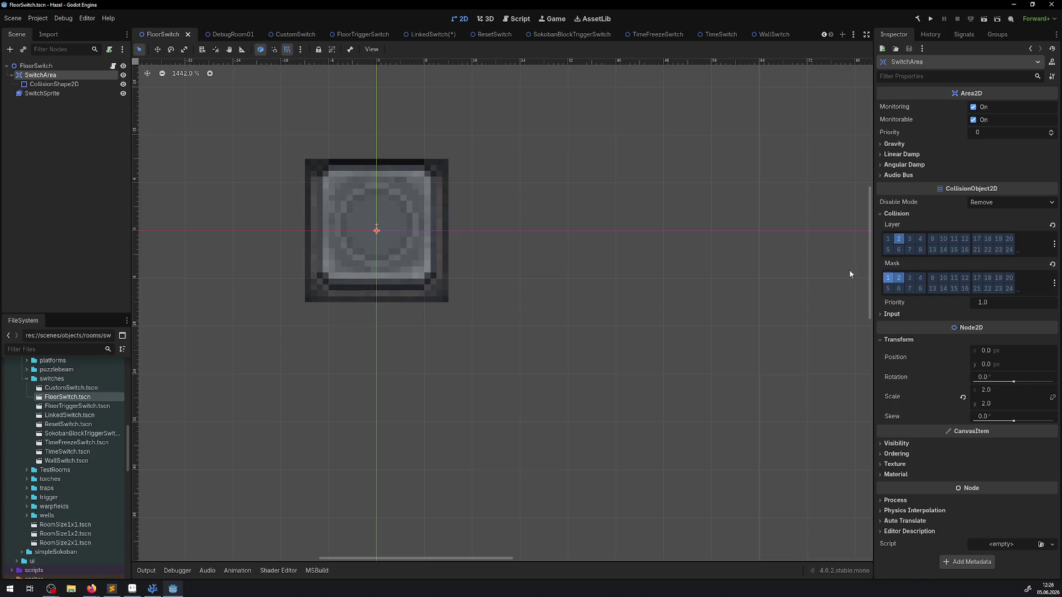
pyautogui.click(54, 83)
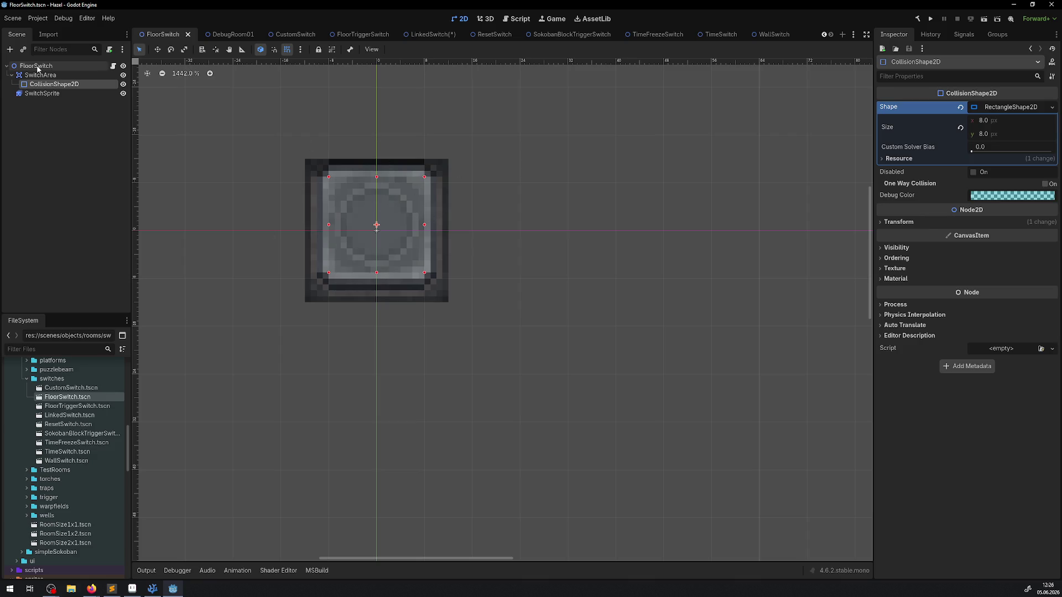
pyautogui.click(44, 93)
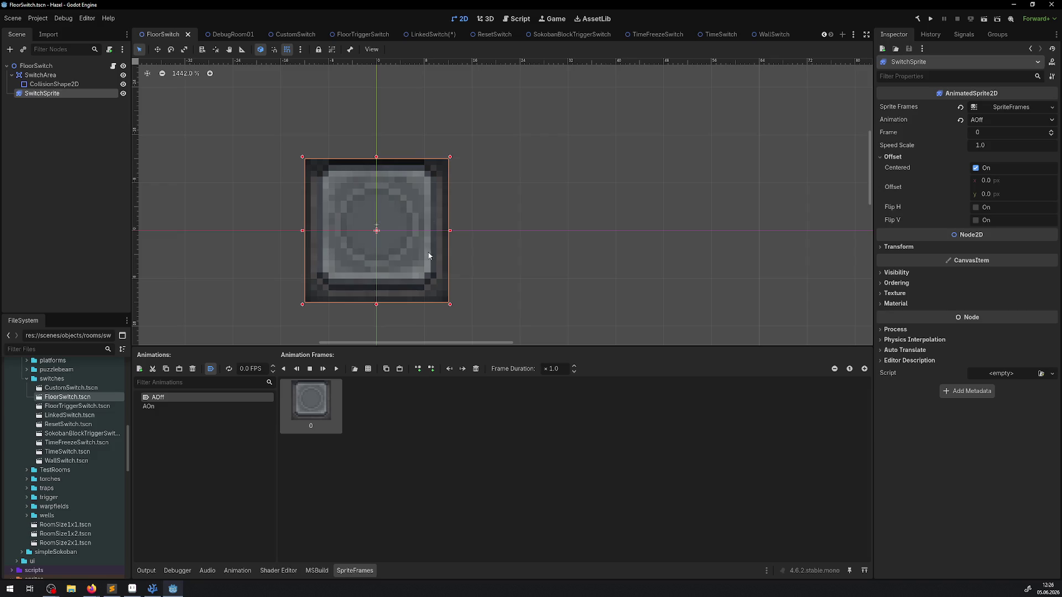
pyautogui.doubleClick(71, 387)
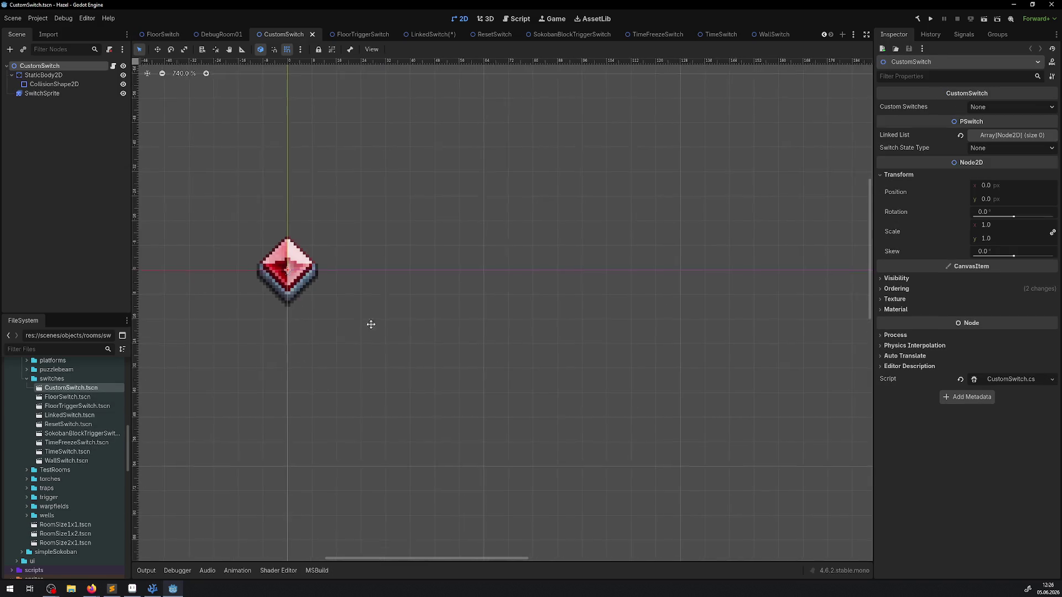
# Step: Inspect the CustomSwitch's diamond sprite animations, StaticBody2D collision settings and collision shape
pyautogui.click(363, 283)
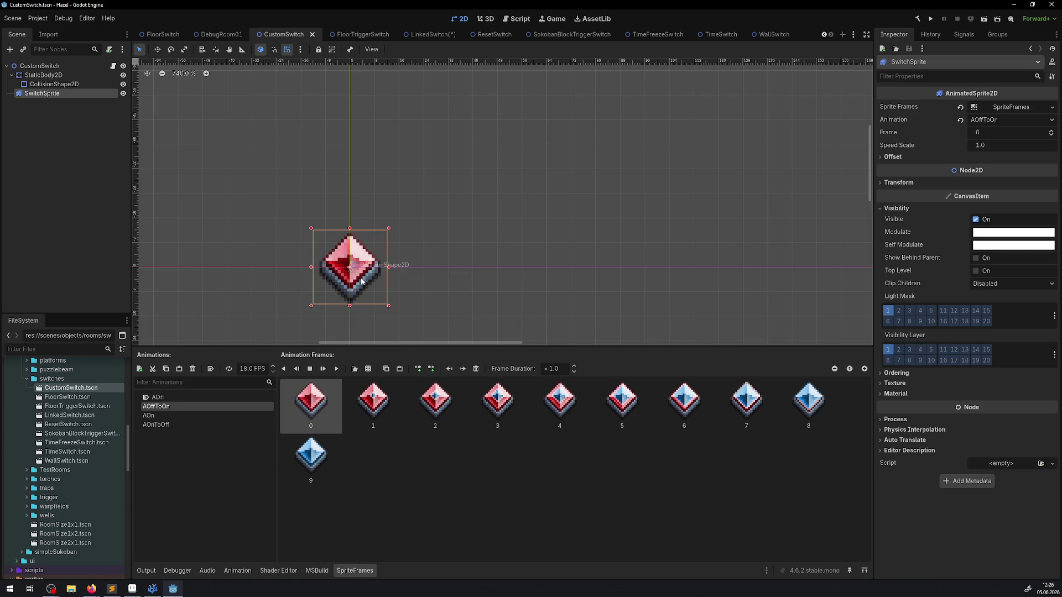
pyautogui.scroll(5, 369, 275)
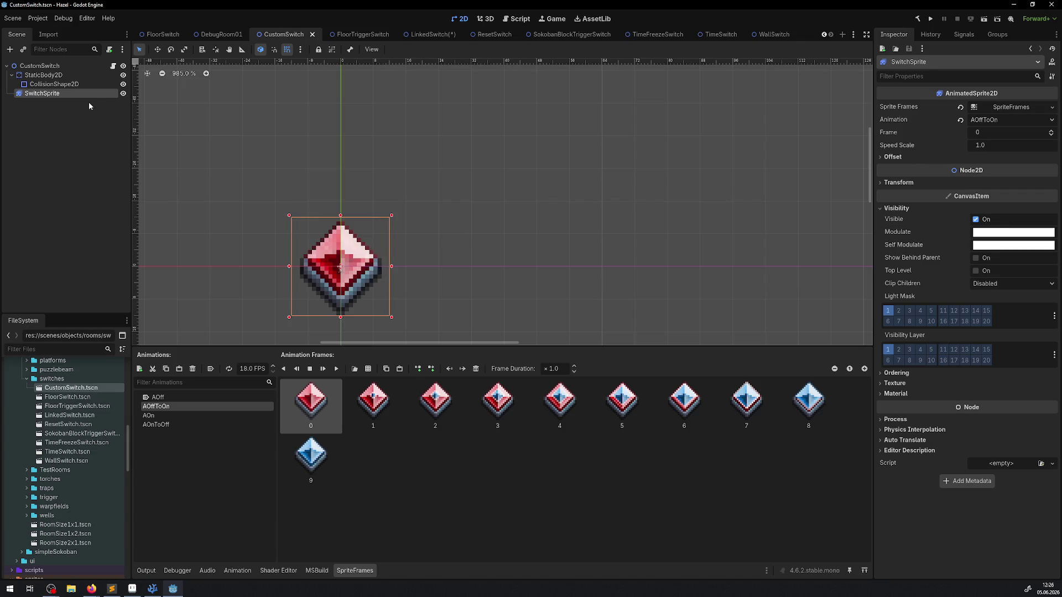
pyautogui.click(61, 76)
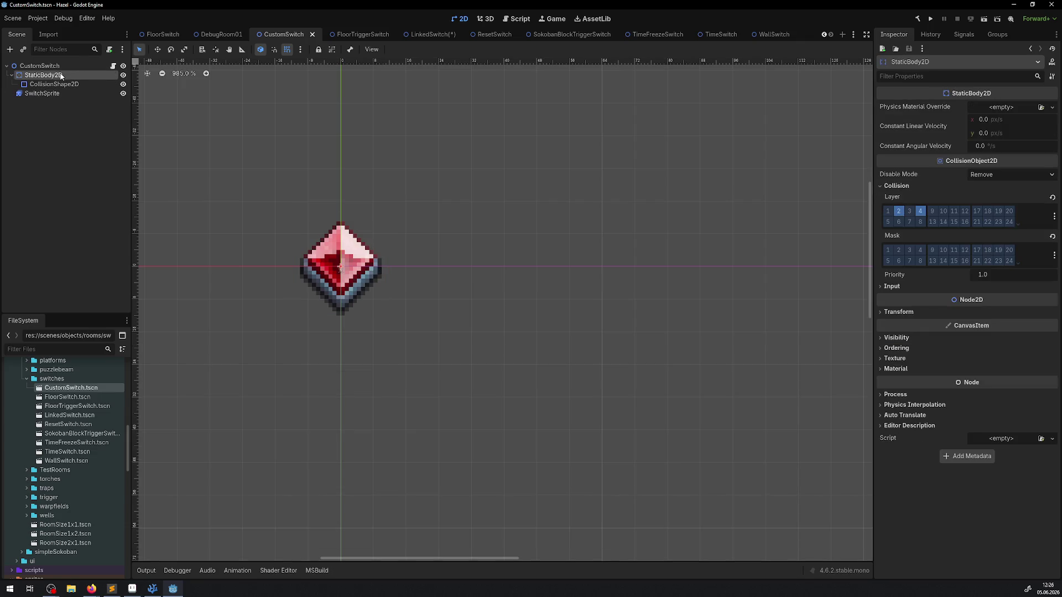
pyautogui.click(46, 85)
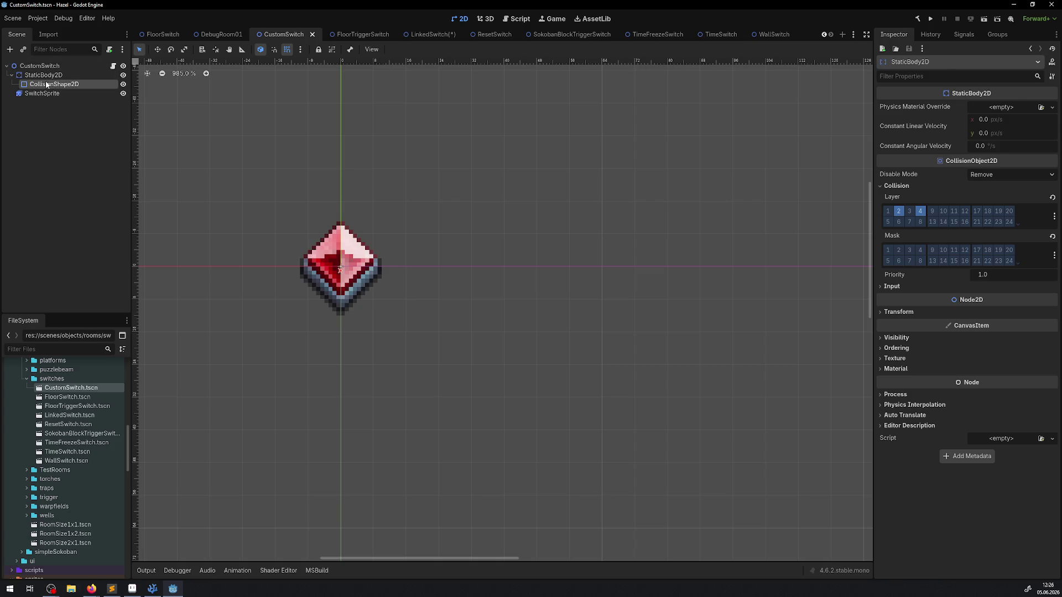
pyautogui.click(46, 85)
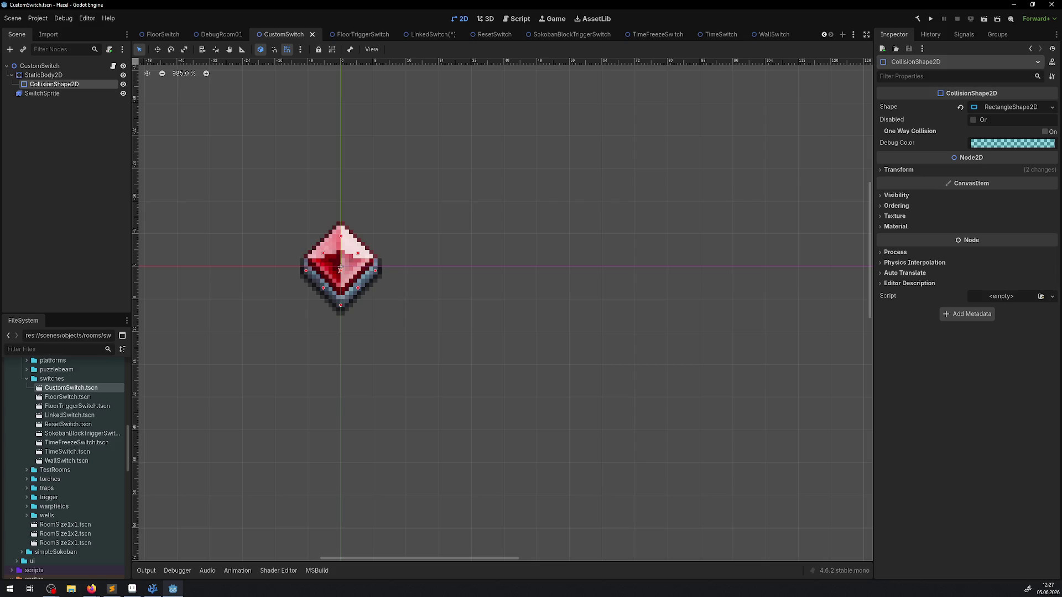
pyautogui.hotkey('alt', 'Tab')
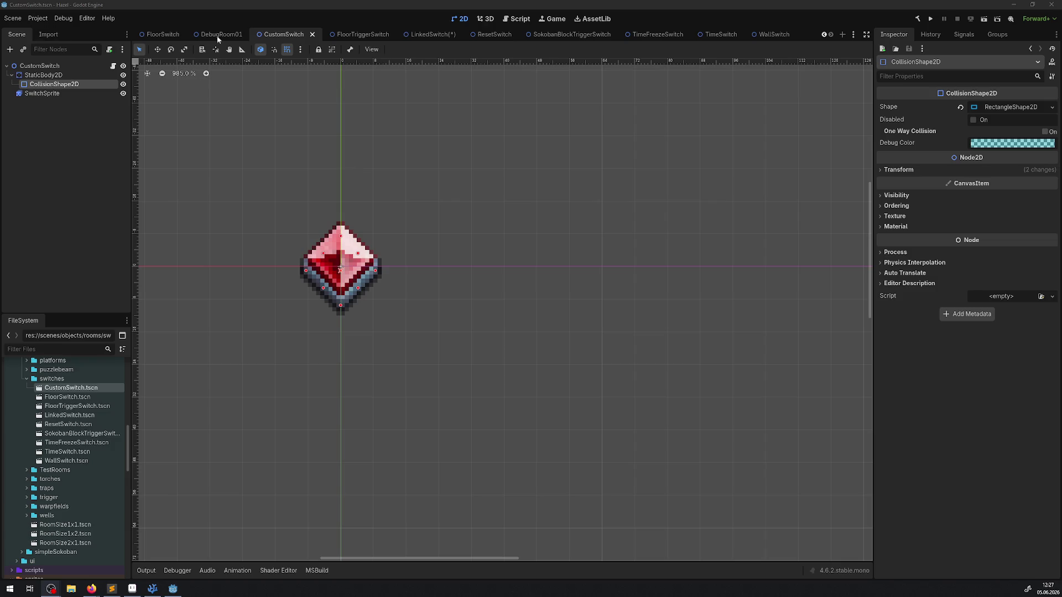
# Step: Return to the LinkedSwitch scene and save it, then go back to DebugRoom01
pyautogui.click(428, 34)
pyautogui.hotkey('ctrl', 's')
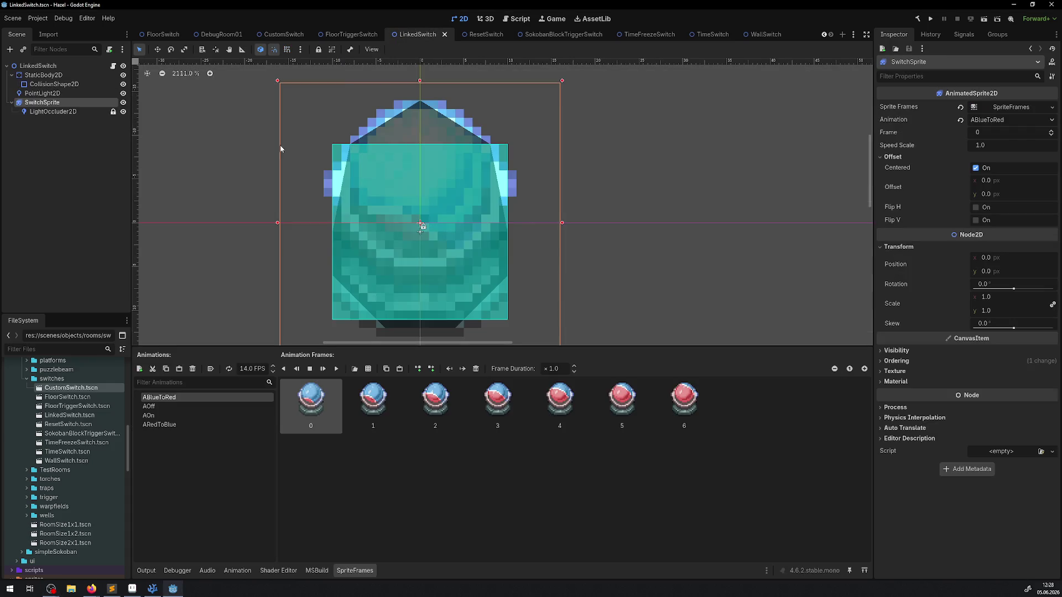
pyautogui.click(221, 34)
# Step: Move LinkedSwitch2 and LinkedSwitch up from below the room toward the top wall
pyautogui.scroll(-2, 514, 272)
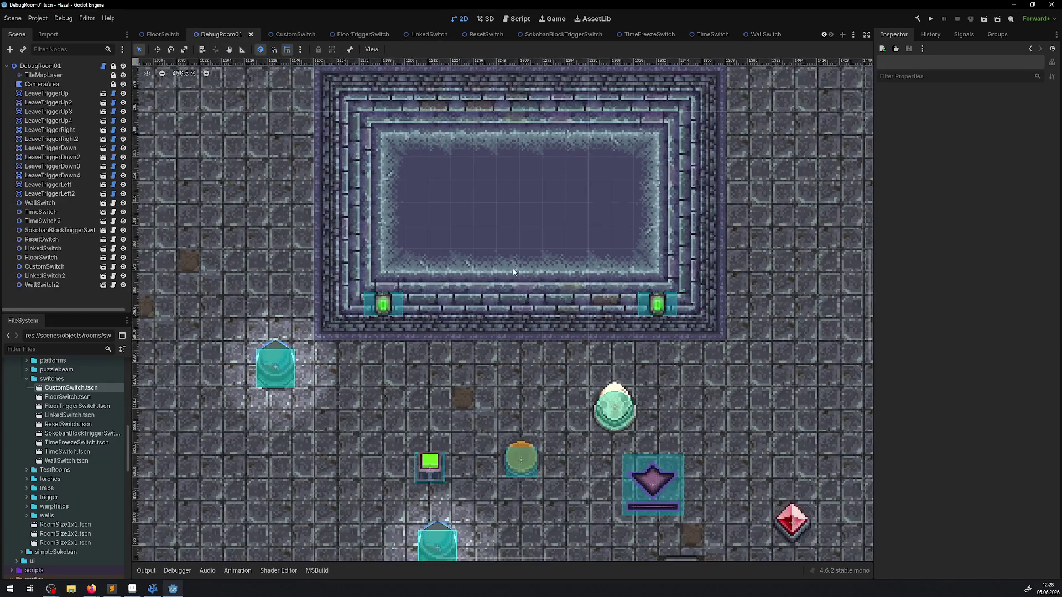
pyautogui.moveTo(429, 357); pyautogui.dragTo(409, 278)
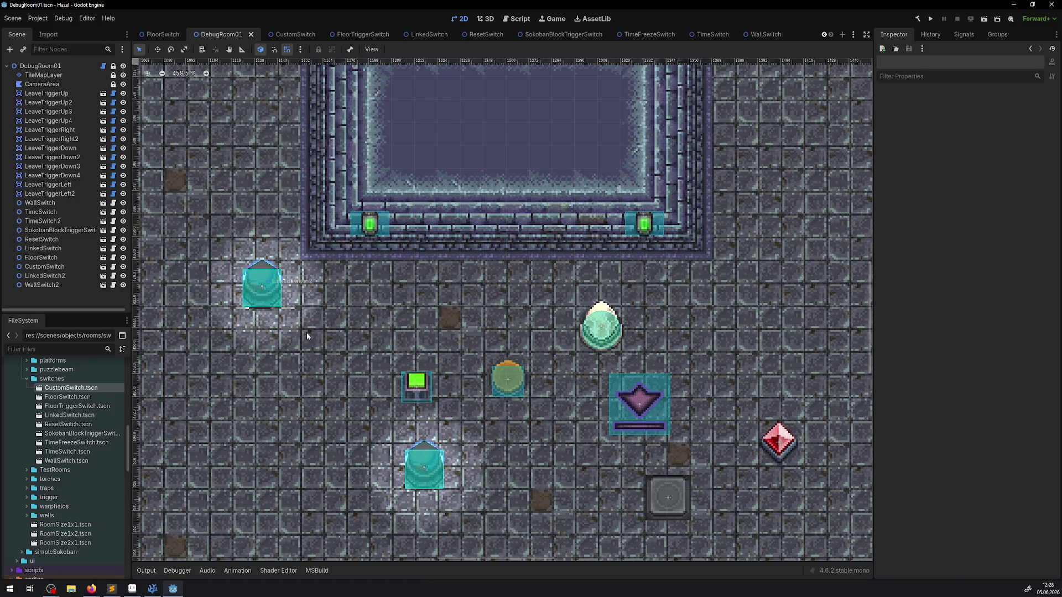
pyautogui.click(265, 294)
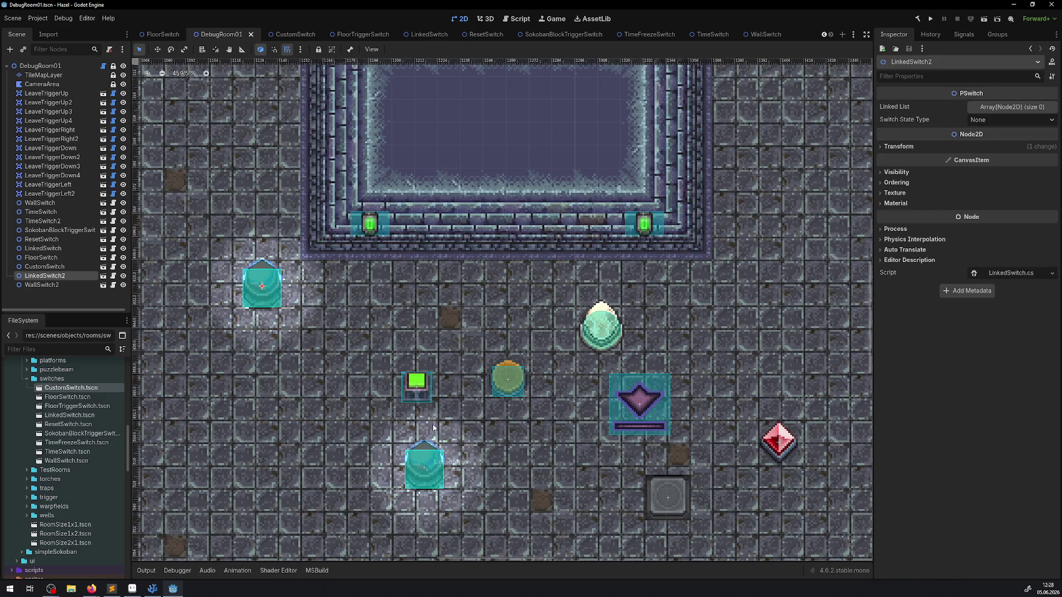
pyautogui.moveTo(278, 274)
pyautogui.mouseDown()
pyautogui.moveTo(271, 225)
pyautogui.moveTo(293, 224)
pyautogui.mouseUp()
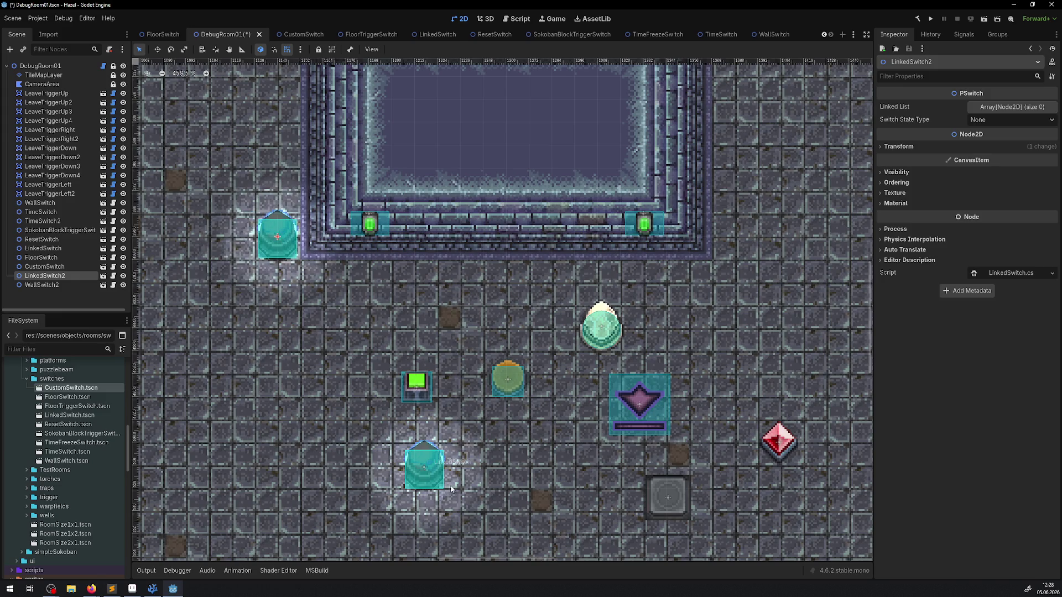
pyautogui.click(438, 469)
pyautogui.moveTo(438, 469)
pyautogui.mouseDown()
pyautogui.moveTo(794, 218)
pyautogui.moveTo(794, 241)
pyautogui.mouseUp()
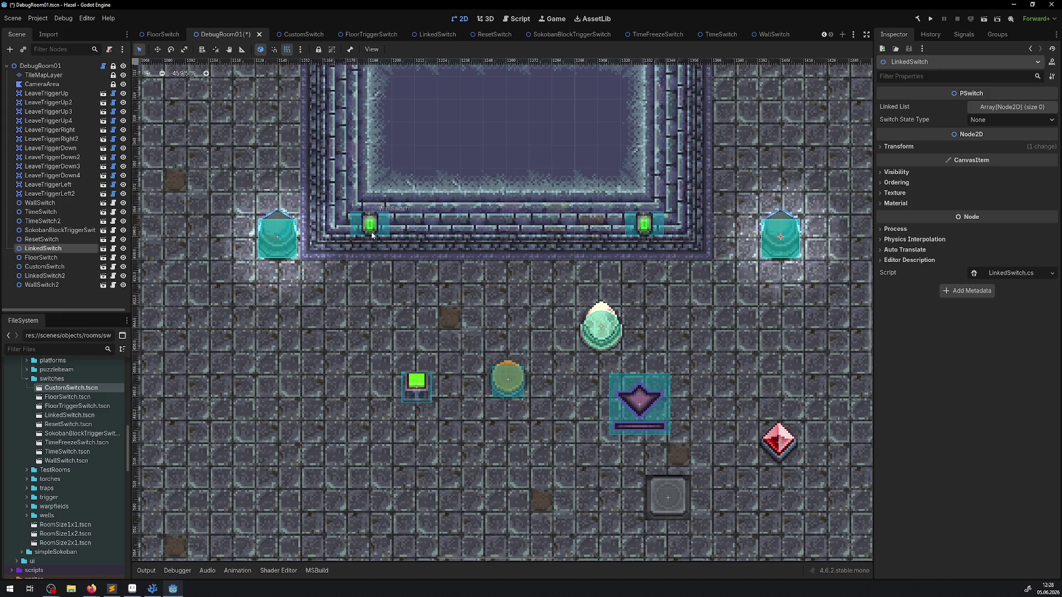
pyautogui.moveTo(290, 231); pyautogui.dragTo(244, 231)
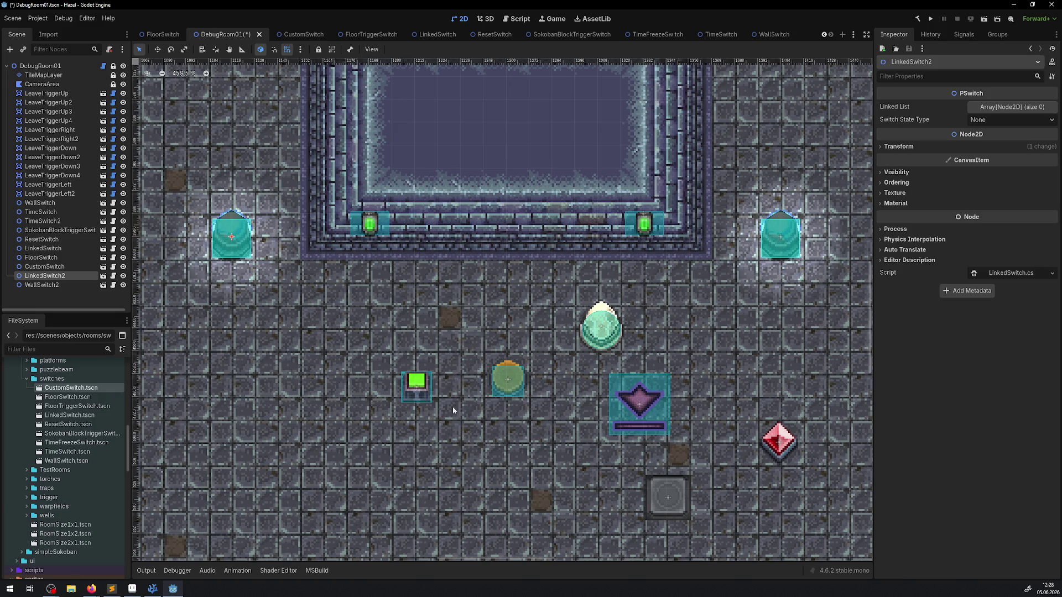
# Step: Shift ResetSwitch, SokobanBlockTriggerSwitch, TimeSwitch, TimeSwitch2 and the red diamond CustomSwitch into position
pyautogui.scroll(-3, 432, 380)
pyautogui.hscroll(-3, 432, 381)
pyautogui.moveTo(508, 309)
pyautogui.mouseDown()
pyautogui.moveTo(413, 291)
pyautogui.moveTo(300, 298)
pyautogui.moveTo(323, 298)
pyautogui.mouseUp()
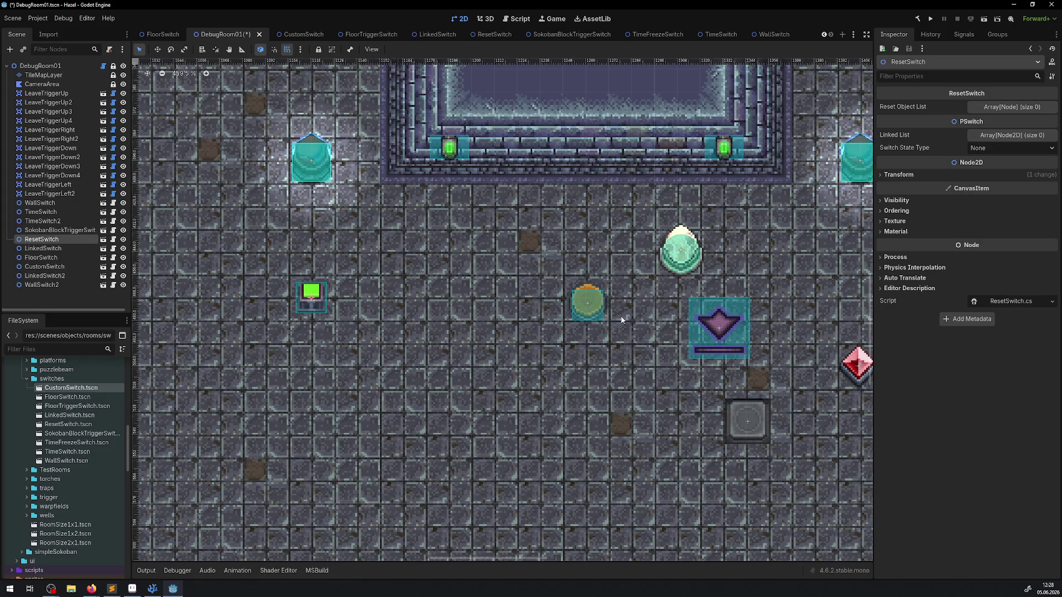
pyautogui.hscroll(3, 621, 320)
pyautogui.moveTo(488, 307); pyautogui.dragTo(282, 306)
pyautogui.moveTo(558, 269)
pyautogui.mouseDown()
pyautogui.moveTo(386, 305)
pyautogui.moveTo(493, 304)
pyautogui.moveTo(480, 302)
pyautogui.mouseUp()
pyautogui.doubleClick(479, 302)
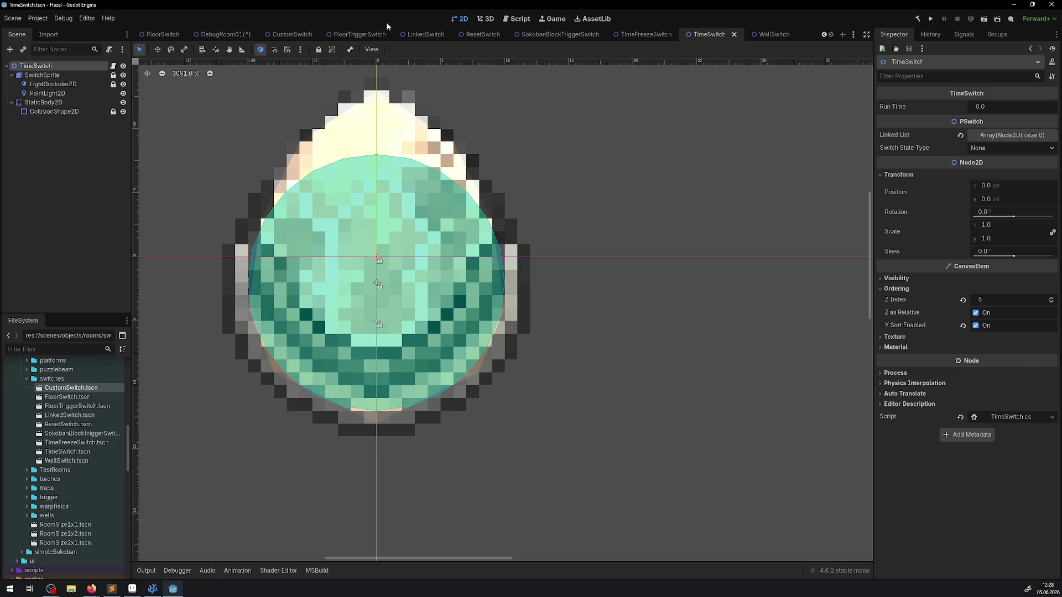
pyautogui.click(221, 34)
pyautogui.moveTo(483, 304); pyautogui.dragTo(472, 304)
pyautogui.moveTo(605, 340)
pyautogui.mouseDown()
pyautogui.moveTo(630, 332)
pyautogui.moveTo(606, 310)
pyautogui.mouseUp()
pyautogui.moveTo(752, 386); pyautogui.dragTo(755, 316)
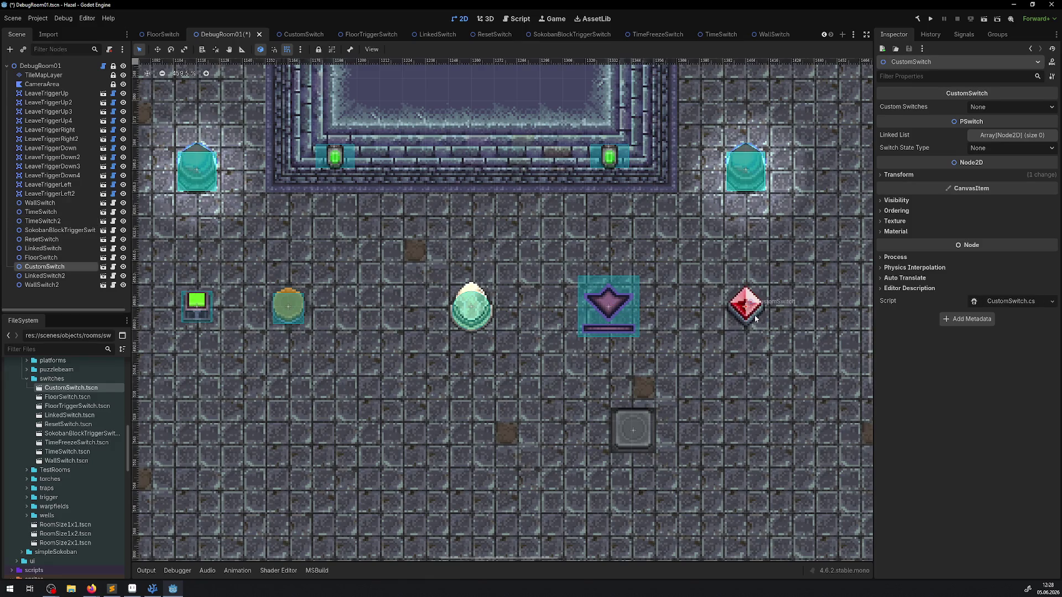
# Step: Line up both LinkedSwitches, ResetSwitch and CustomSwitch as the top row under the wall
pyautogui.moveTo(114, 433)
pyautogui.mouseDown()
pyautogui.moveTo(277, 331)
pyautogui.moveTo(270, 303)
pyautogui.moveTo(78, 451)
pyautogui.mouseUp()
pyautogui.scroll(5, 55, 448)
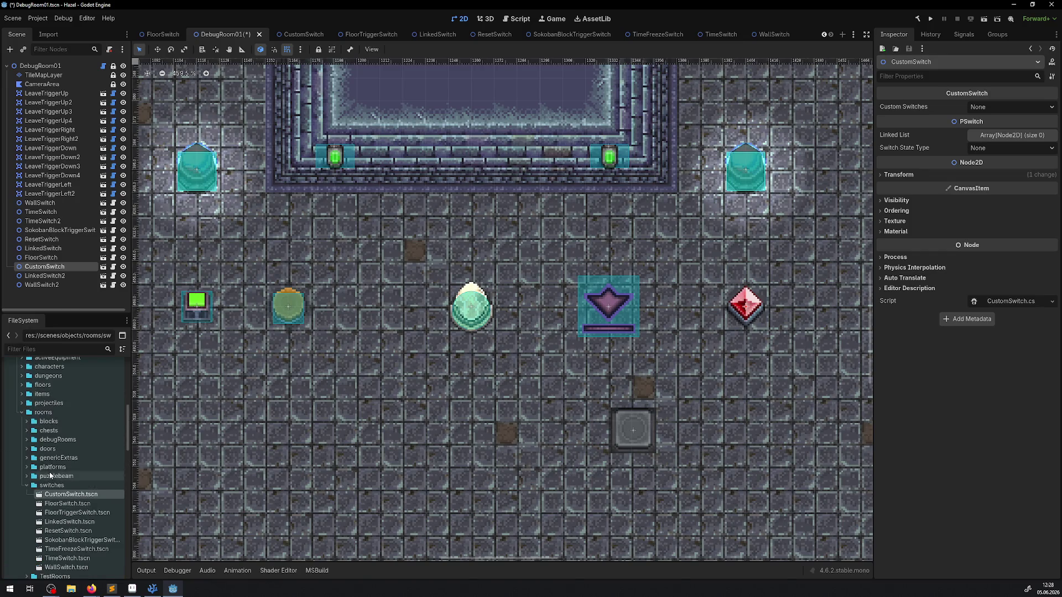
pyautogui.scroll(-4, 466, 359)
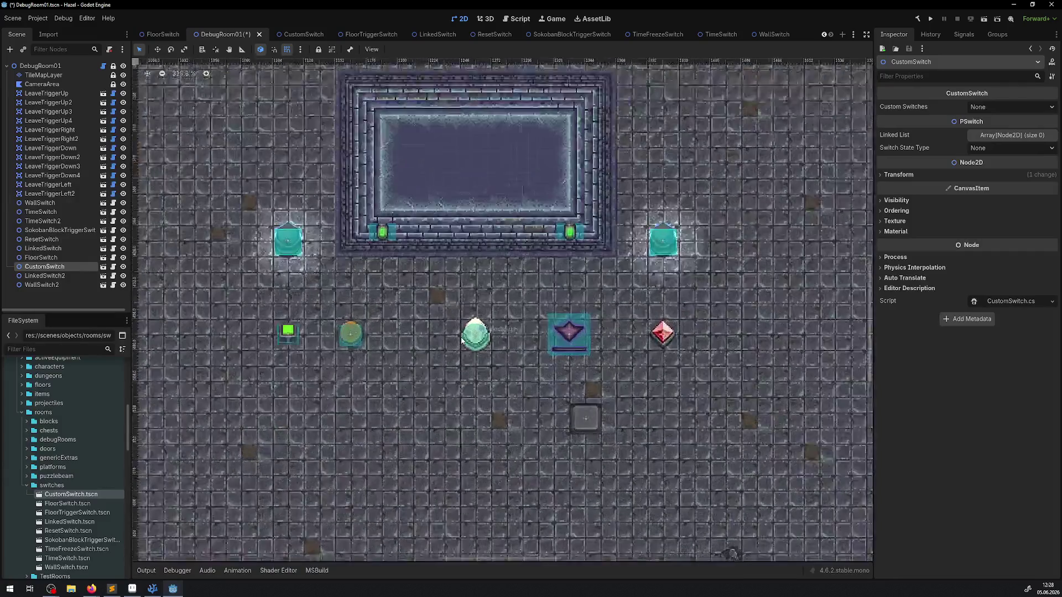
pyautogui.scroll(1, 461, 338)
pyautogui.moveTo(277, 235)
pyautogui.mouseDown()
pyautogui.moveTo(432, 268)
pyautogui.moveTo(414, 270)
pyautogui.mouseUp()
pyautogui.moveTo(684, 226)
pyautogui.mouseDown()
pyautogui.moveTo(527, 241)
pyautogui.moveTo(546, 260)
pyautogui.mouseUp()
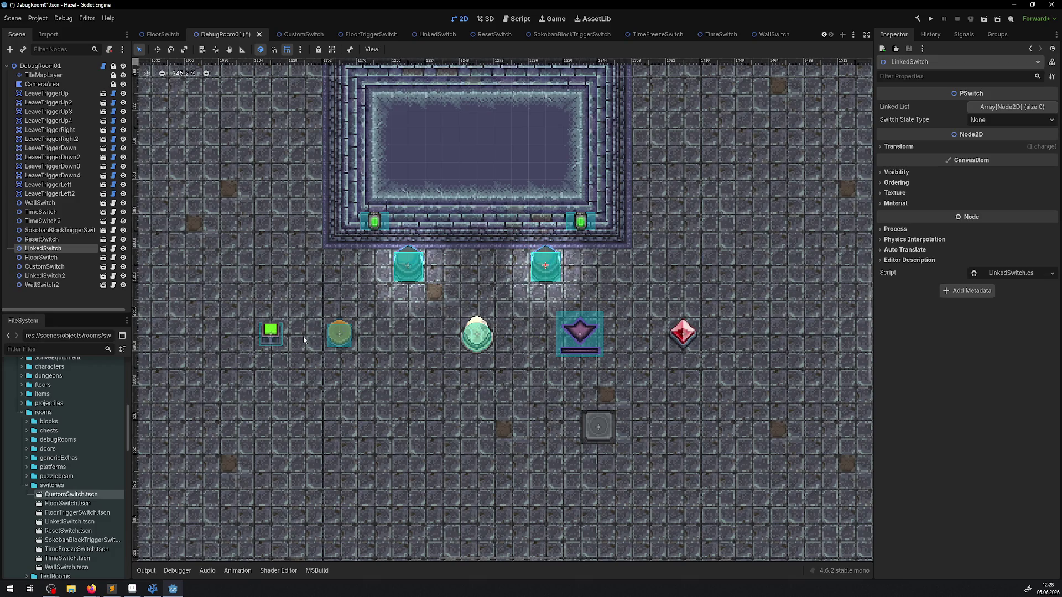
pyautogui.moveTo(273, 334)
pyautogui.mouseDown()
pyautogui.moveTo(342, 280)
pyautogui.moveTo(342, 265)
pyautogui.mouseUp()
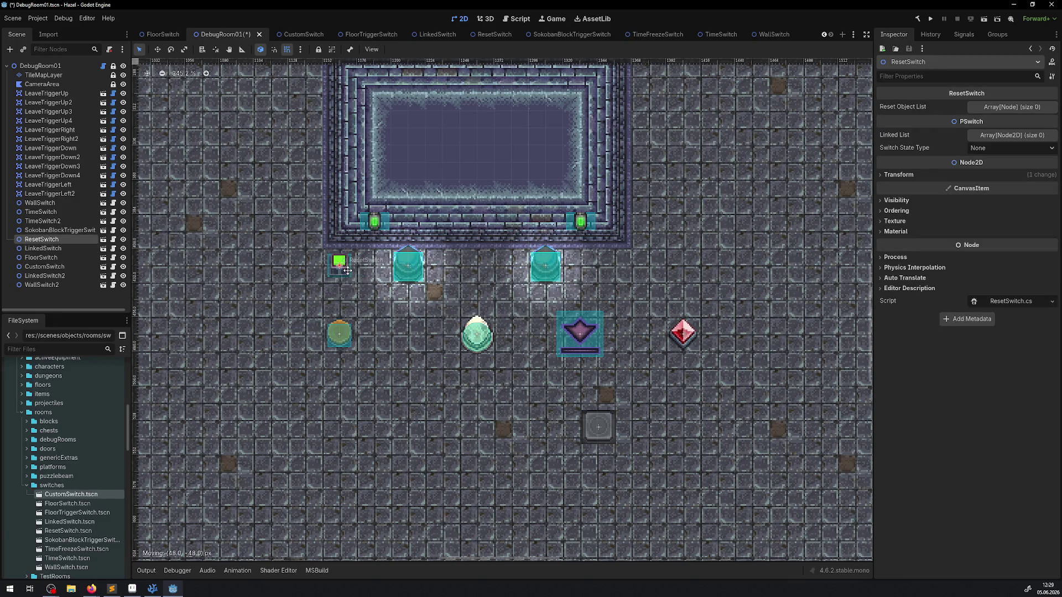
pyautogui.moveTo(694, 343); pyautogui.dragTo(625, 275)
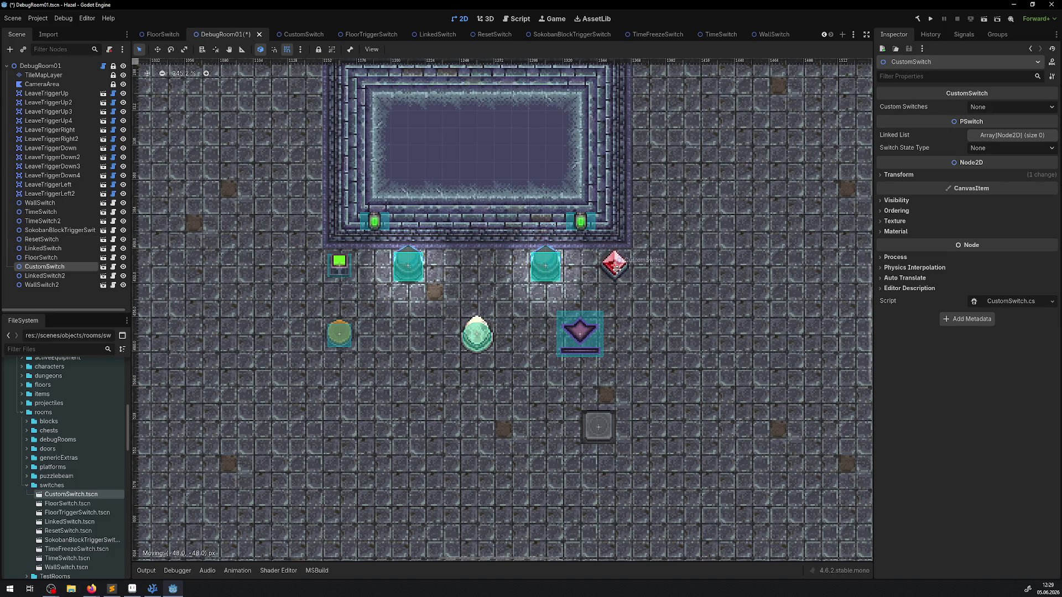
# Step: Lower SokobanBlockTriggerSwitch, TimeSwitch and TimeSwitch2 to form the bottom row
pyautogui.moveTo(354, 336)
pyautogui.mouseDown()
pyautogui.moveTo(388, 336)
pyautogui.moveTo(389, 373)
pyautogui.mouseUp()
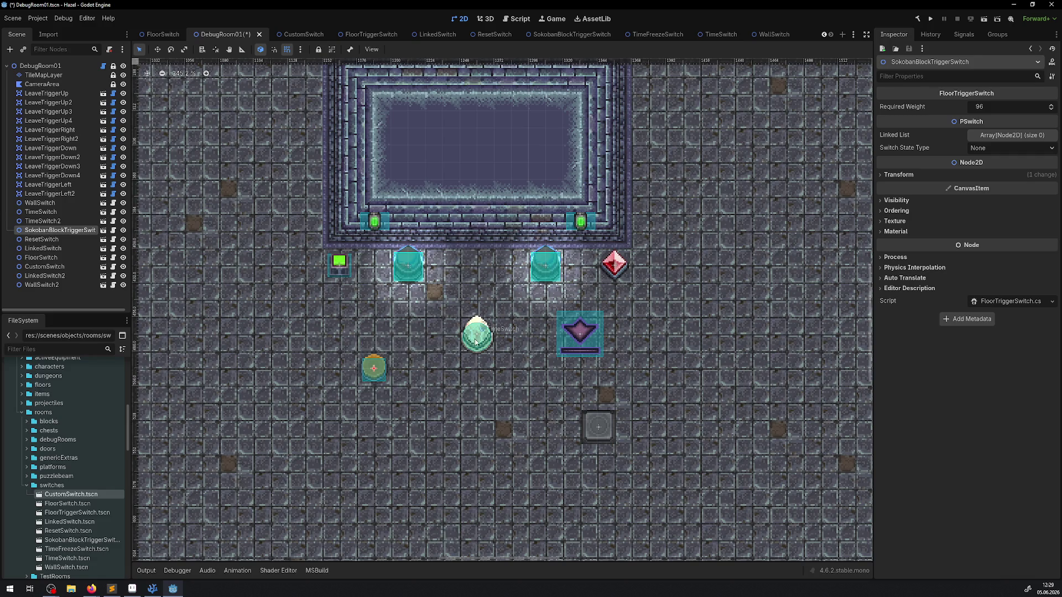
pyautogui.moveTo(476, 341); pyautogui.dragTo(475, 375)
pyautogui.moveTo(580, 342); pyautogui.dragTo(580, 378)
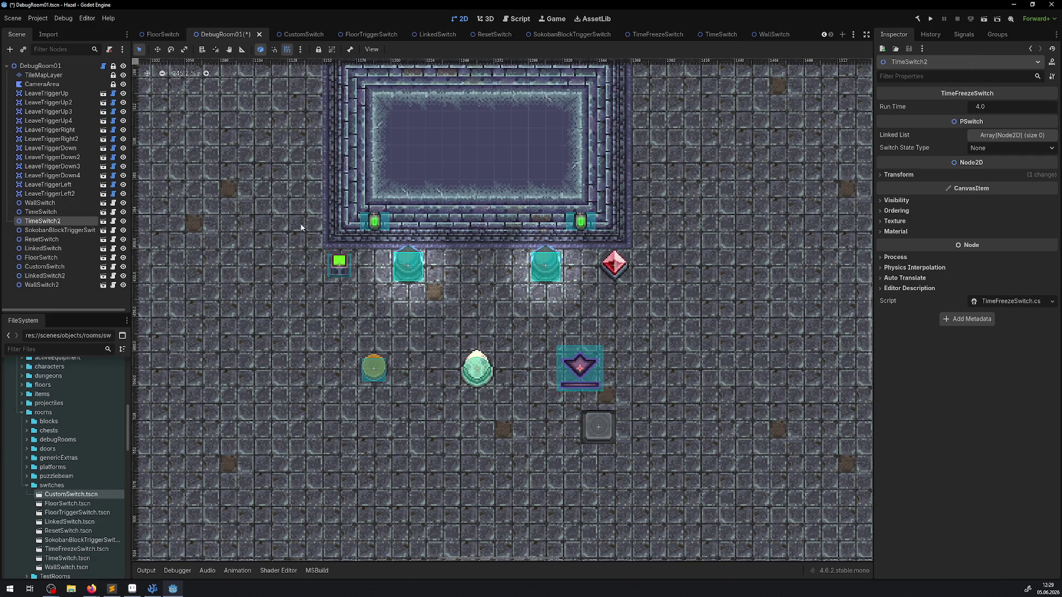
# Step: Select TileMapLayer, choose the RoomTest00 source and pick a tan floor tile
pyautogui.click(66, 76)
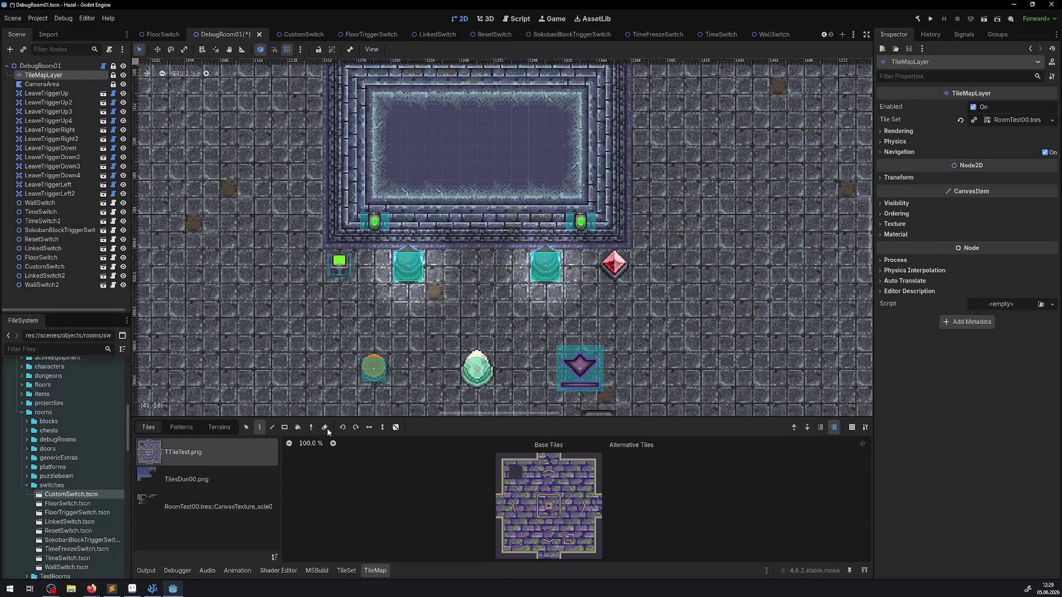
pyautogui.click(192, 517)
pyautogui.scroll(3, 466, 448)
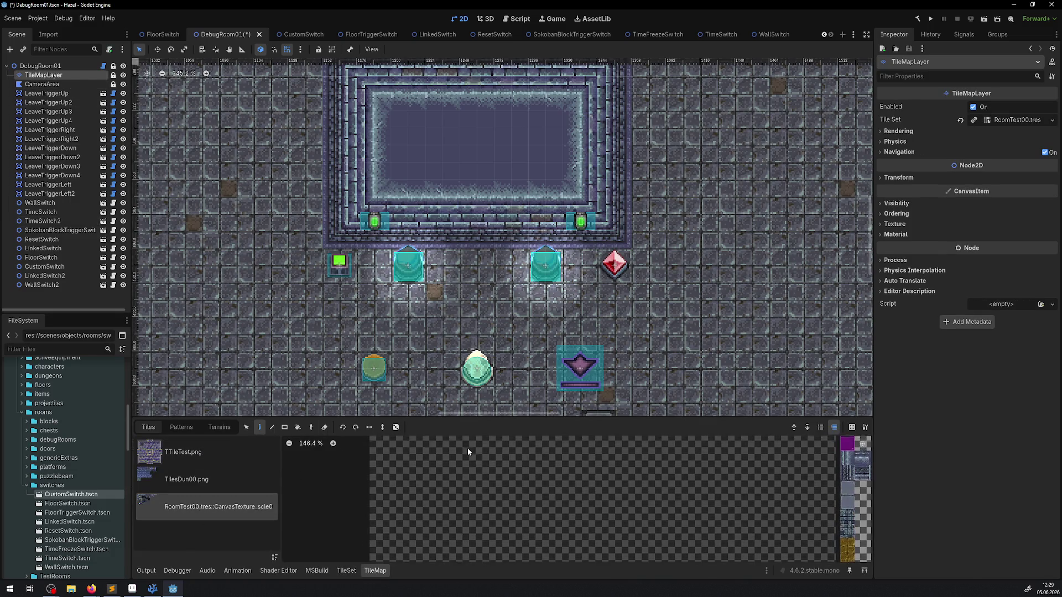
pyautogui.scroll(3, 496, 442)
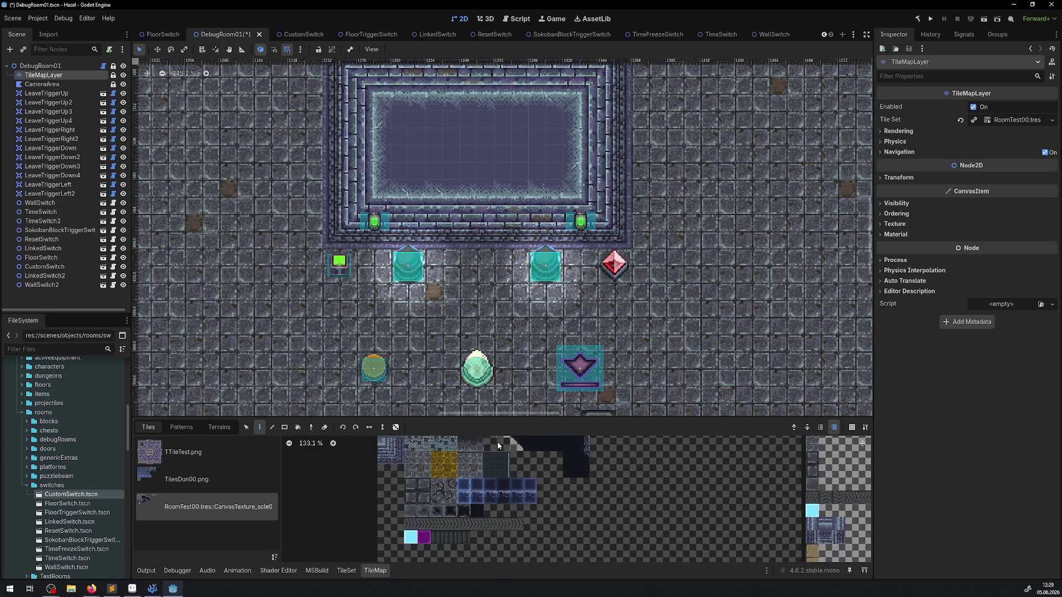
pyautogui.scroll(2, 440, 453)
pyautogui.click(425, 452)
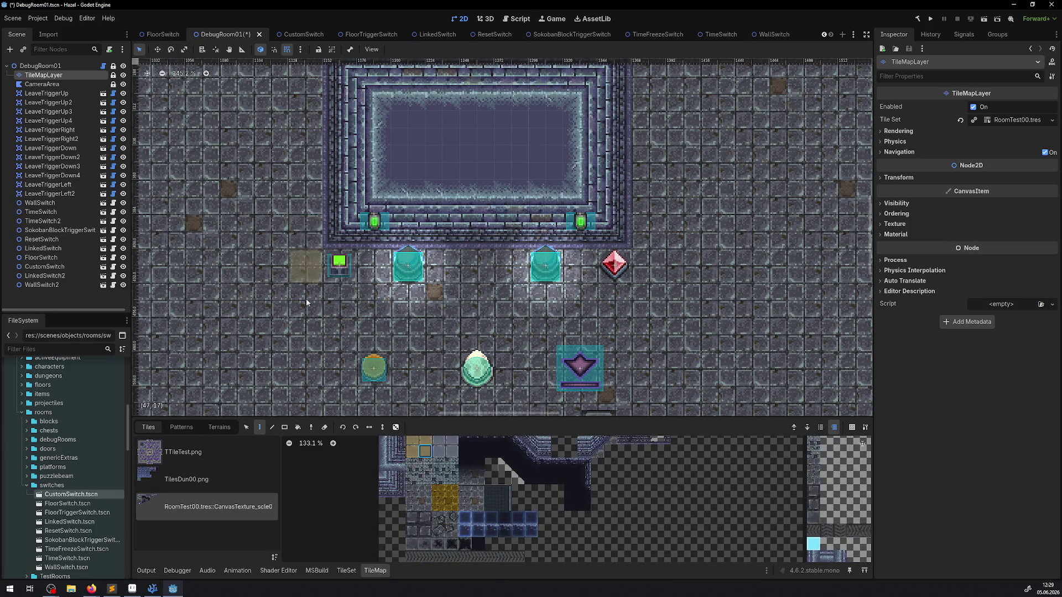
pyautogui.scroll(-4, 306, 302)
pyautogui.scroll(-2, 303, 139)
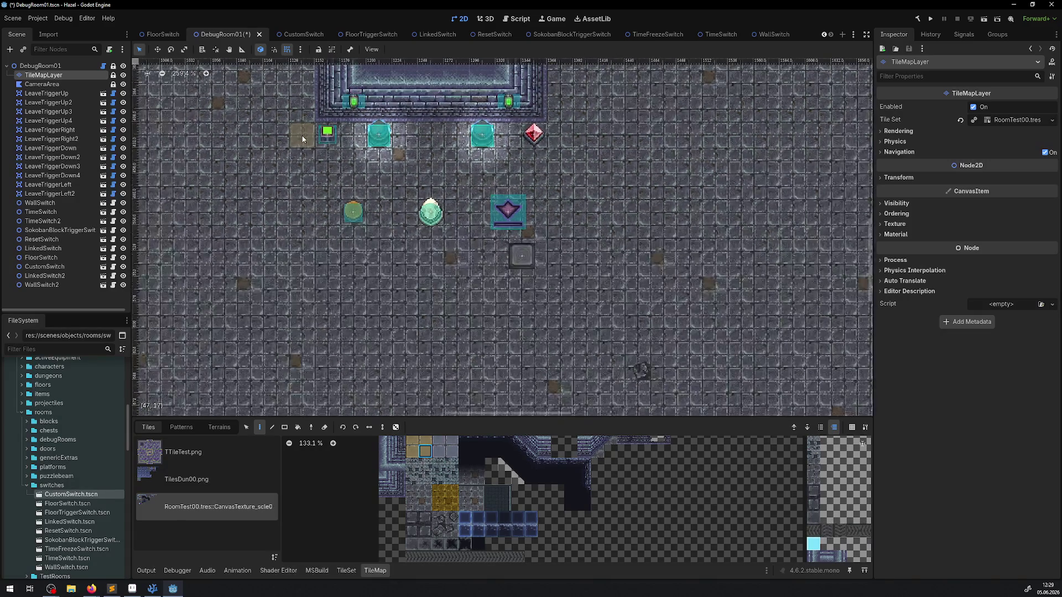
pyautogui.scroll(-1, 302, 139)
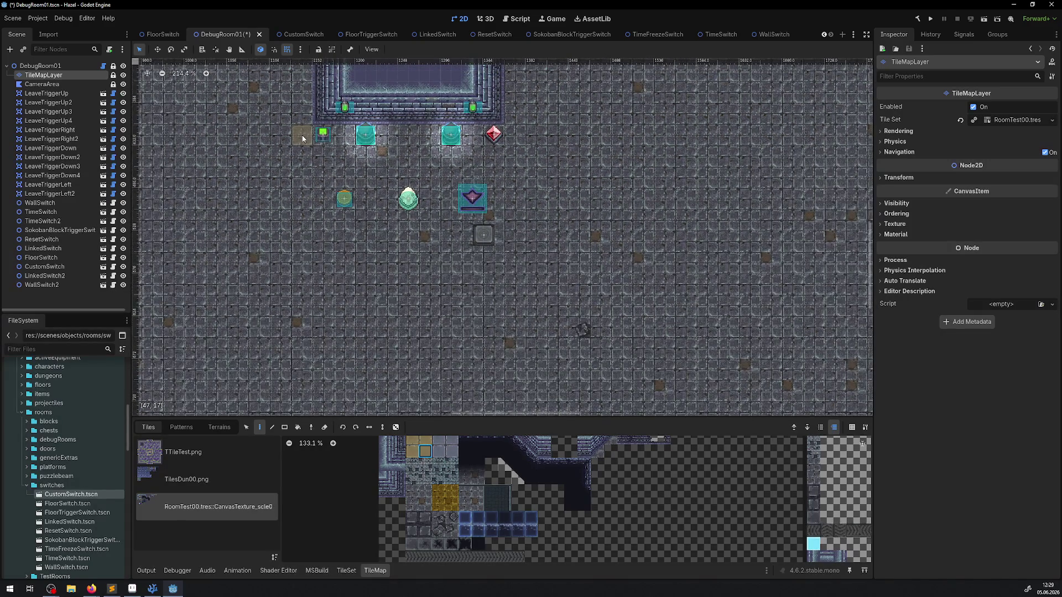
# Step: Paint a tan tile column left of the switches, extending it with the Line tool
pyautogui.moveTo(302, 135)
pyautogui.mouseDown()
pyautogui.moveTo(331, 499)
pyautogui.moveTo(299, 396)
pyautogui.mouseUp()
pyautogui.click(272, 429)
pyautogui.scroll(-2, 310, 355)
pyautogui.moveTo(310, 355)
pyautogui.mouseDown()
pyautogui.moveTo(391, 161)
pyautogui.moveTo(337, 332)
pyautogui.mouseUp()
# Step: Paint a second tan column on the right side, running up to the top wall
pyautogui.click(327, 360)
pyautogui.moveTo(489, 158); pyautogui.dragTo(479, 379)
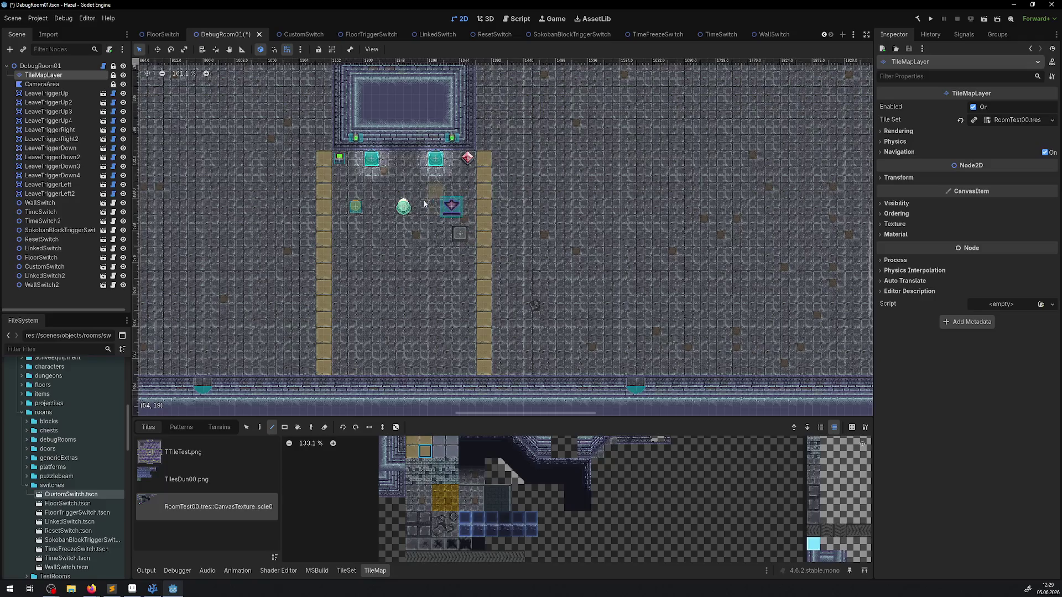
pyautogui.scroll(5, 412, 287)
pyautogui.scroll(3, 416, 276)
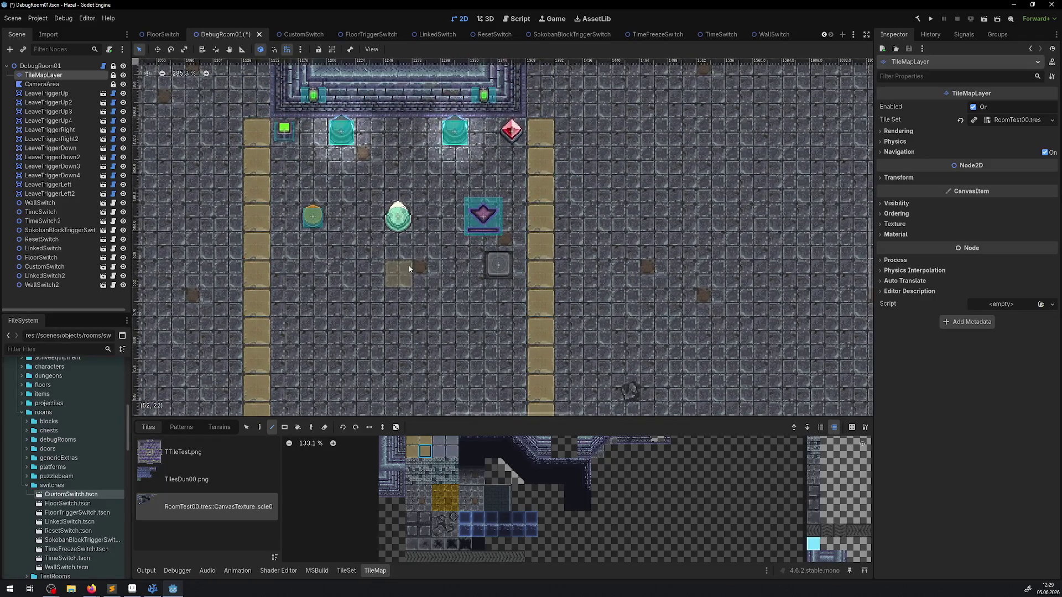
pyautogui.scroll(-3, 428, 249)
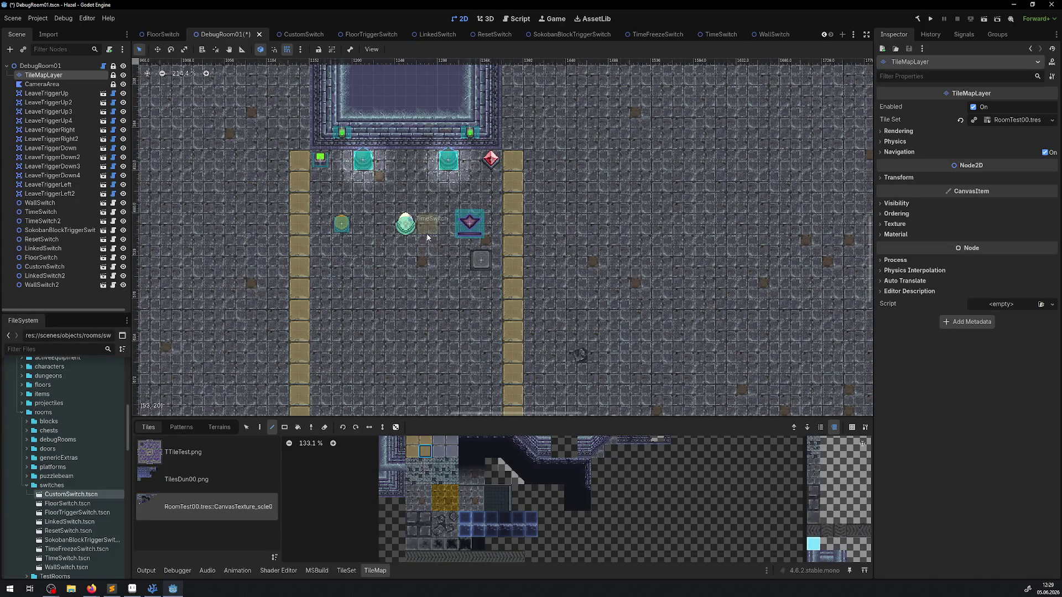
pyautogui.scroll(-3, 426, 231)
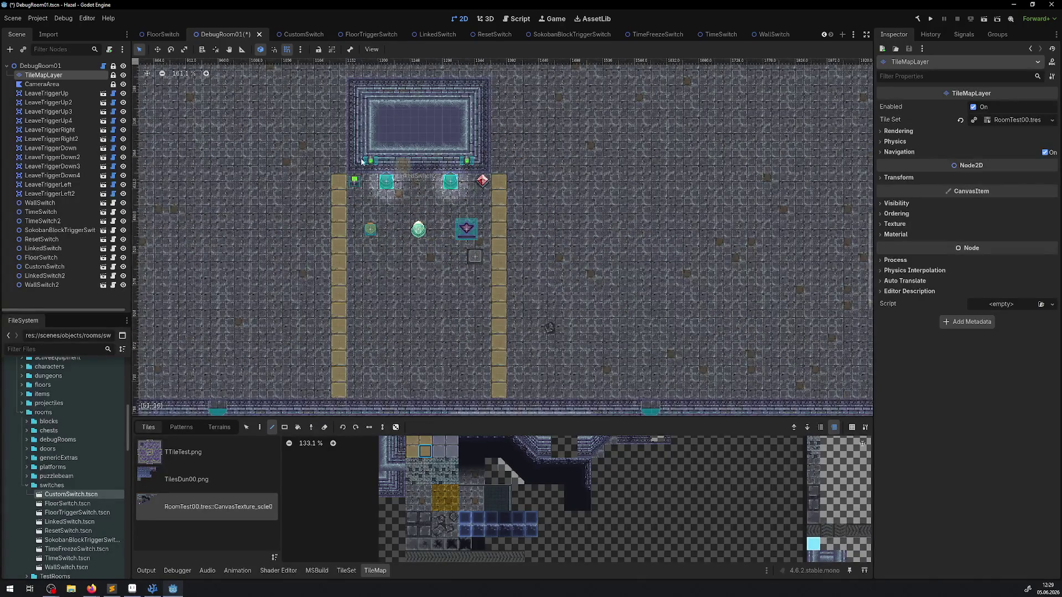
pyautogui.scroll(4, 329, 288)
pyautogui.scroll(3, 329, 287)
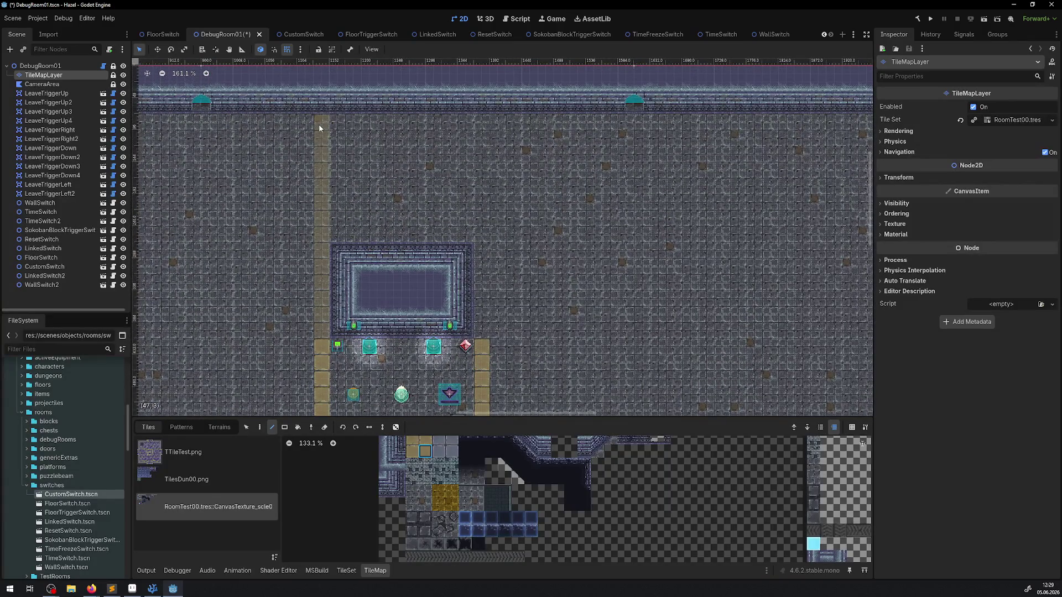
pyautogui.moveTo(482, 332); pyautogui.dragTo(481, 244)
pyautogui.scroll(-5, 453, 137)
pyautogui.hscroll(2, 453, 137)
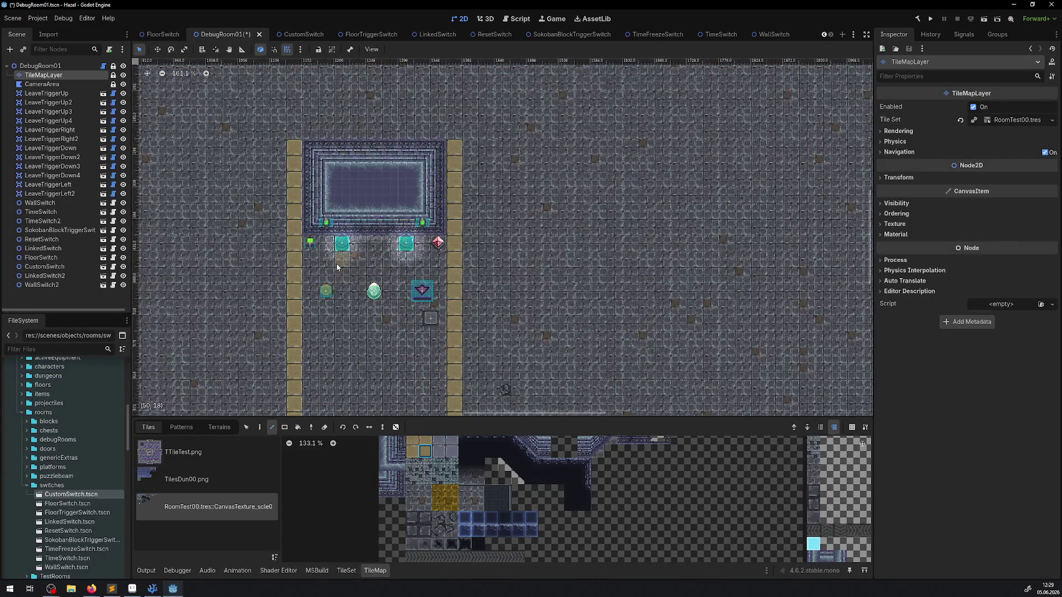
pyautogui.scroll(4, 354, 279)
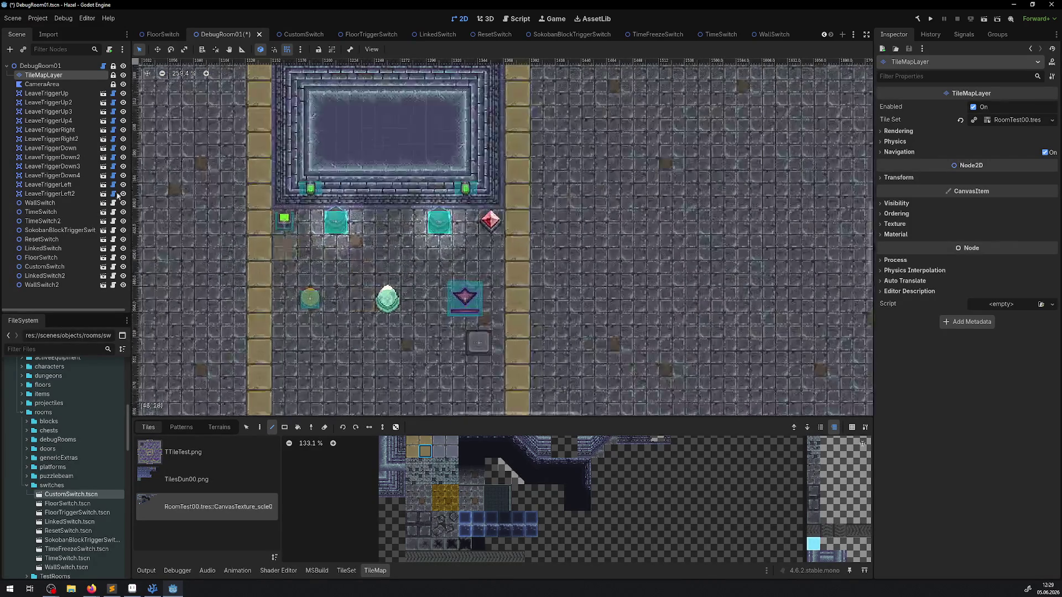
pyautogui.click(41, 212)
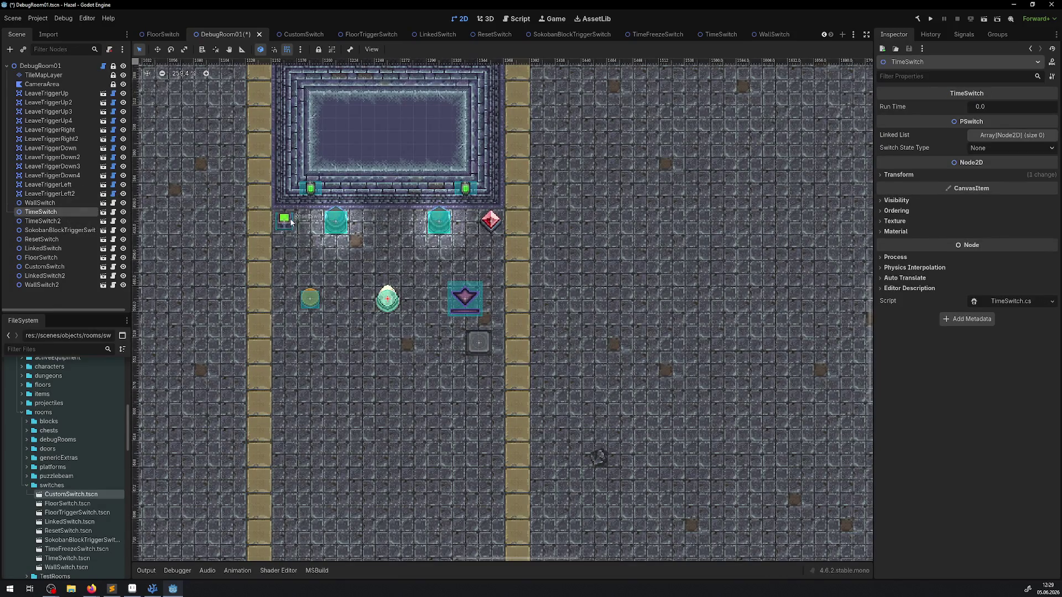
# Step: Drag SokobanBlock.tscn from the blocks folder into the room below the left round switch
pyautogui.scroll(3, 60, 469)
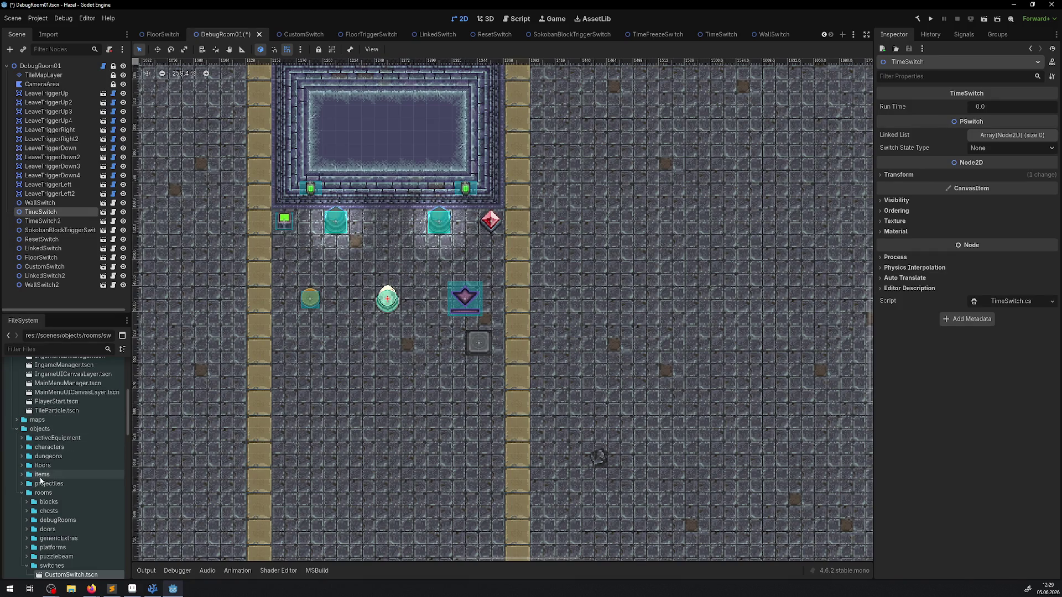
pyautogui.scroll(-2, 77, 496)
pyautogui.click(27, 448)
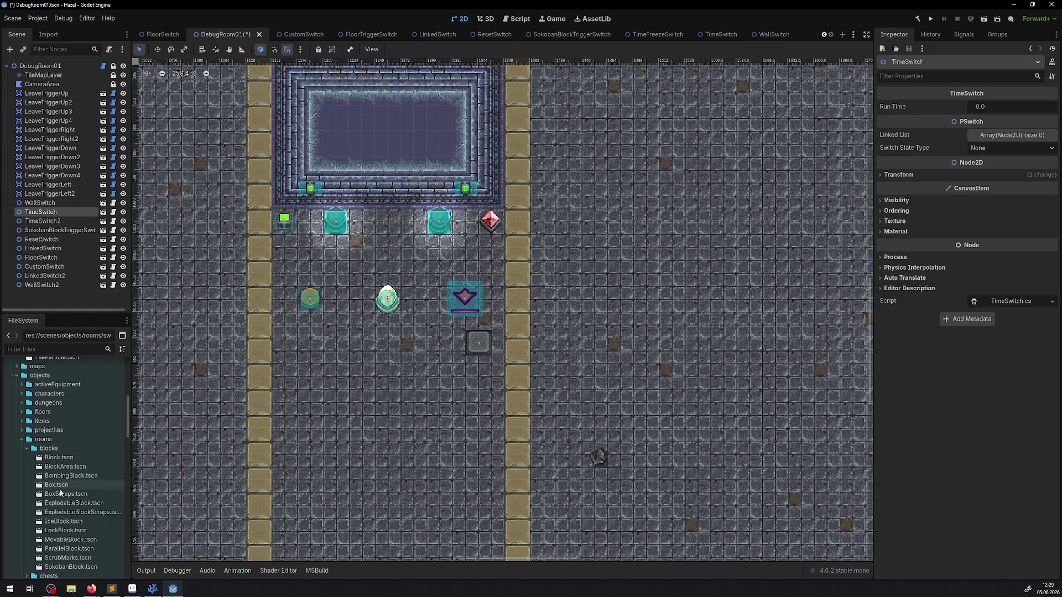
pyautogui.moveTo(72, 567)
pyautogui.mouseDown()
pyautogui.moveTo(337, 353)
pyautogui.moveTo(297, 324)
pyautogui.moveTo(308, 275)
pyautogui.moveTo(319, 307)
pyautogui.moveTo(310, 325)
pyautogui.mouseUp()
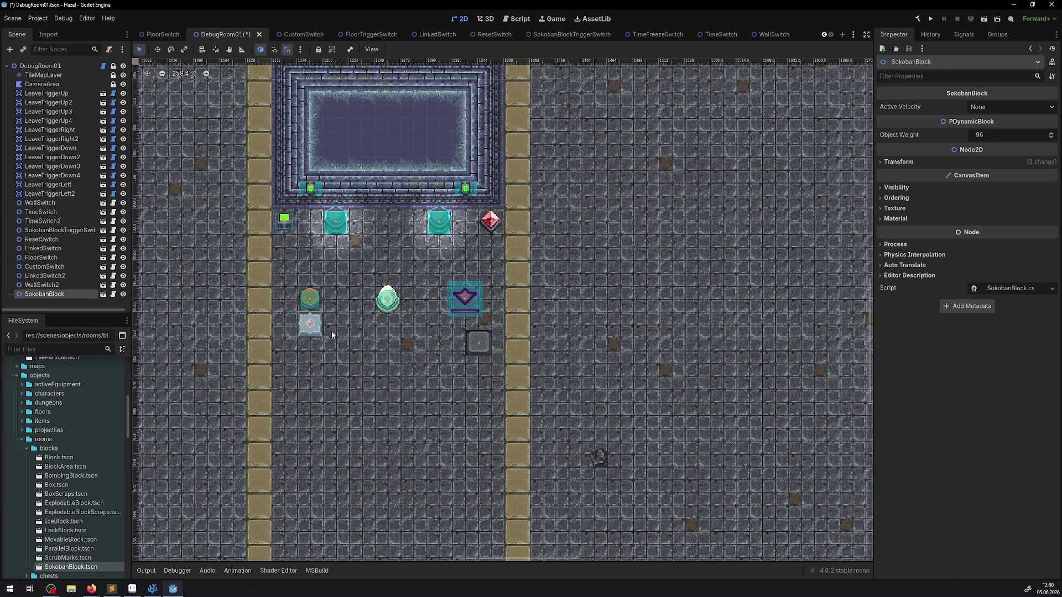
# Step: Add one element to ResetSwitch's Reset Object List and assign SokobanBlock to it
pyautogui.click(285, 220)
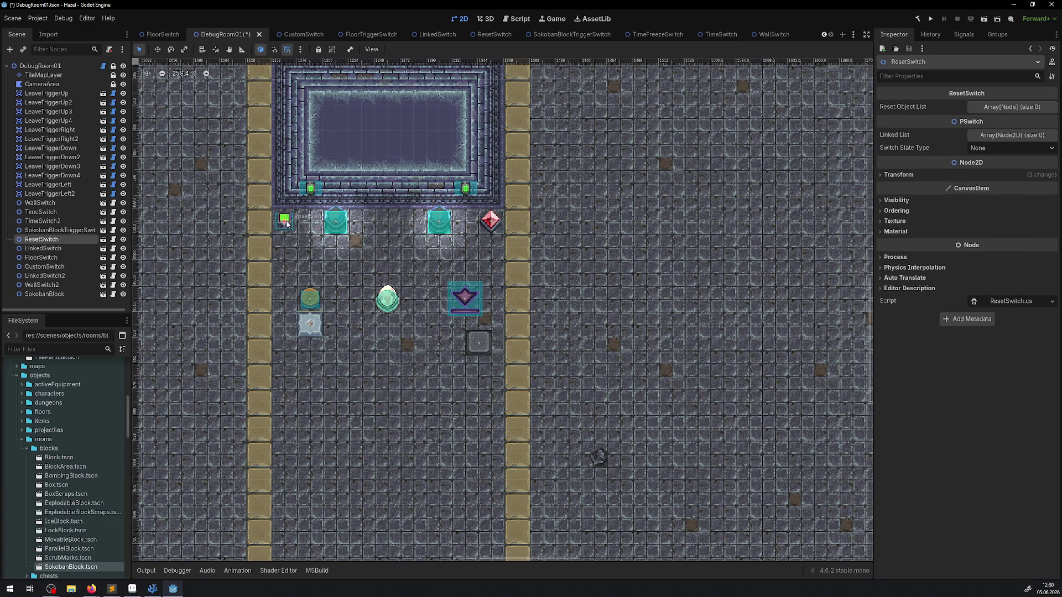
pyautogui.click(1006, 107)
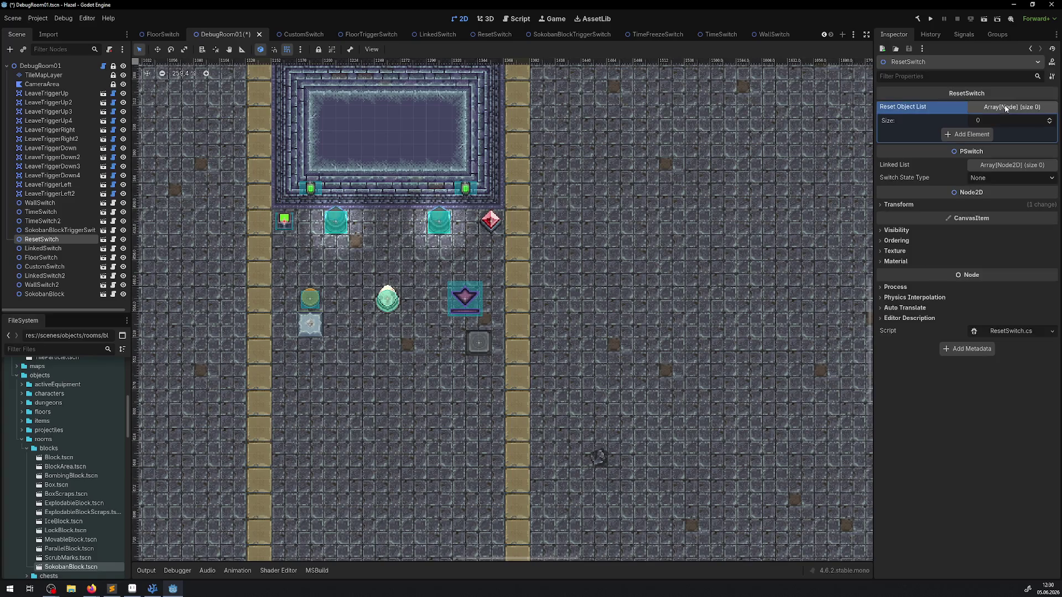
pyautogui.click(987, 134)
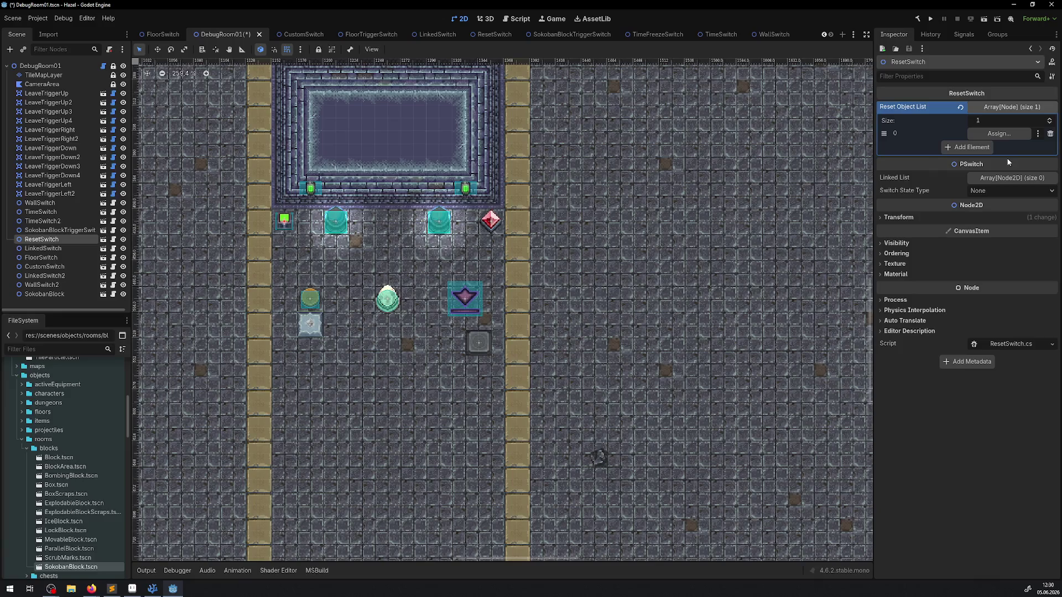
pyautogui.click(1015, 136)
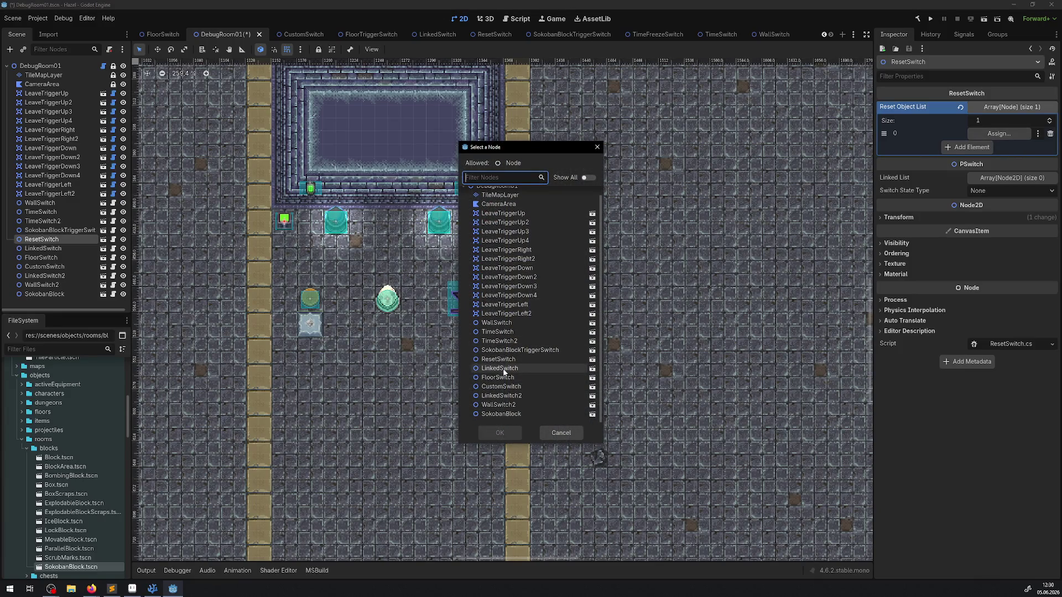
pyautogui.click(516, 414)
pyautogui.click(500, 433)
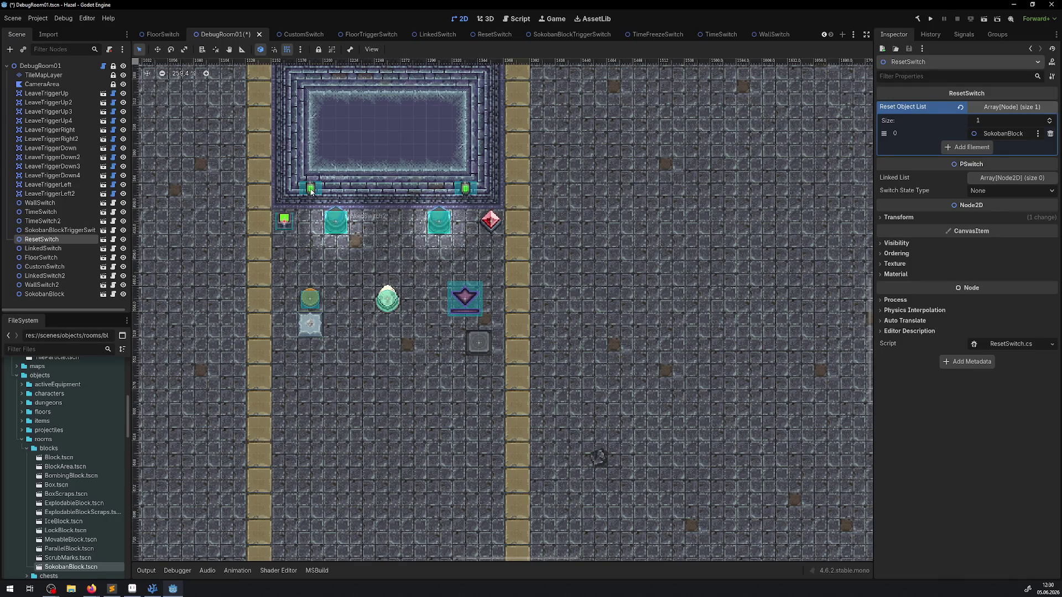
pyautogui.click(336, 222)
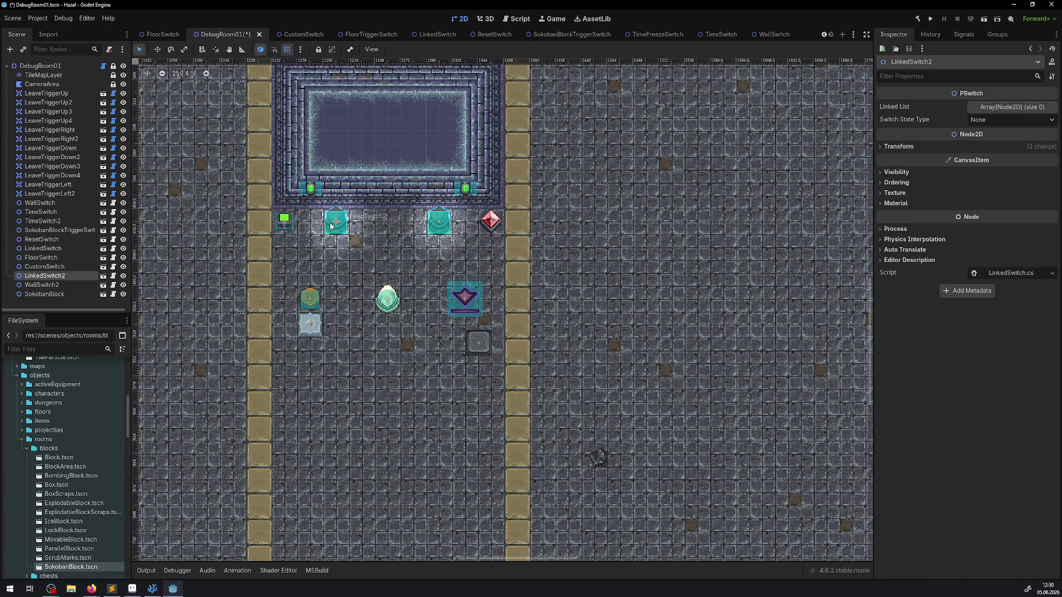
# Step: Keep the linked switch's state type at None; set CustomSwitch's Custom Switches to MovingTileSwitchInvert
pyautogui.click(1010, 120)
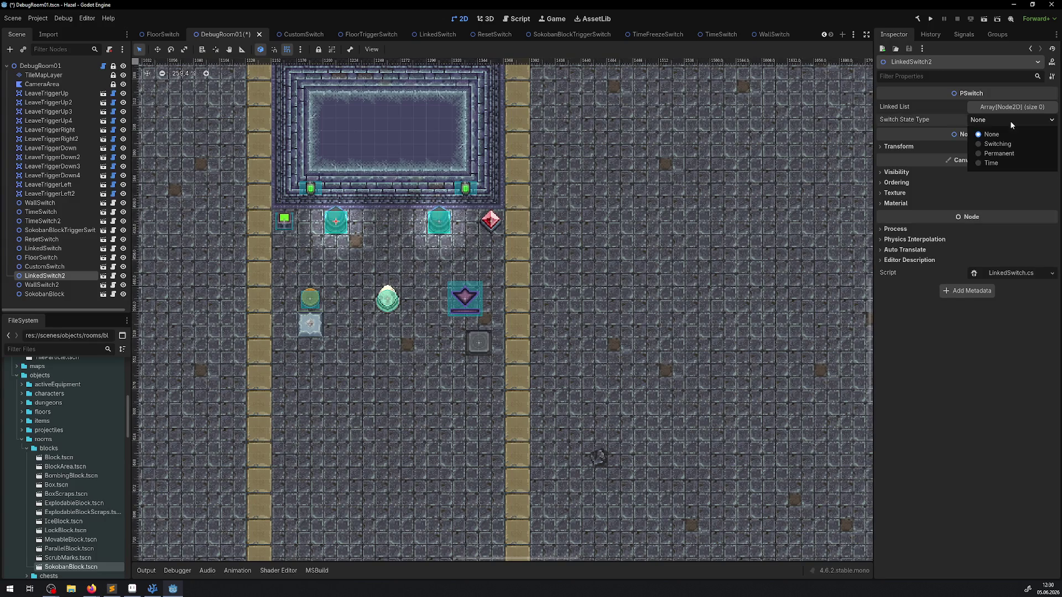
pyautogui.click(1010, 121)
pyautogui.click(434, 252)
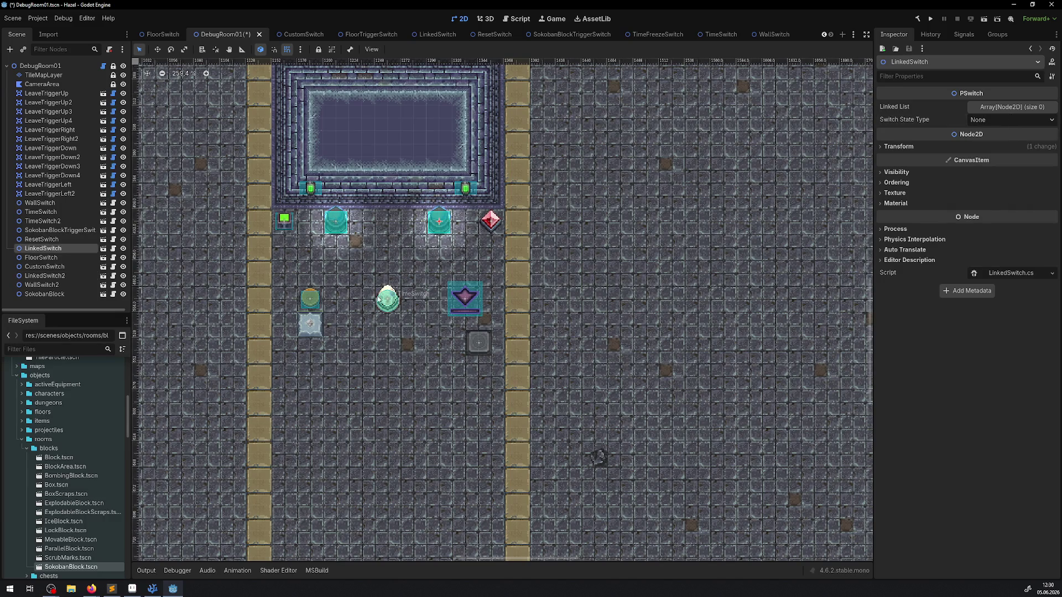
pyautogui.click(491, 221)
pyautogui.click(1020, 135)
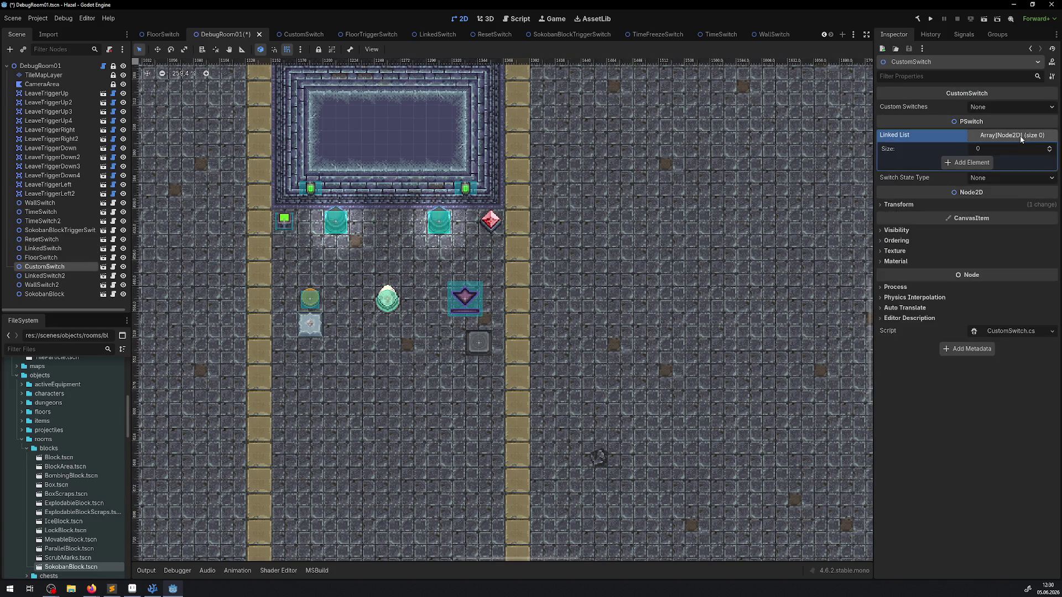
pyautogui.click(1007, 108)
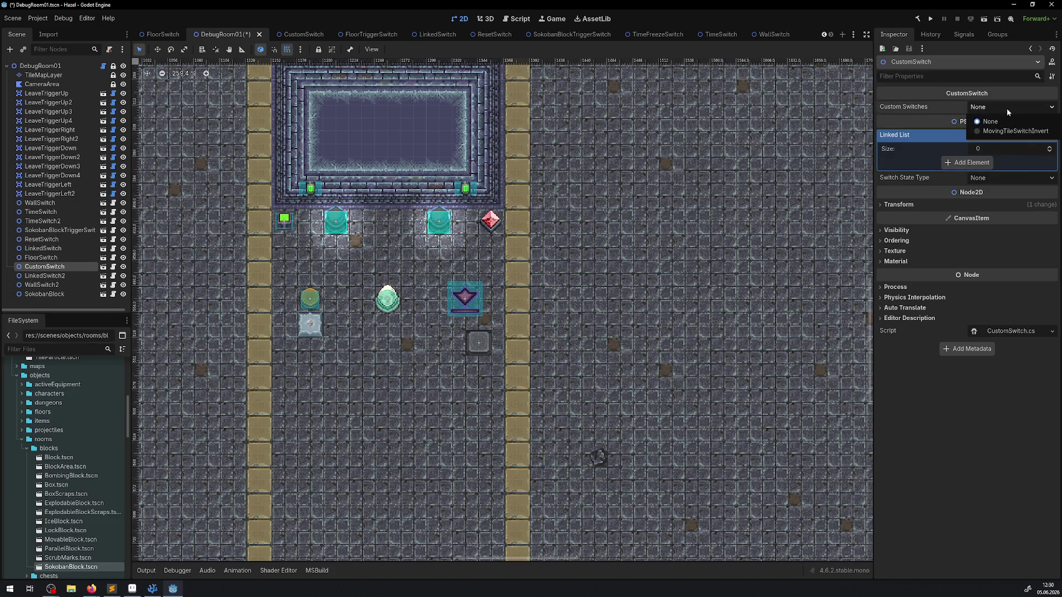
pyautogui.click(1012, 130)
pyautogui.click(43, 75)
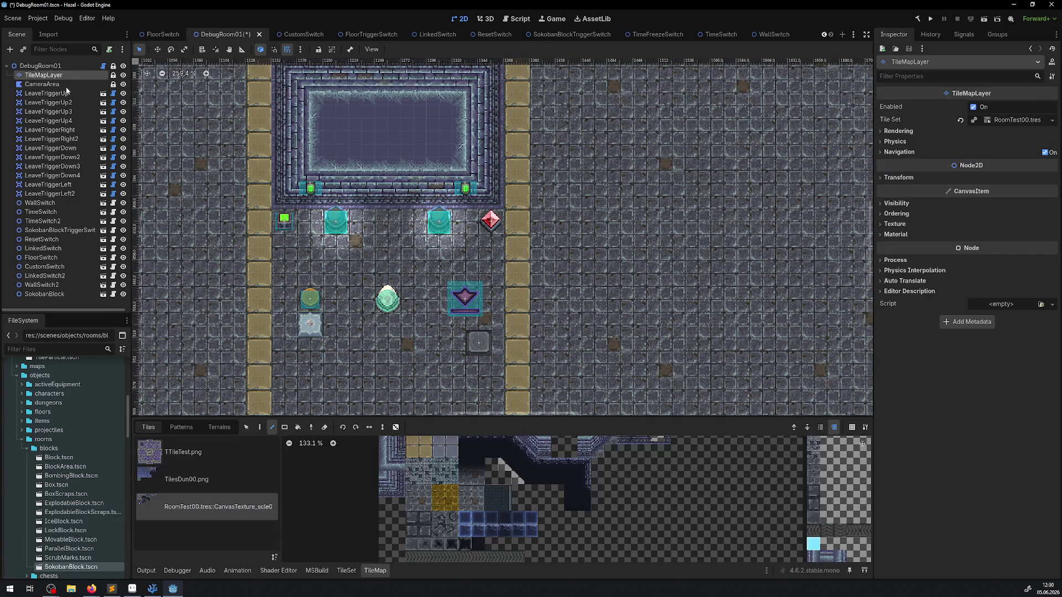
# Step: Paint two stacked conveyor rows along the bottom of the room
pyautogui.scroll(-3, 502, 496)
pyautogui.moveTo(514, 494); pyautogui.dragTo(402, 498)
pyautogui.moveTo(400, 347); pyautogui.dragTo(439, 199)
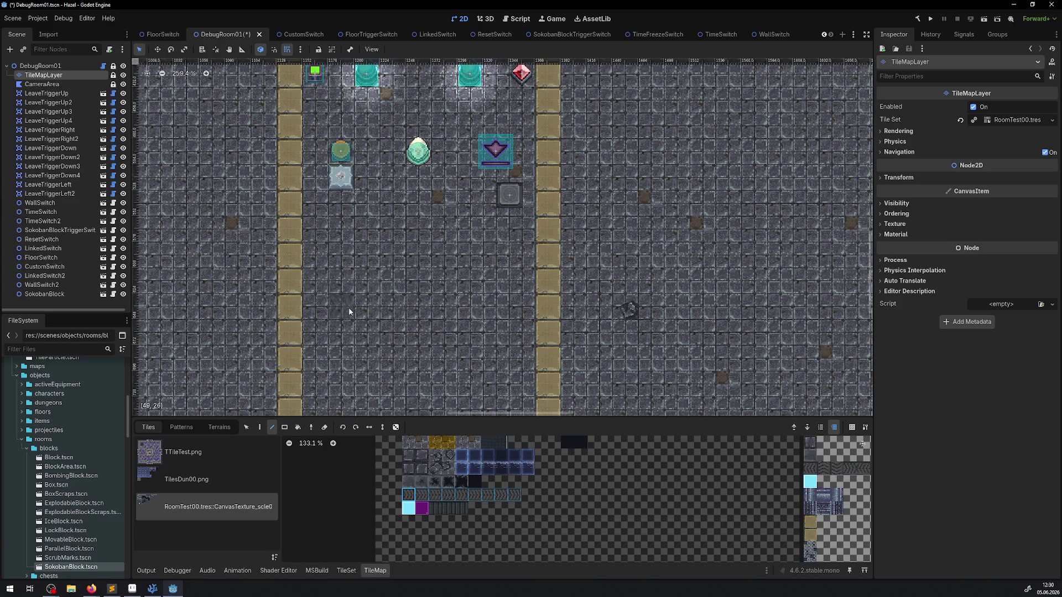
pyautogui.scroll(-3, 351, 324)
pyautogui.moveTo(340, 347); pyautogui.dragTo(524, 347)
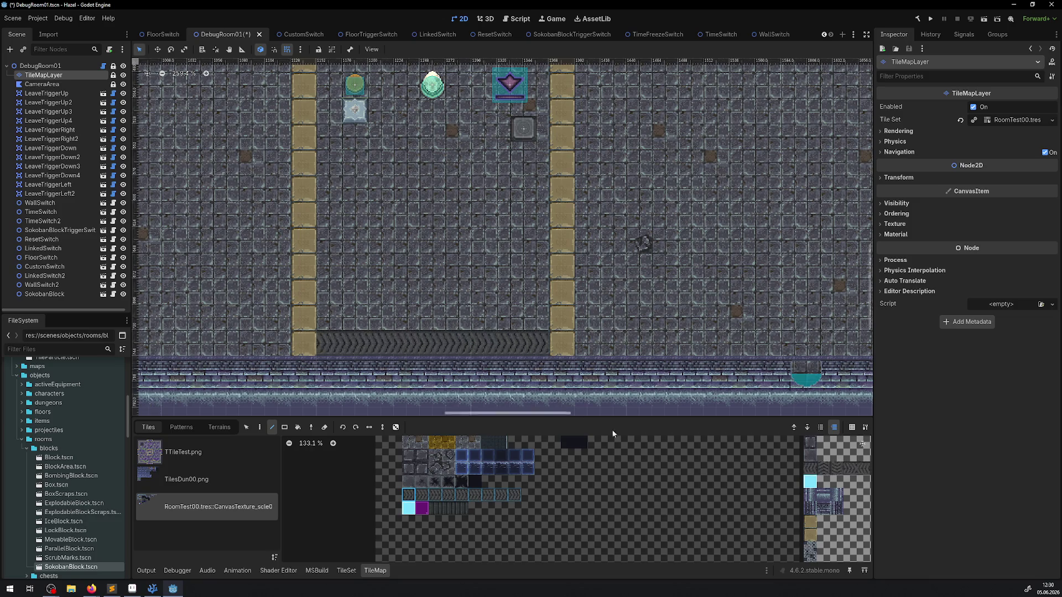
pyautogui.scroll(3, 715, 474)
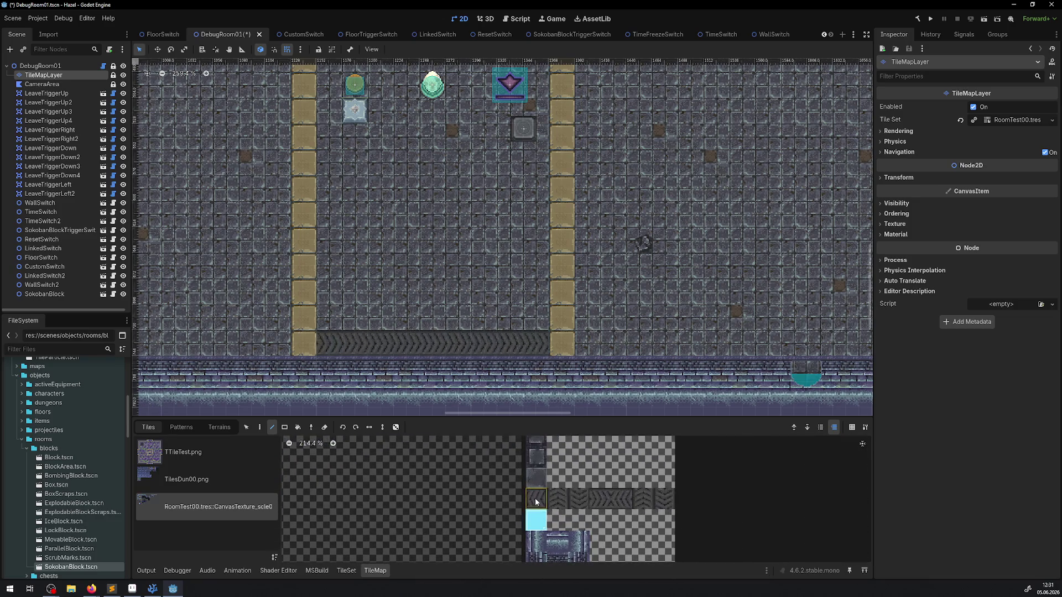
pyautogui.scroll(1, 545, 515)
pyautogui.moveTo(533, 318); pyautogui.dragTo(327, 317)
# Step: Cap the lower row's right end and the upper row's left end with vertical turning tiles
pyautogui.click(587, 496)
pyautogui.click(536, 343)
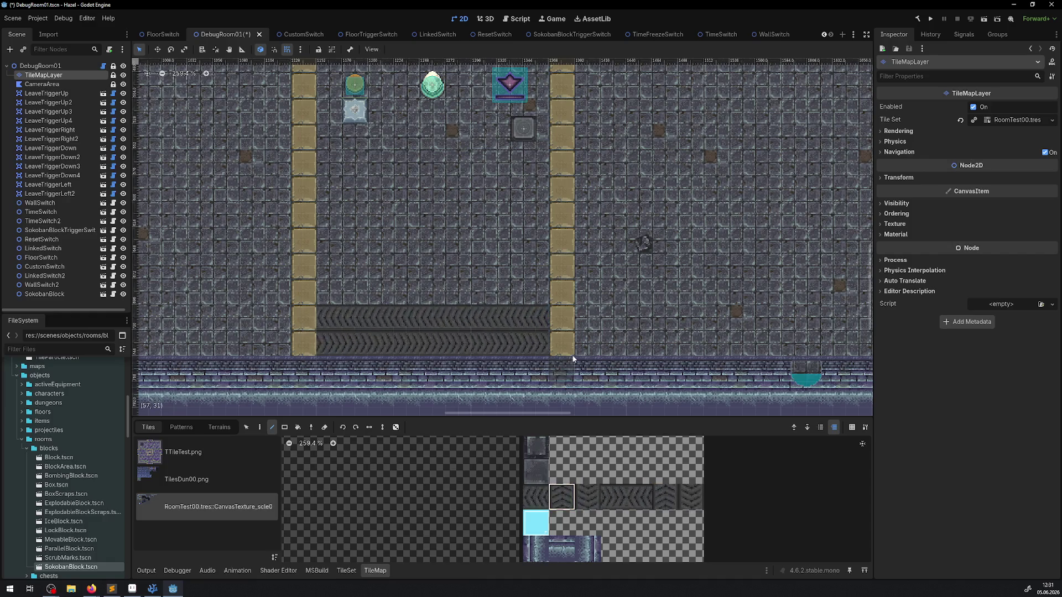
pyautogui.click(328, 314)
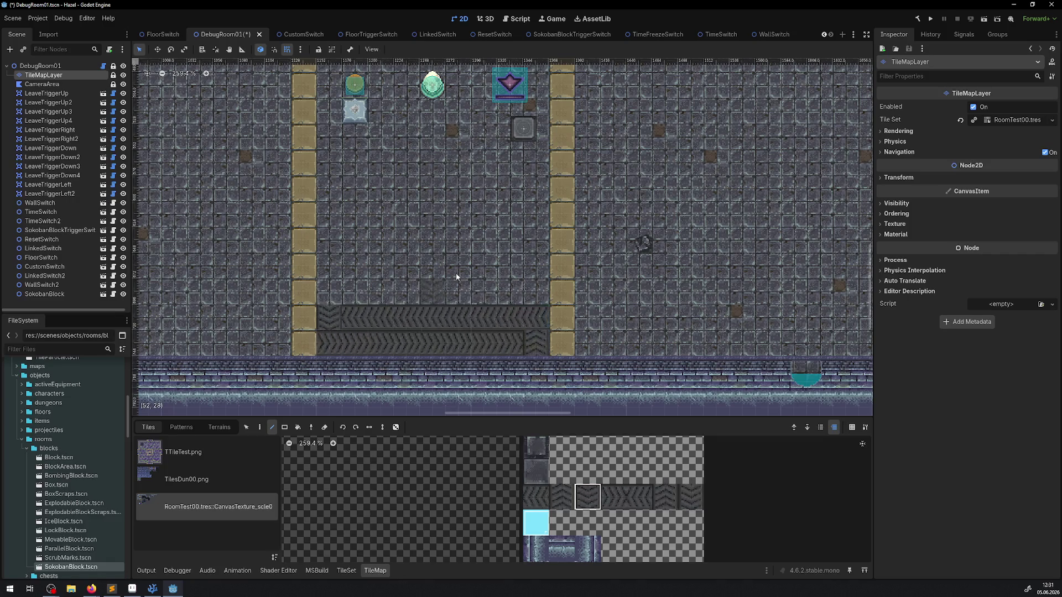
# Step: Move the red crystal switch down to sit just above the conveyors
pyautogui.moveTo(441, 185); pyautogui.dragTo(458, 350)
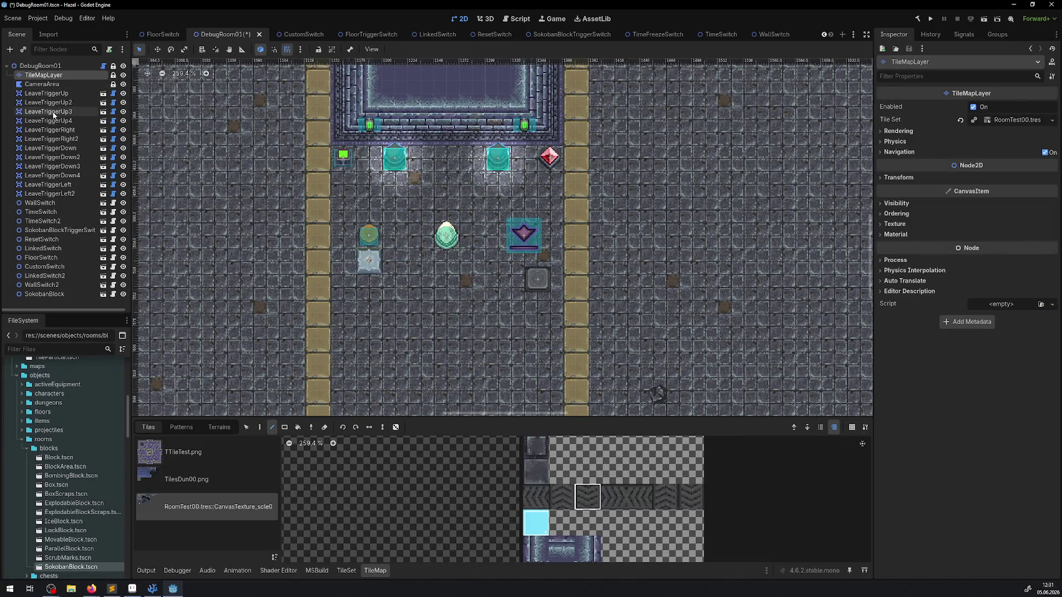
pyautogui.click(52, 166)
pyautogui.moveTo(549, 160)
pyautogui.mouseDown()
pyautogui.moveTo(509, 419)
pyautogui.moveTo(554, 441)
pyautogui.mouseUp()
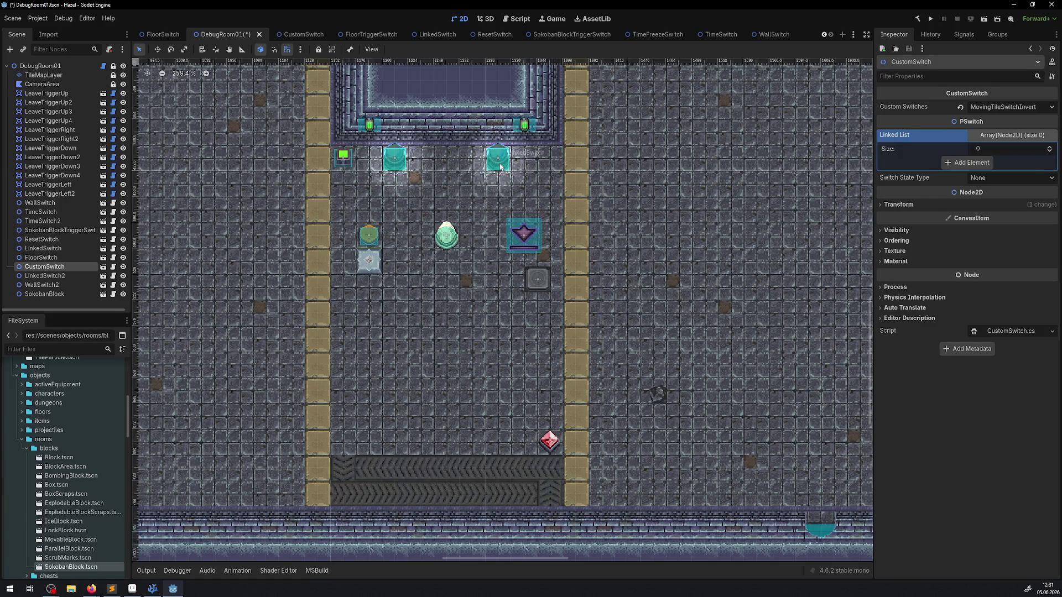
# Step: Go back to the TileMapLayer's tile palette on the RoomTest00 tileset and zoom the atlas out
pyautogui.click(499, 165)
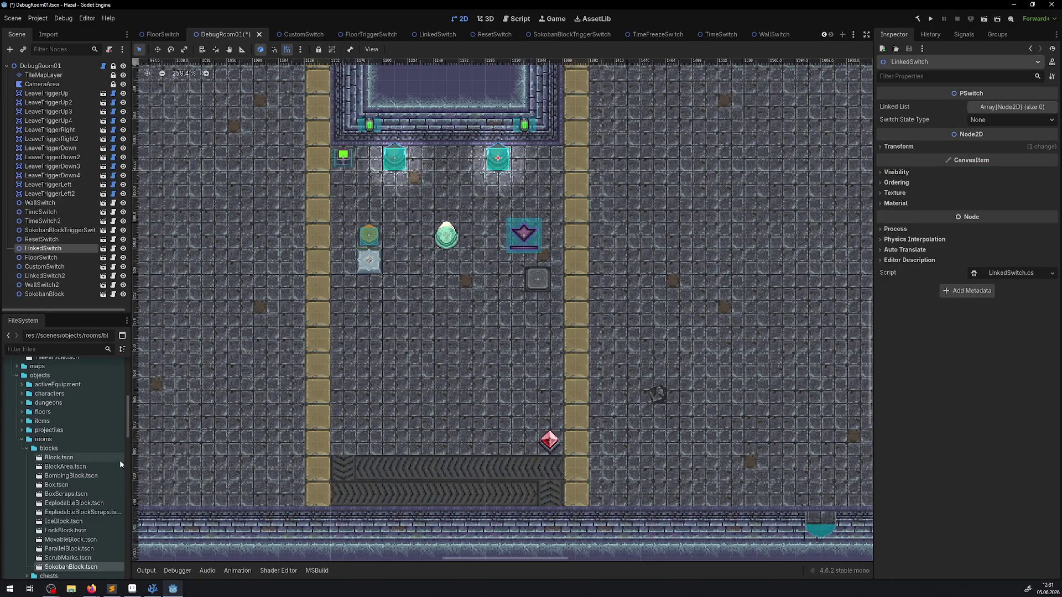
pyautogui.click(52, 77)
pyautogui.scroll(-4, 599, 493)
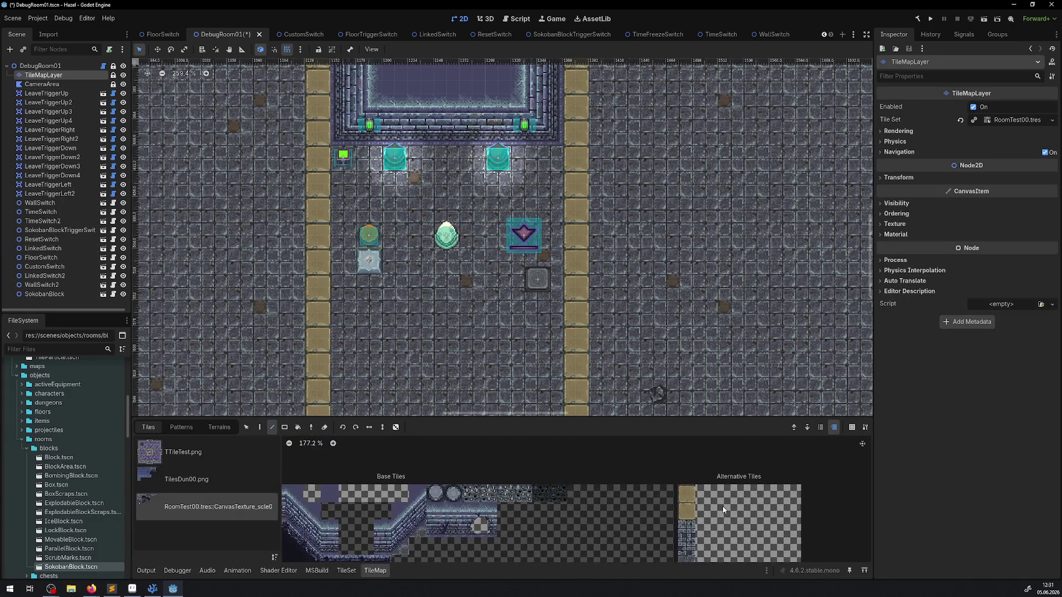
# Step: Paint a row of eight round tiles left of the red crystal, above the conveyors
pyautogui.scroll(1, 437, 497)
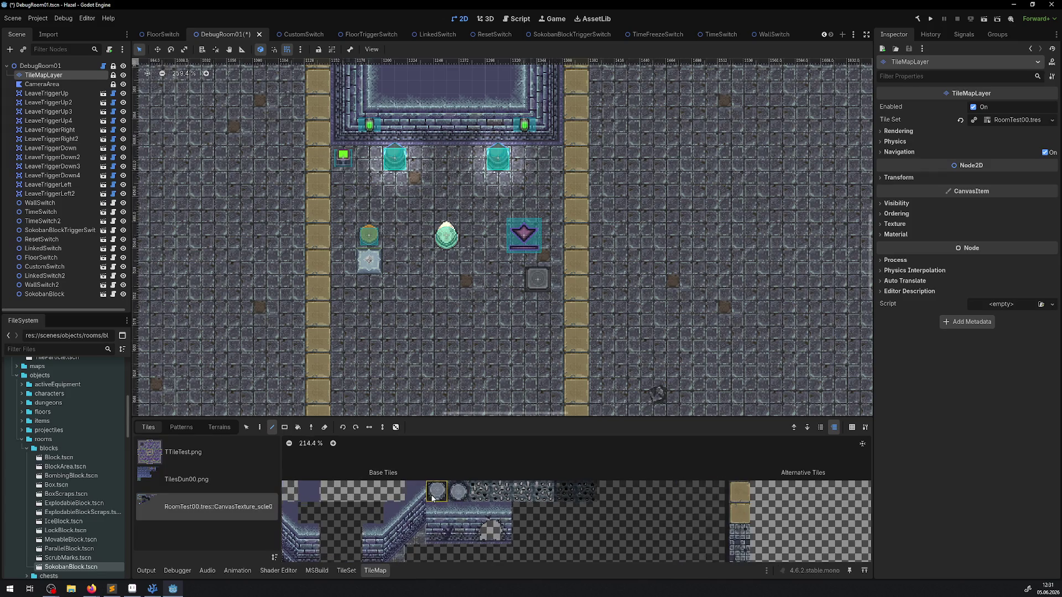
pyautogui.scroll(-1, 531, 225)
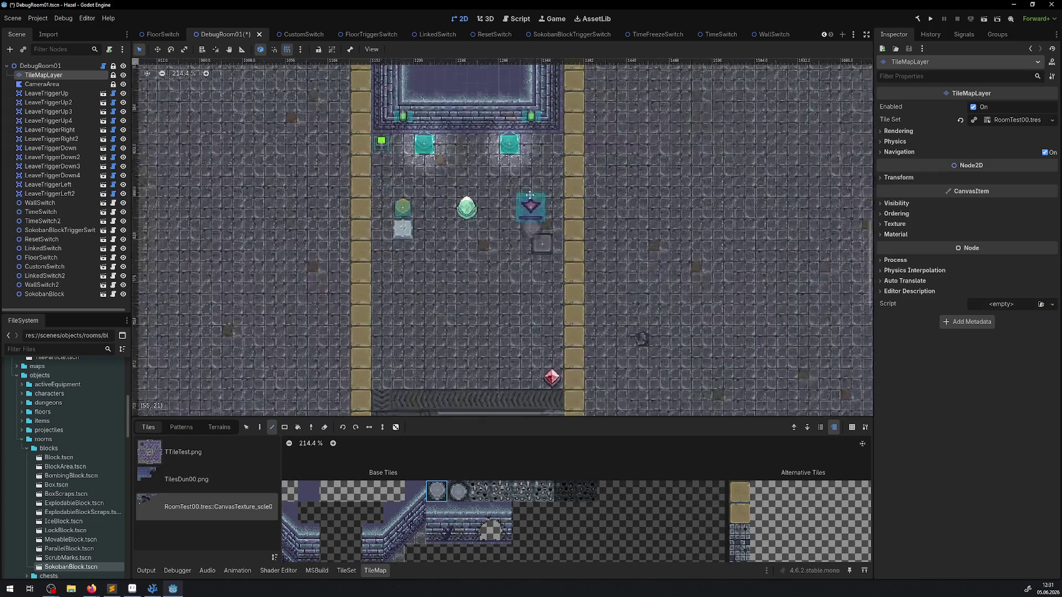
pyautogui.scroll(-3, 527, 332)
pyautogui.moveTo(528, 336); pyautogui.dragTo(413, 335)
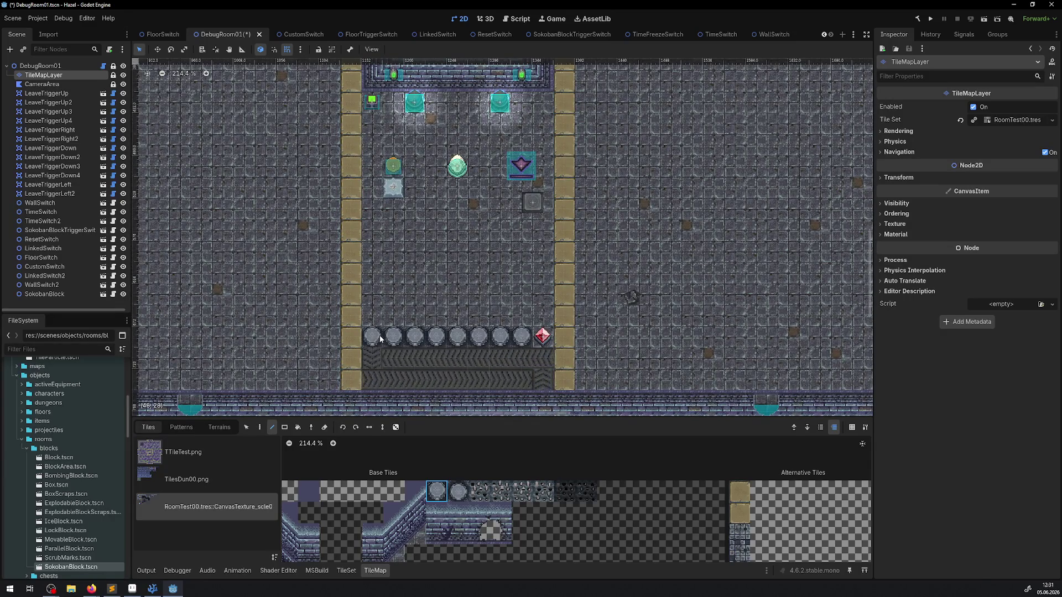
pyautogui.scroll(3, 420, 383)
pyautogui.scroll(2, 420, 383)
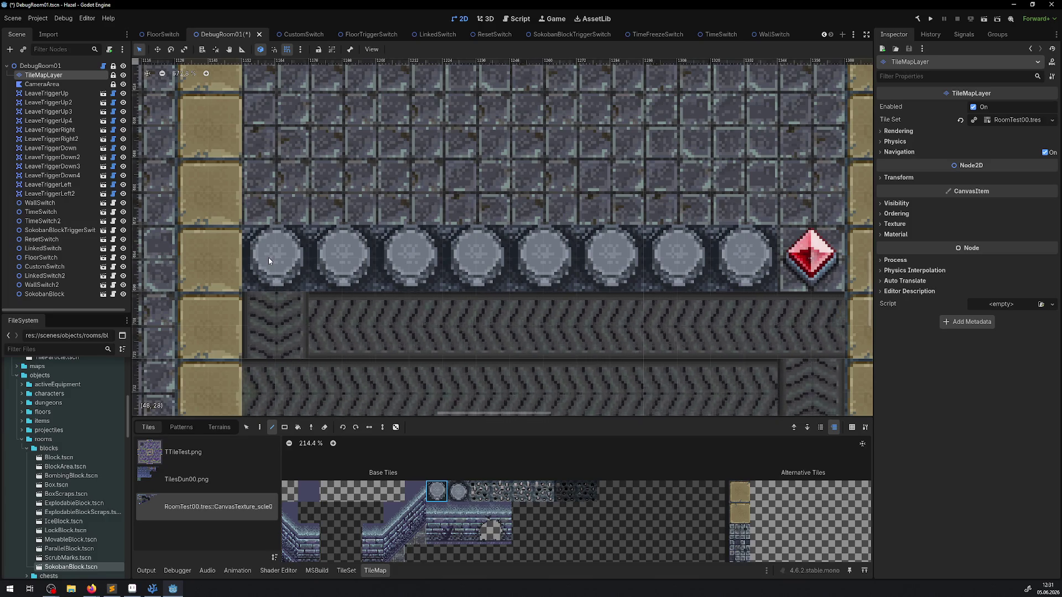
pyautogui.scroll(-1, 268, 257)
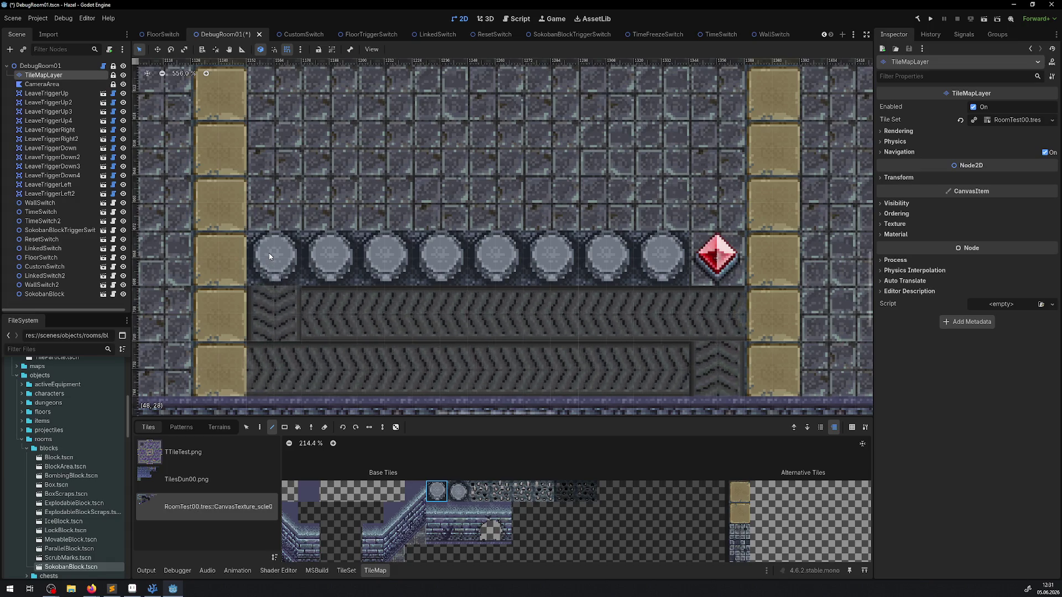
# Step: Move both teal linked switches down beside the round tile row
pyautogui.moveTo(522, 280)
pyautogui.mouseDown()
pyautogui.moveTo(485, 409)
pyautogui.moveTo(487, 592)
pyautogui.mouseUp()
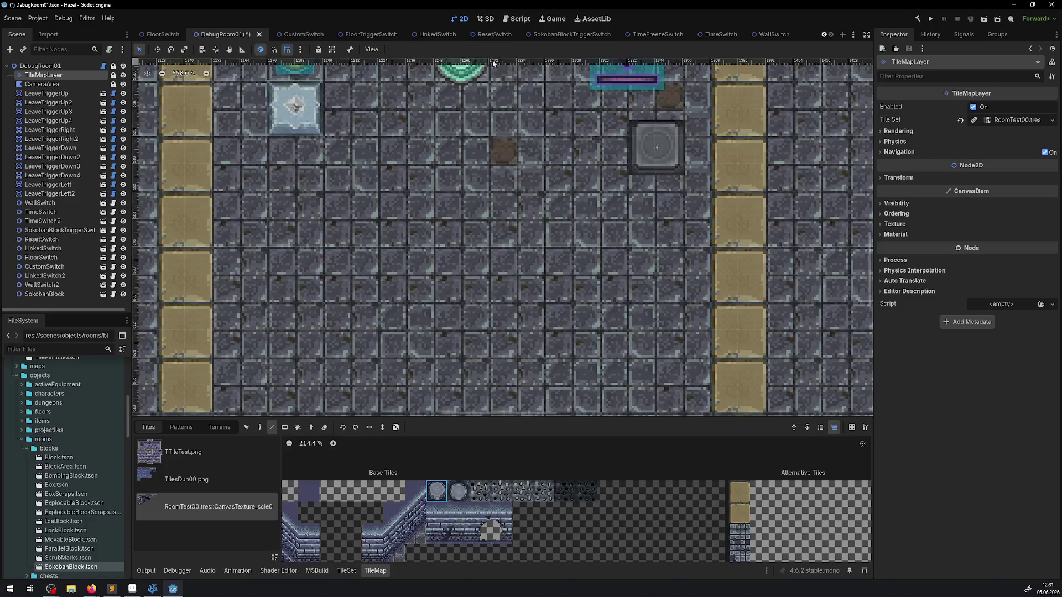
pyautogui.scroll(-4, 525, 146)
pyautogui.moveTo(524, 146); pyautogui.dragTo(524, 245)
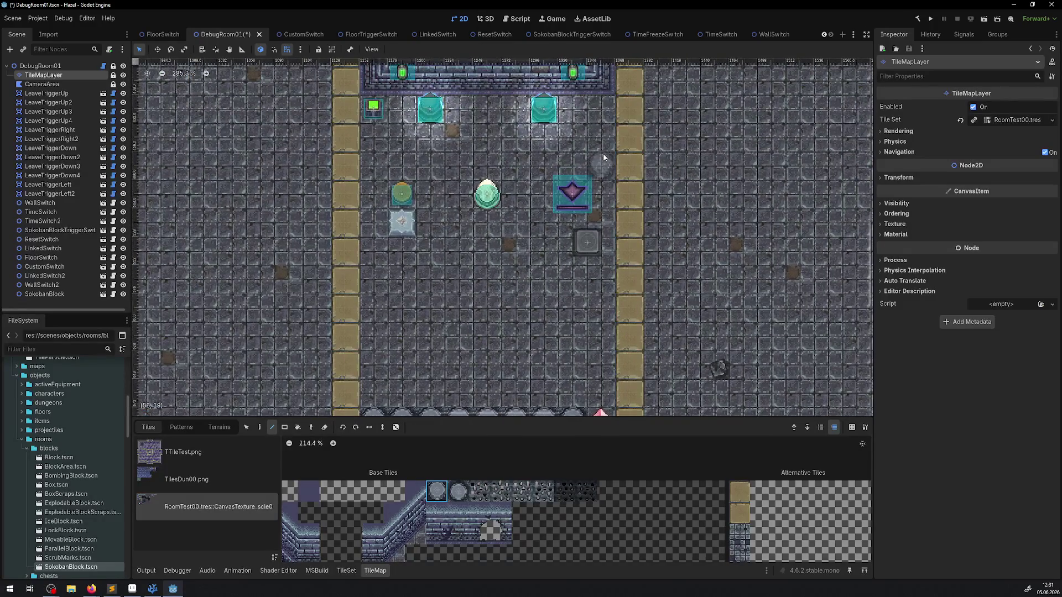
pyautogui.scroll(-1, 602, 165)
pyautogui.click(50, 148)
pyautogui.click(457, 113)
pyautogui.moveTo(457, 113); pyautogui.dragTo(410, 348)
pyautogui.moveTo(574, 114)
pyautogui.mouseDown()
pyautogui.moveTo(632, 298)
pyautogui.moveTo(584, 347)
pyautogui.mouseUp()
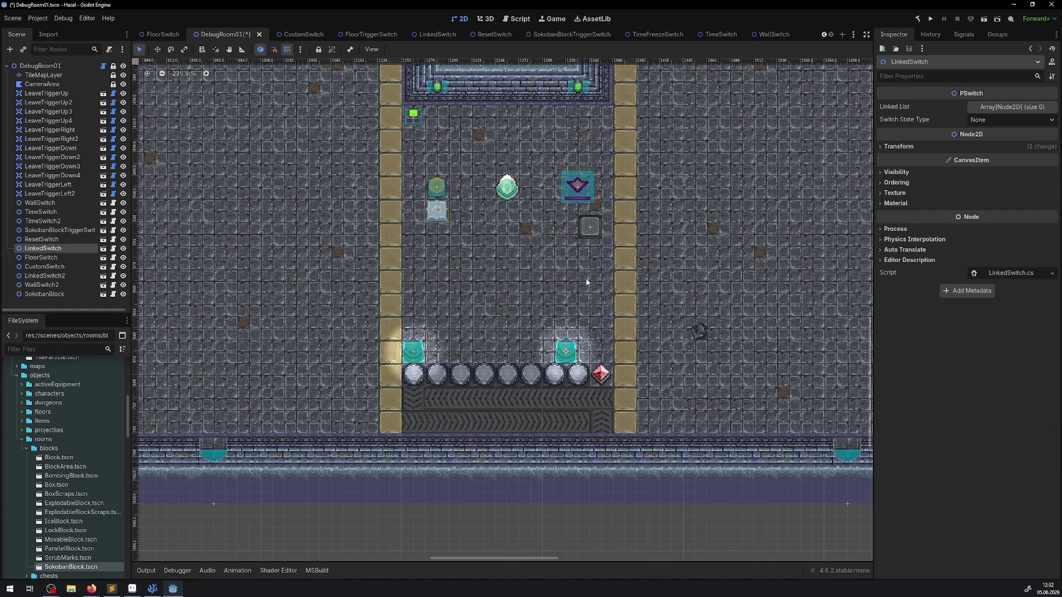
# Step: Nudge the linked switch, then move the Sokoban trigger switch and Sokoban block to the corridor's top
pyautogui.moveTo(569, 359); pyautogui.dragTo(572, 345)
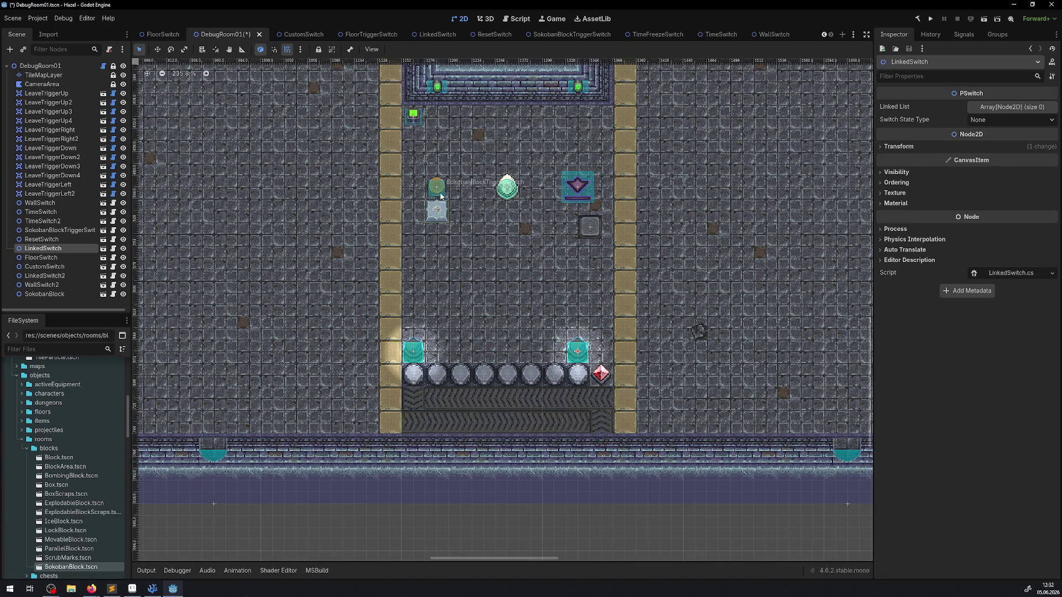
pyautogui.moveTo(438, 191)
pyautogui.mouseDown()
pyautogui.moveTo(459, 116)
pyautogui.moveTo(473, 118)
pyautogui.mouseUp()
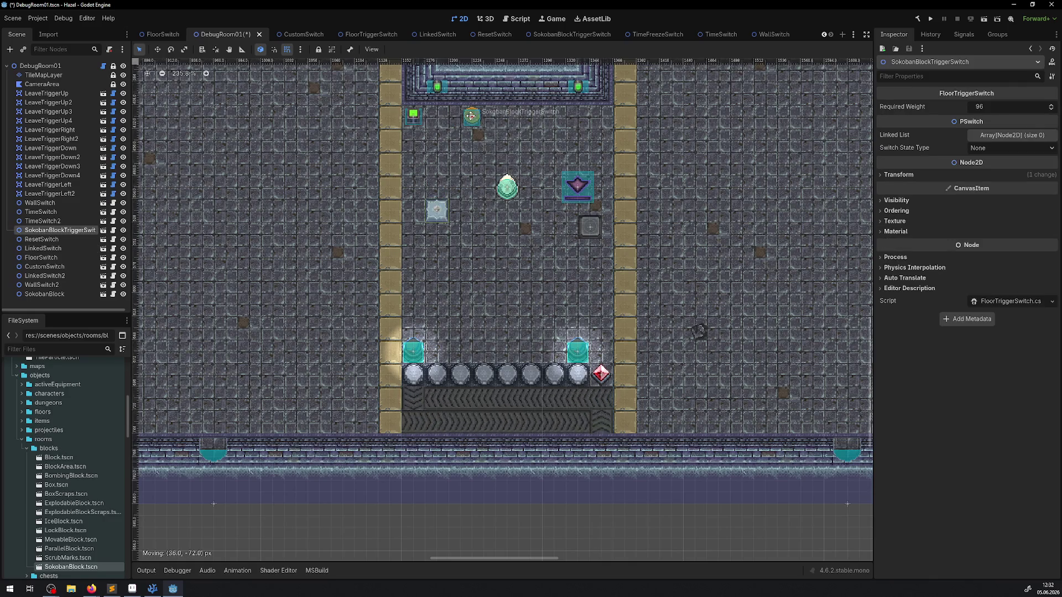
pyautogui.moveTo(436, 211); pyautogui.dragTo(460, 187)
pyautogui.moveTo(554, 105); pyautogui.dragTo(554, 108)
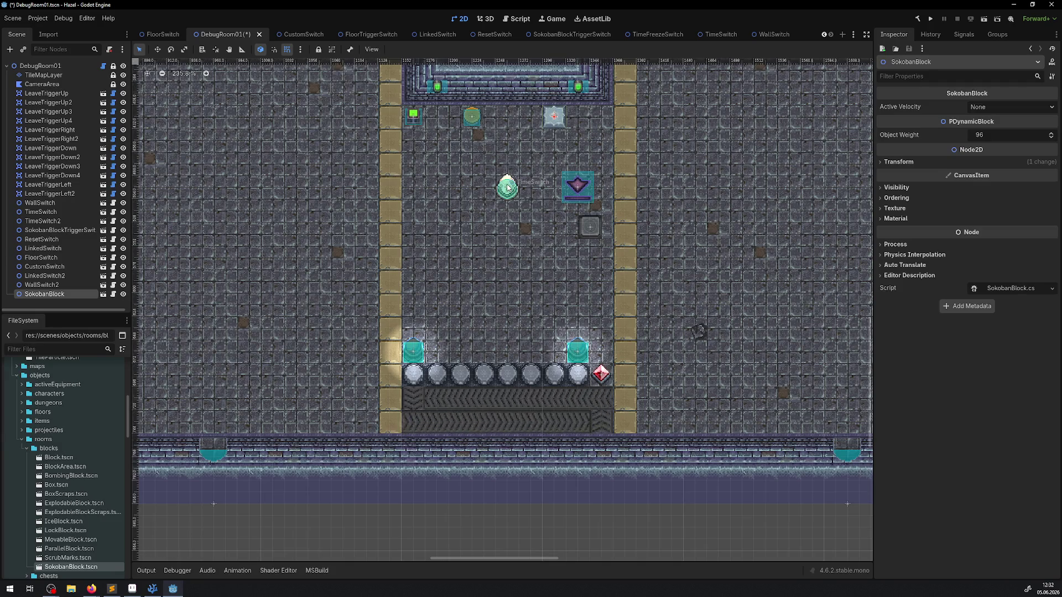
# Step: Move the TimeSwitch down-left to mid-room and review the time switches' settings
pyautogui.moveTo(508, 188)
pyautogui.mouseDown()
pyautogui.moveTo(446, 286)
pyautogui.moveTo(446, 296)
pyautogui.moveTo(495, 269)
pyautogui.moveTo(496, 303)
pyautogui.moveTo(434, 326)
pyautogui.moveTo(460, 305)
pyautogui.mouseUp()
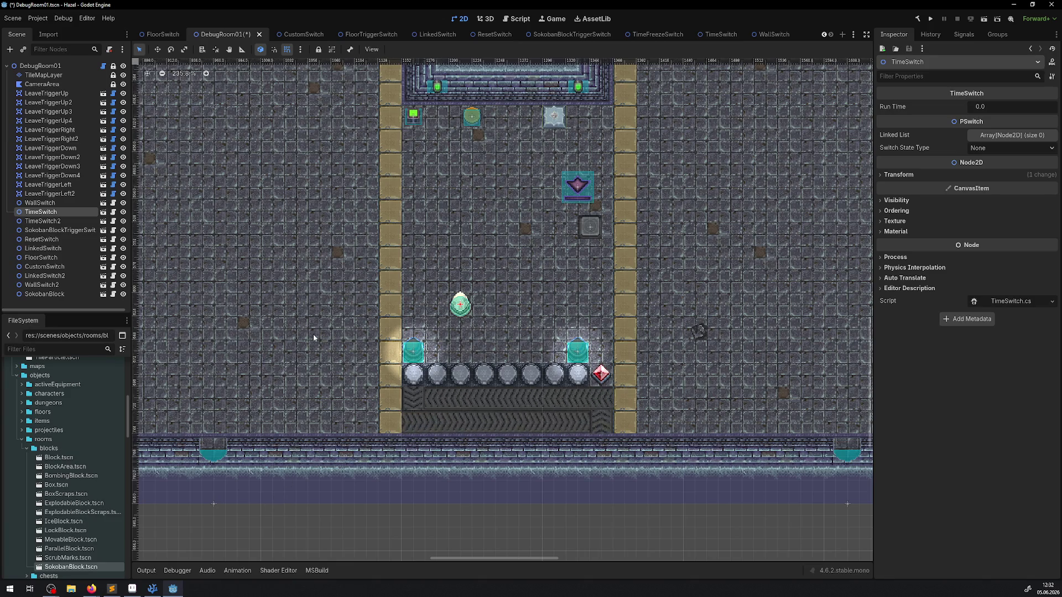
pyautogui.scroll(2, 428, 294)
pyautogui.hscroll(2, 428, 294)
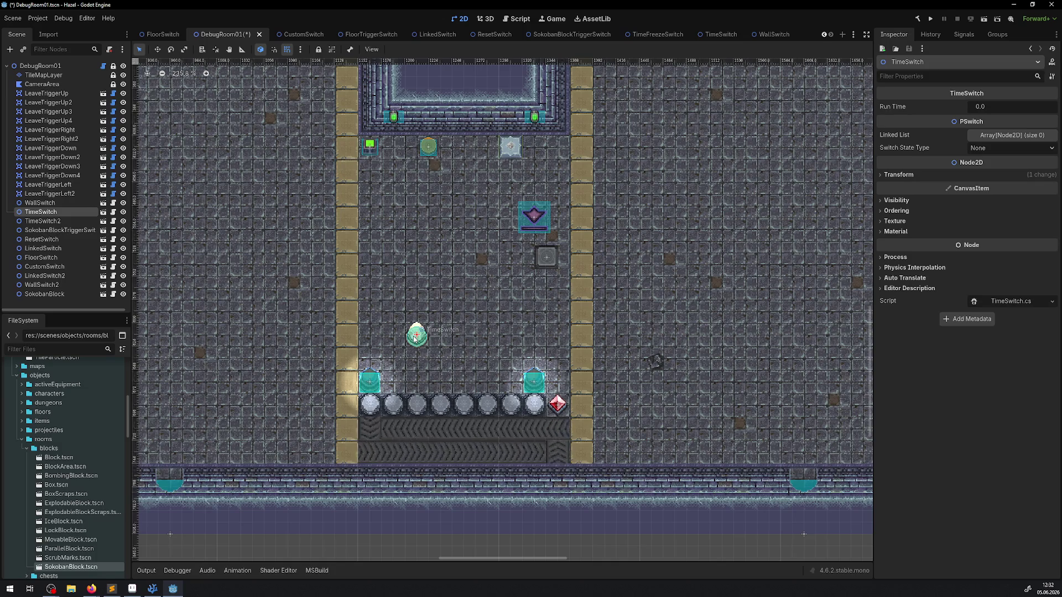
pyautogui.click(542, 211)
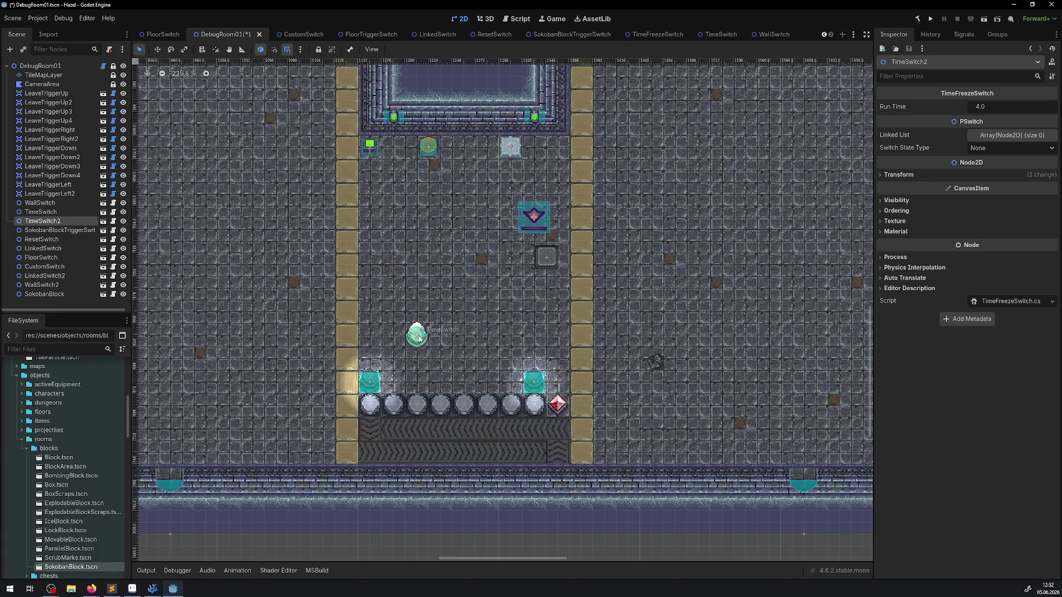
pyautogui.click(415, 335)
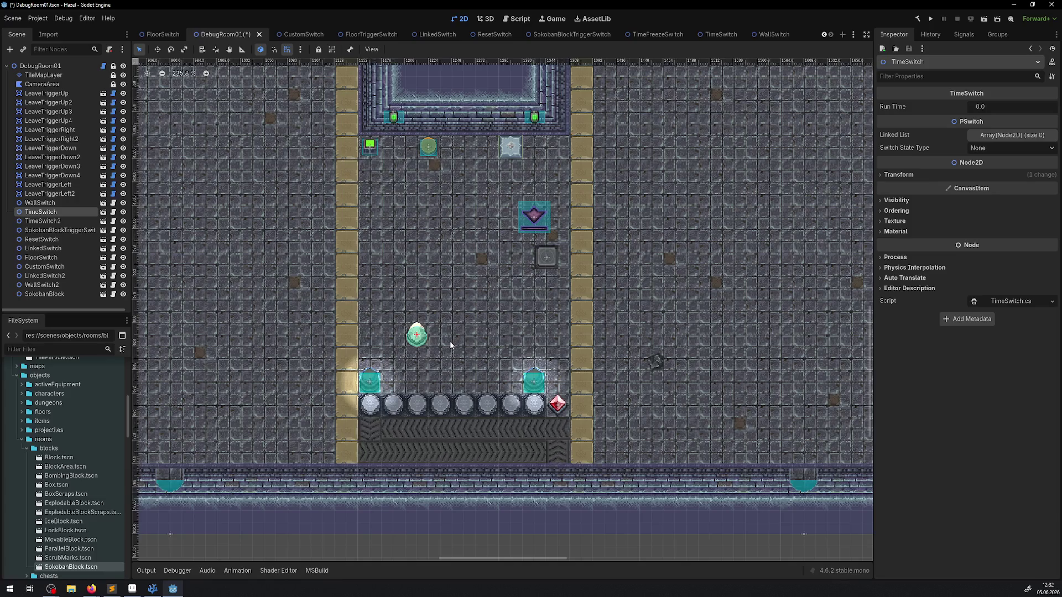
pyautogui.moveTo(464, 299); pyautogui.dragTo(427, 338)
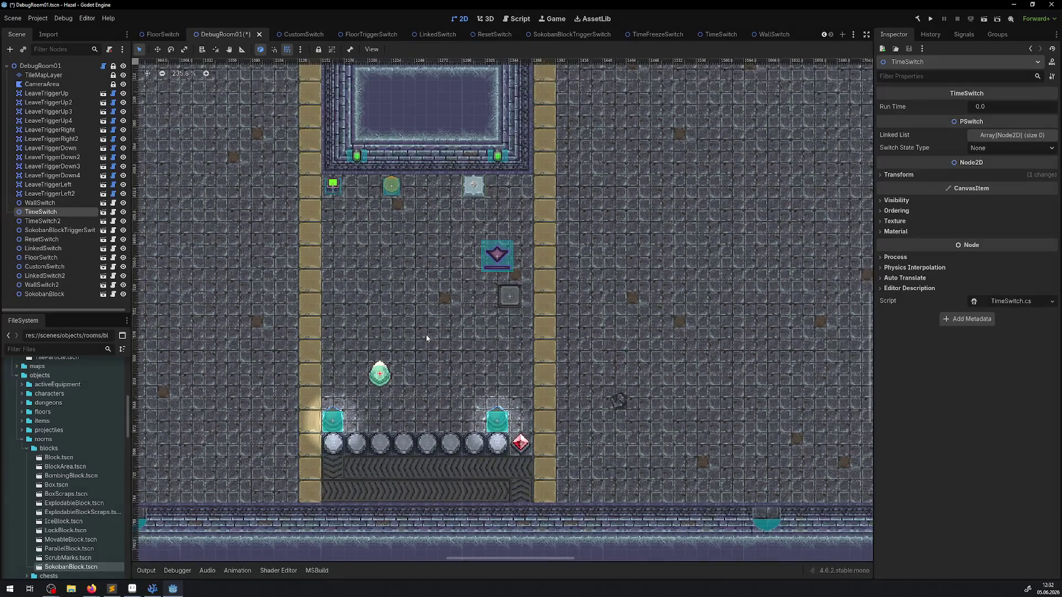
# Step: Instance MovingPlatform.tscn from the platforms folder into the room, left of the corridor
pyautogui.scroll(1, 426, 333)
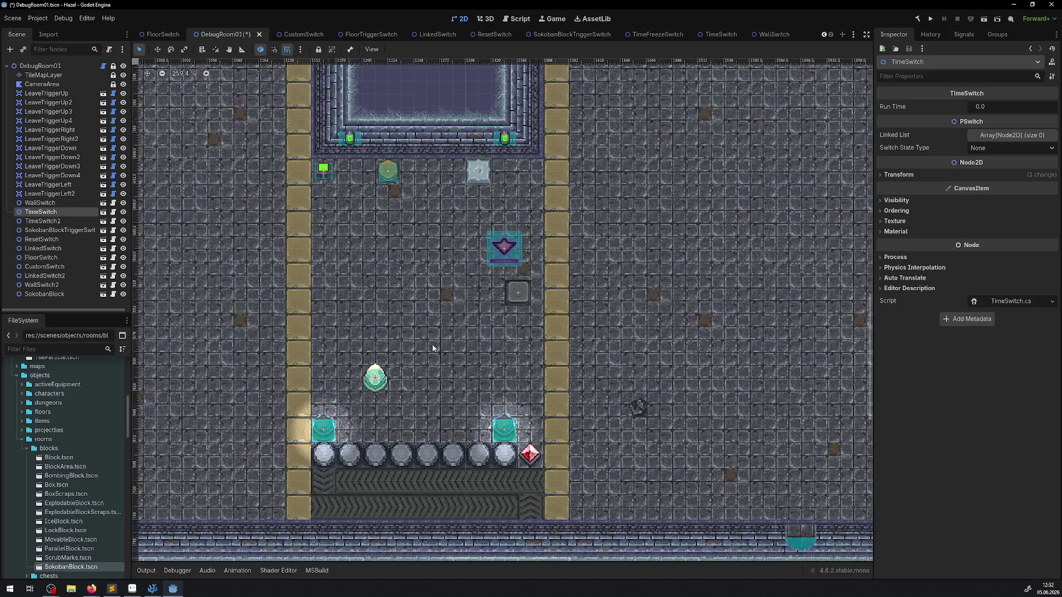
pyautogui.moveTo(326, 366)
pyautogui.mouseDown()
pyautogui.moveTo(342, 327)
pyautogui.moveTo(379, 298)
pyautogui.mouseUp()
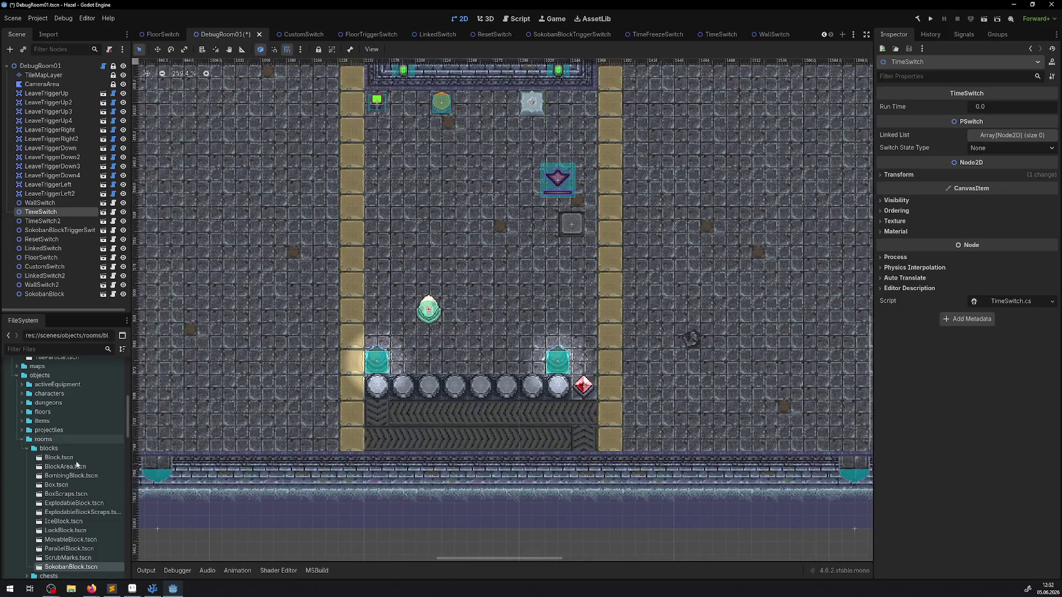
pyautogui.scroll(-3, 71, 480)
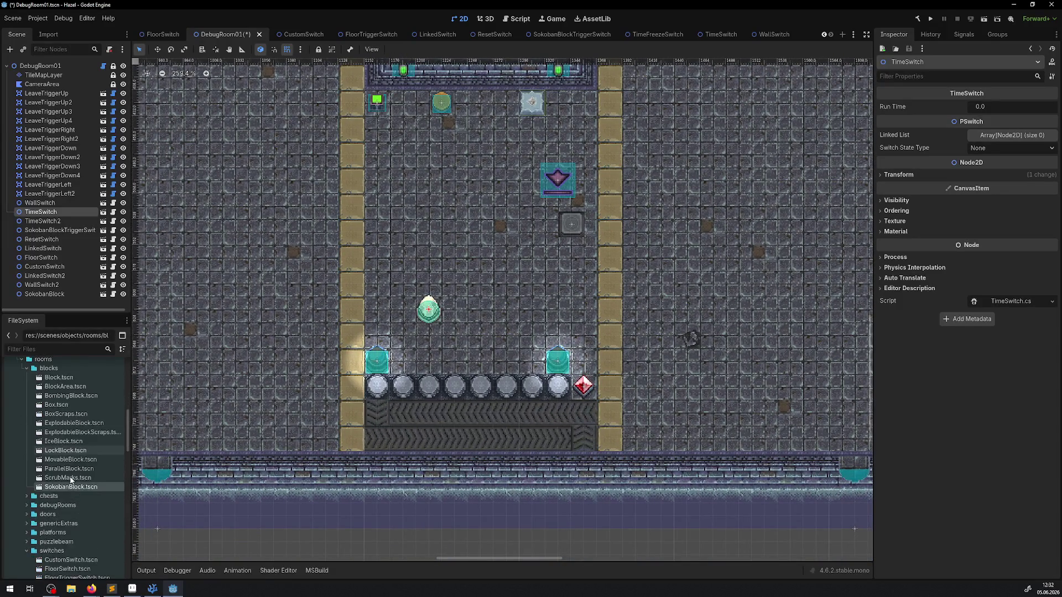
pyautogui.scroll(-3, 54, 508)
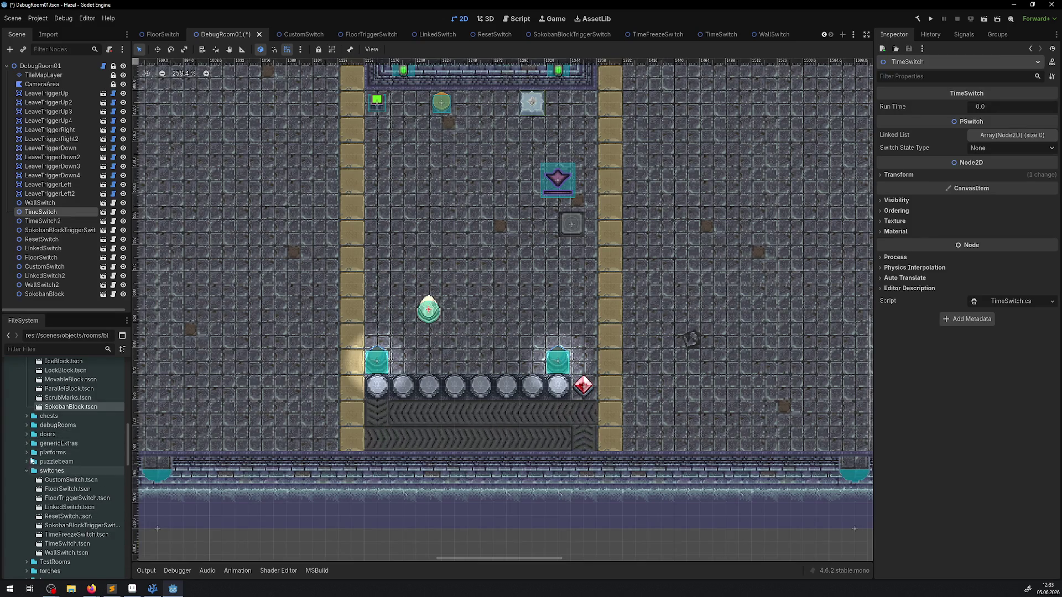
pyautogui.scroll(3, 43, 511)
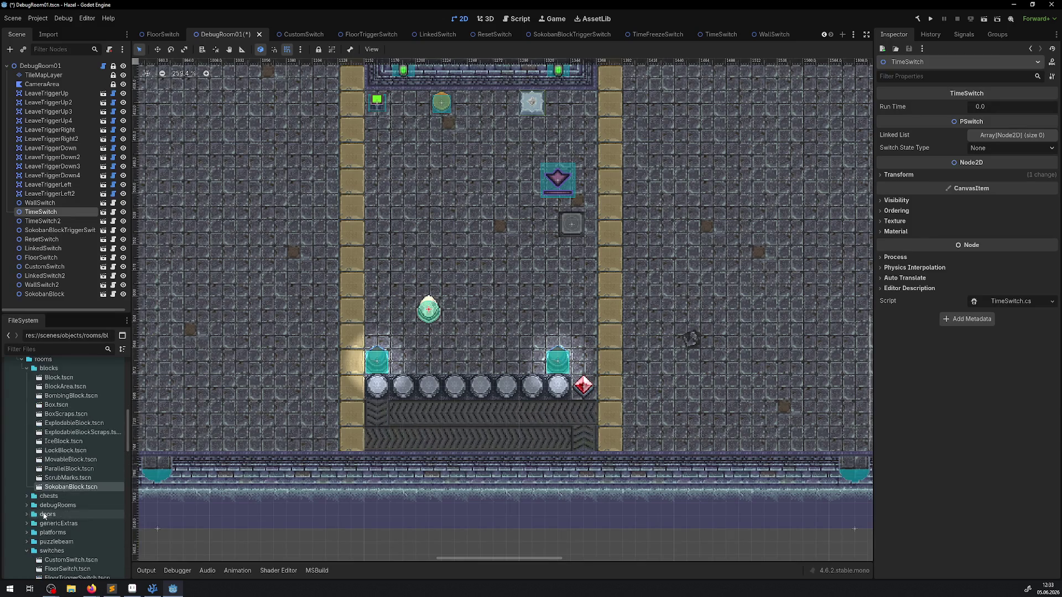
pyautogui.click(26, 532)
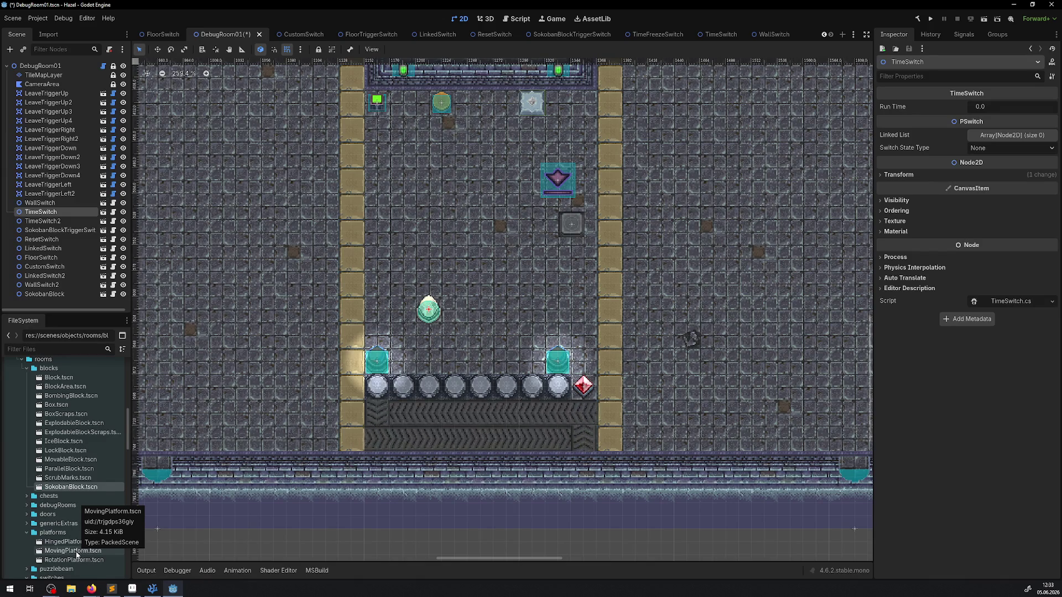
pyautogui.moveTo(76, 554)
pyautogui.mouseDown()
pyautogui.moveTo(352, 451)
pyautogui.moveTo(287, 339)
pyautogui.moveTo(306, 336)
pyautogui.moveTo(301, 345)
pyautogui.moveTo(276, 334)
pyautogui.mouseUp()
pyautogui.hscroll(-5, 511, 407)
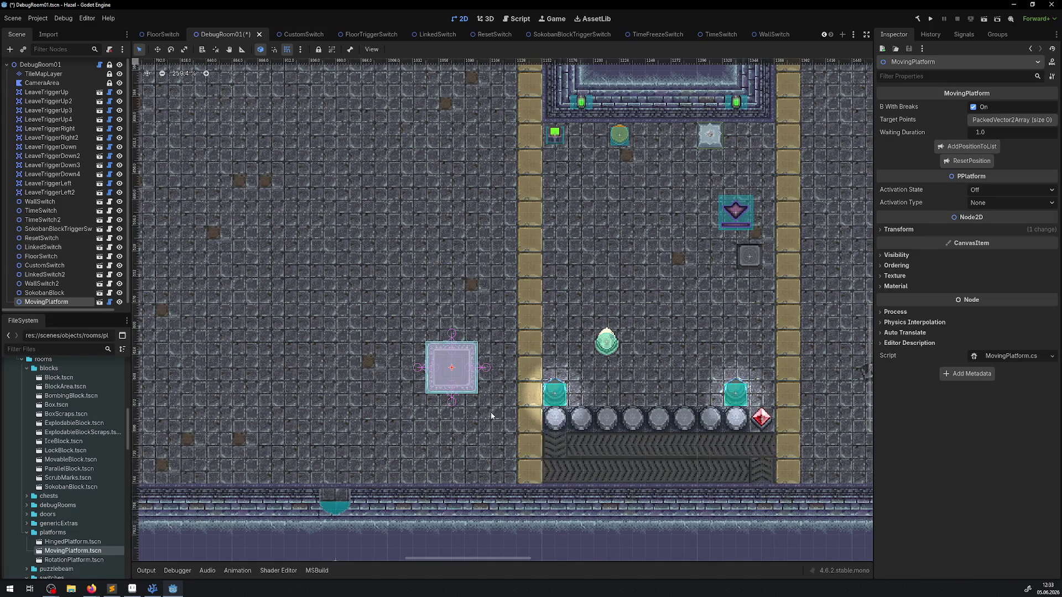
pyautogui.scroll(3, 491, 416)
pyautogui.hscroll(2, 491, 416)
pyautogui.scroll(-2, 467, 271)
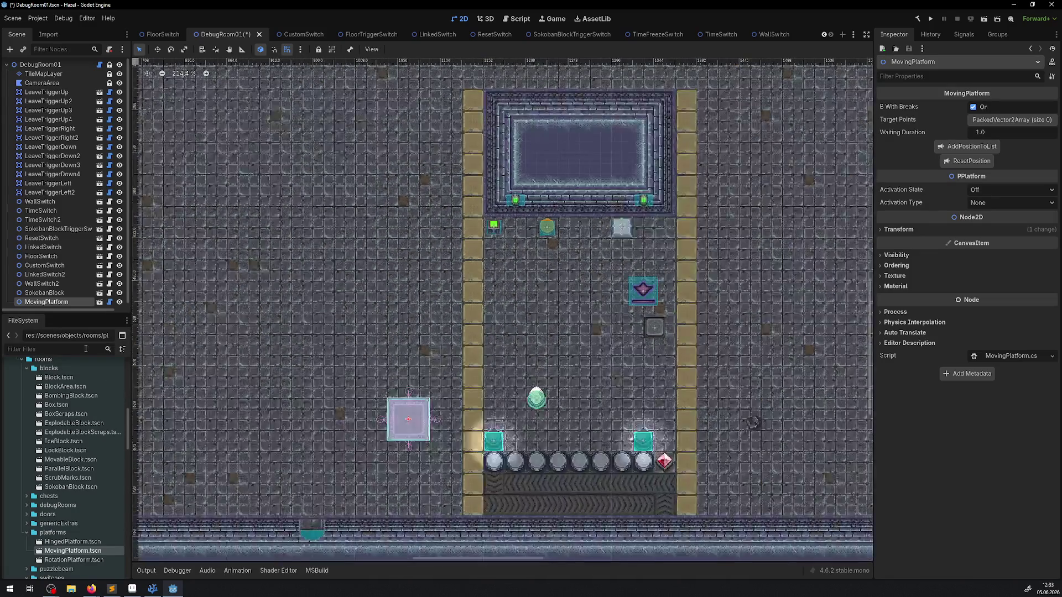
pyautogui.scroll(-1, 215, 353)
pyautogui.scroll(10, 82, 388)
pyautogui.scroll(3, 81, 388)
pyautogui.scroll(1, 51, 79)
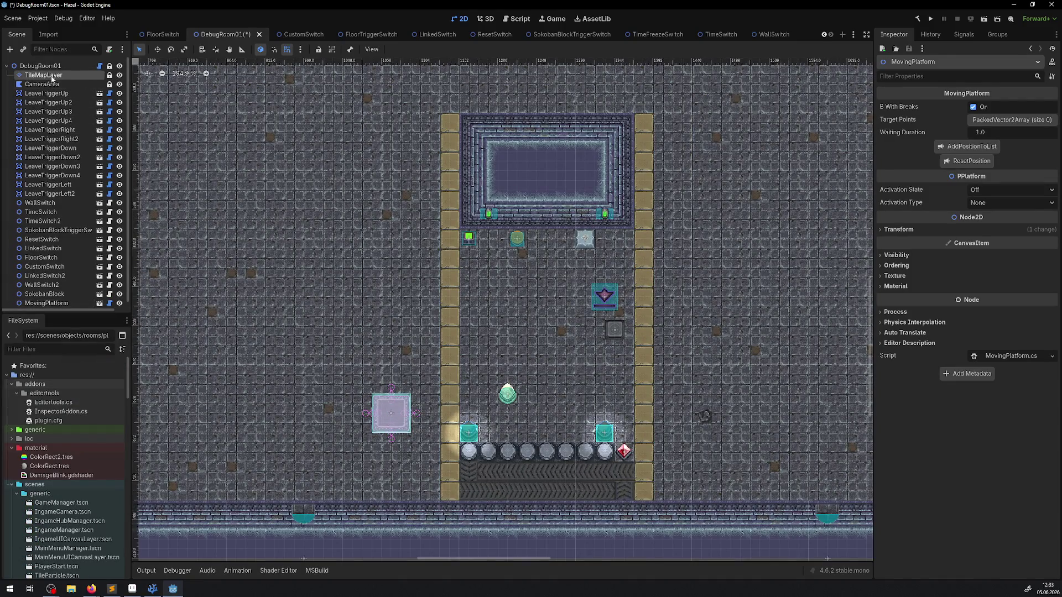
# Step: Paint the pit's dark wall outline left of the corridor on the TileMapLayer
pyautogui.click(44, 75)
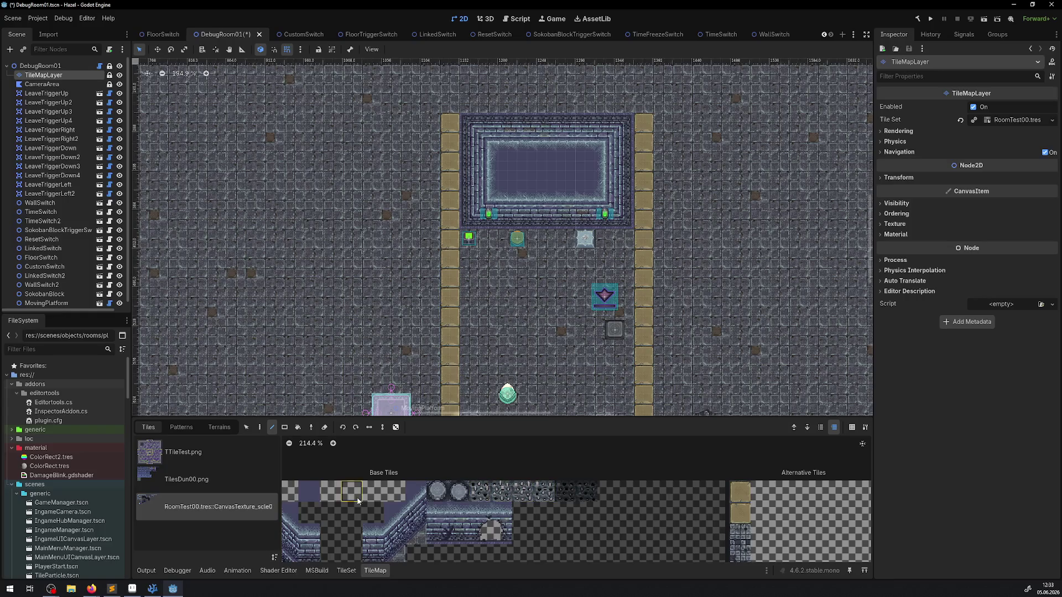
pyautogui.scroll(-5, 358, 501)
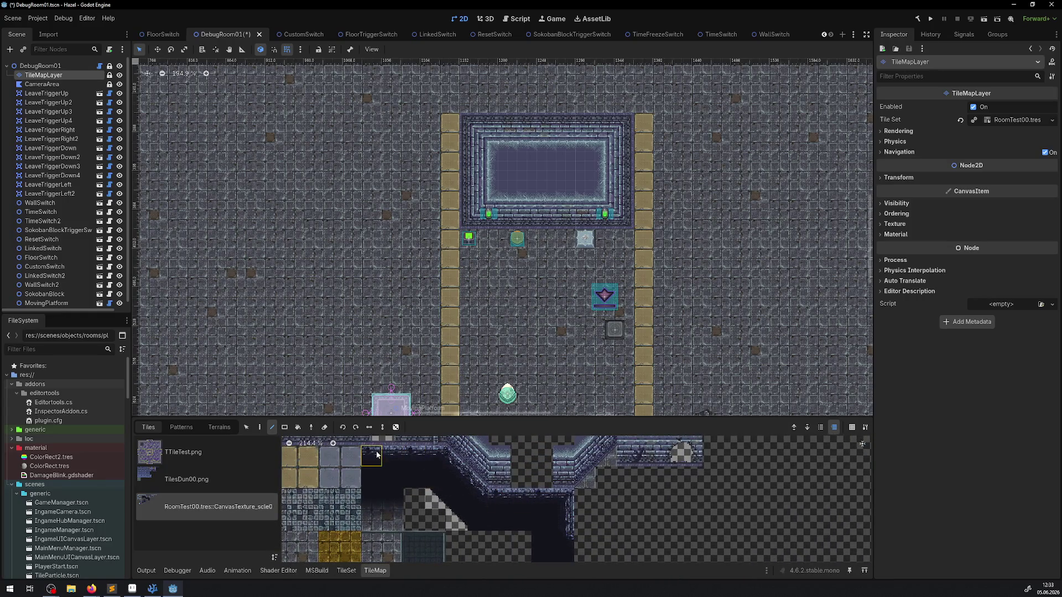
pyautogui.moveTo(433, 460); pyautogui.dragTo(417, 459)
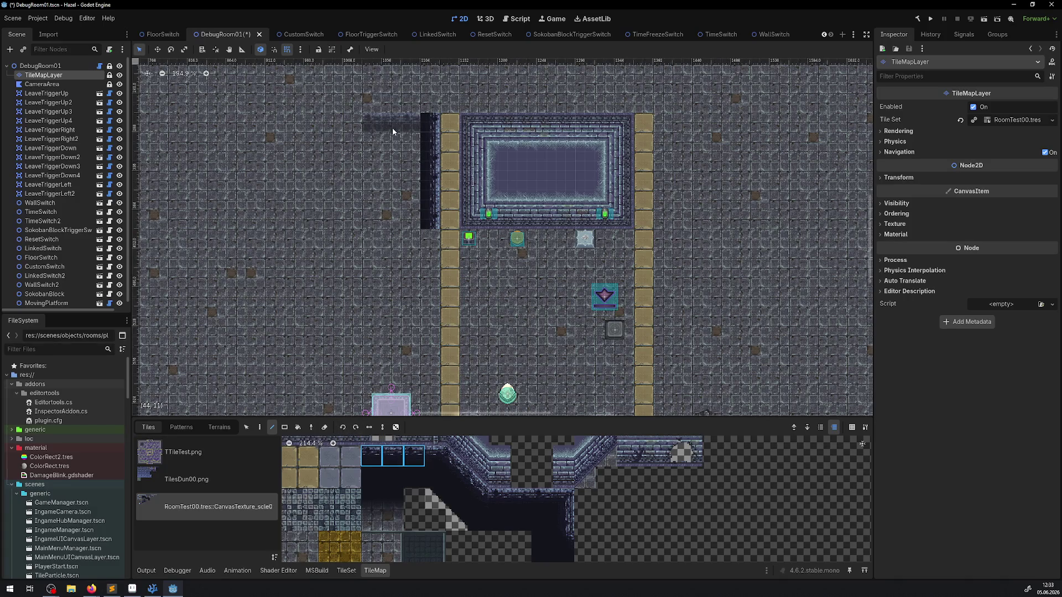
pyautogui.scroll(-5, 392, 132)
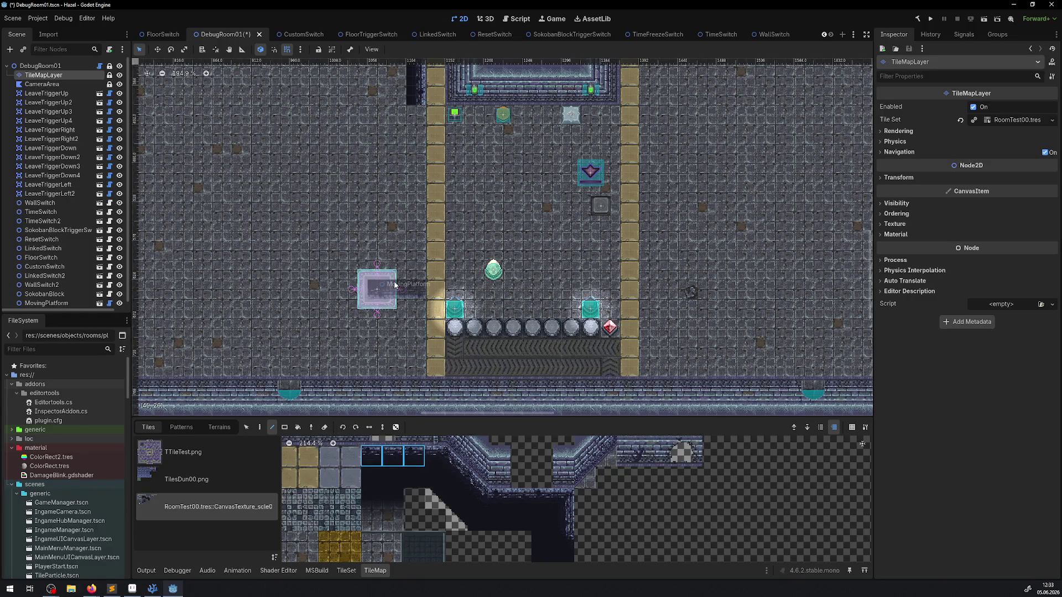
pyautogui.click(390, 250)
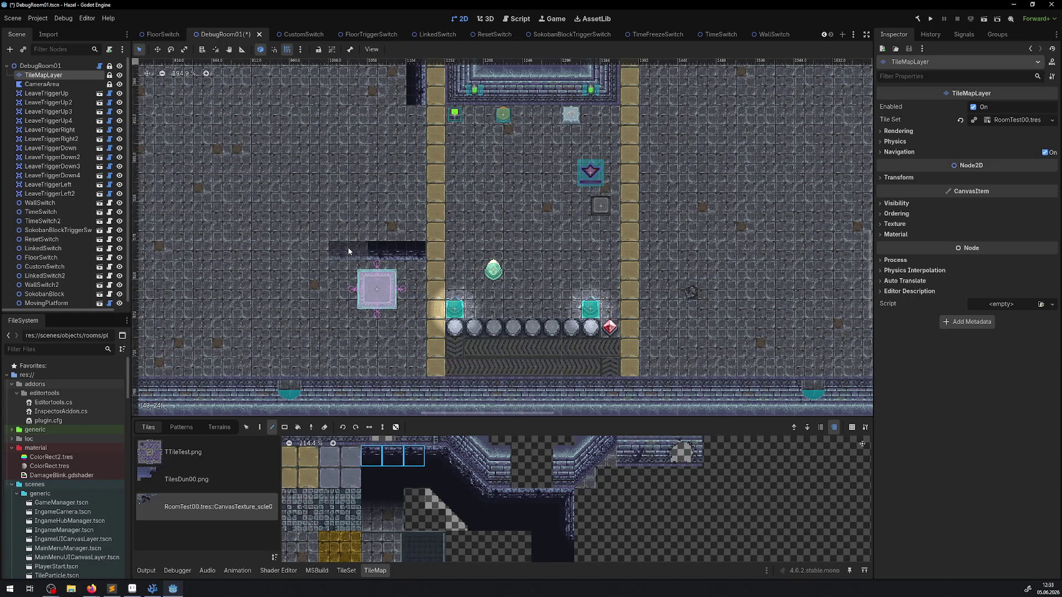
pyautogui.click(333, 256)
pyautogui.scroll(5, 363, 193)
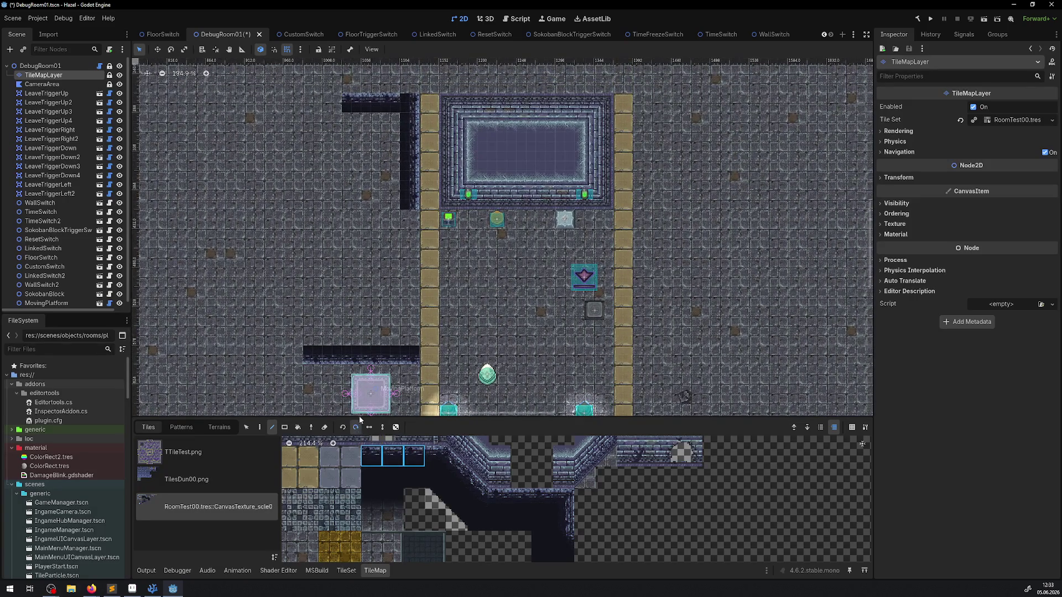
pyautogui.click(313, 264)
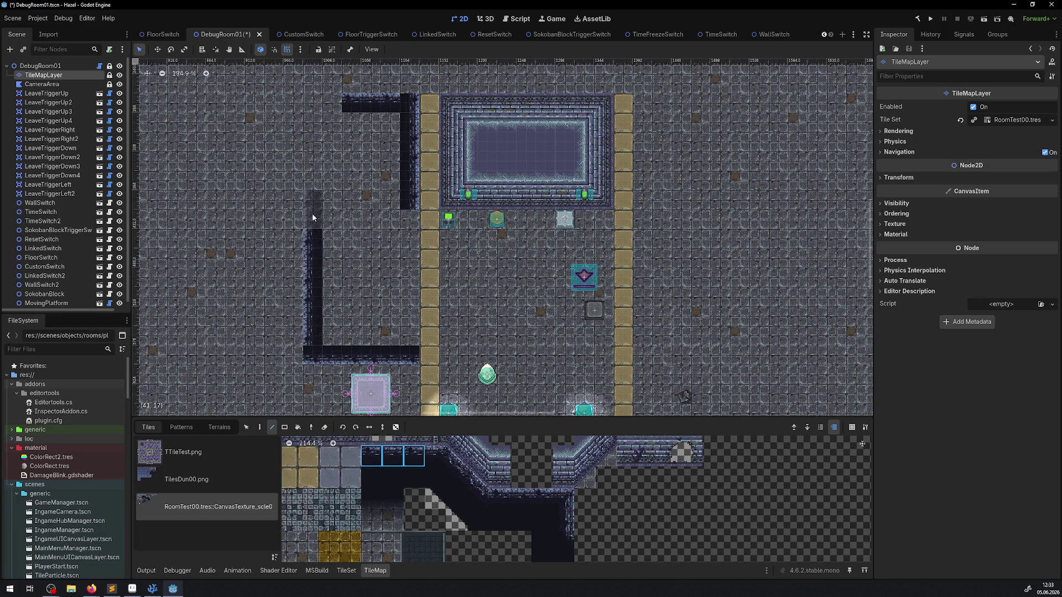
pyautogui.moveTo(314, 141); pyautogui.dragTo(313, 131)
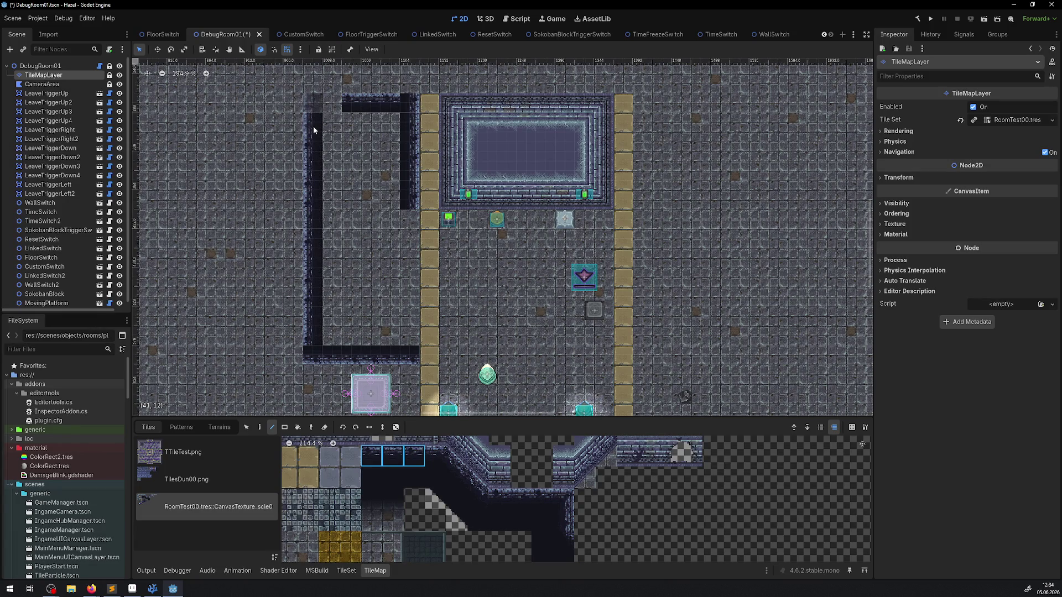
pyautogui.moveTo(404, 334); pyautogui.dragTo(404, 288)
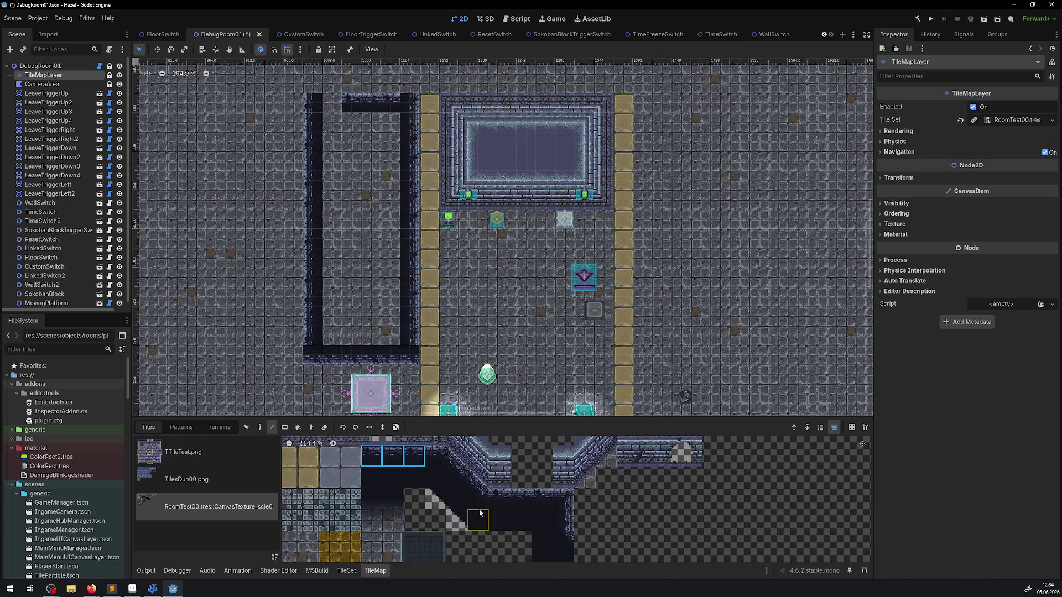
pyautogui.click(407, 102)
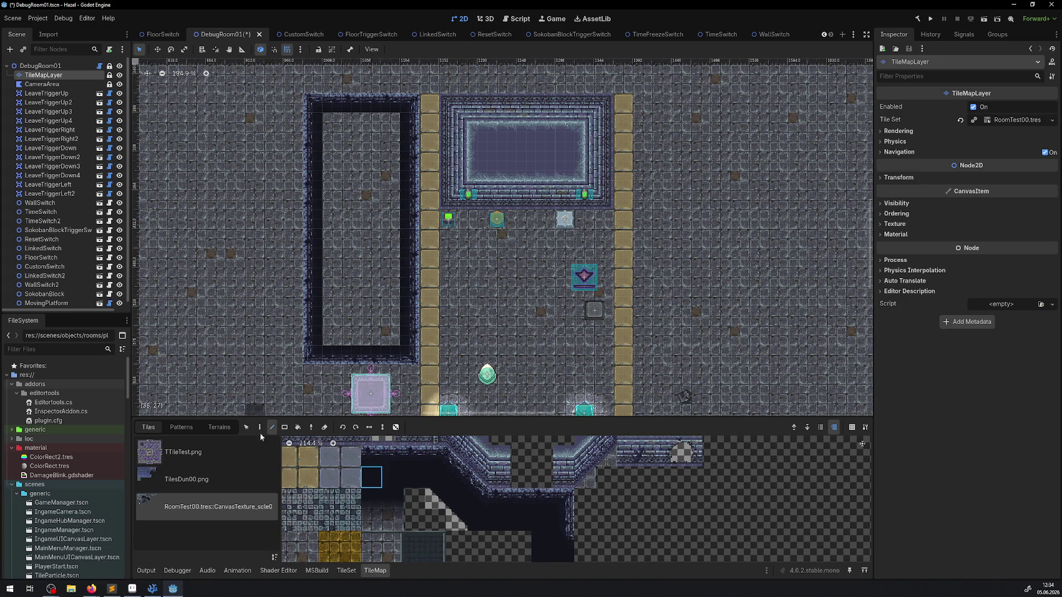
# Step: Fill the pit with dark tiles and move the MovingPlatform to its top edge
pyautogui.moveTo(334, 340); pyautogui.dragTo(392, 128)
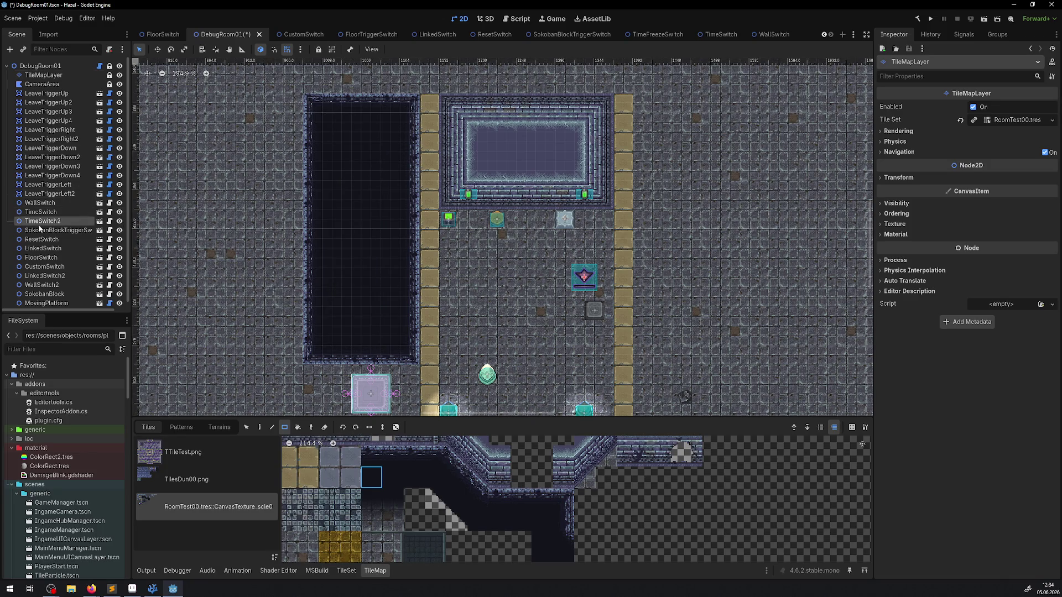
pyautogui.click(46, 302)
pyautogui.moveTo(374, 380); pyautogui.dragTo(394, 118)
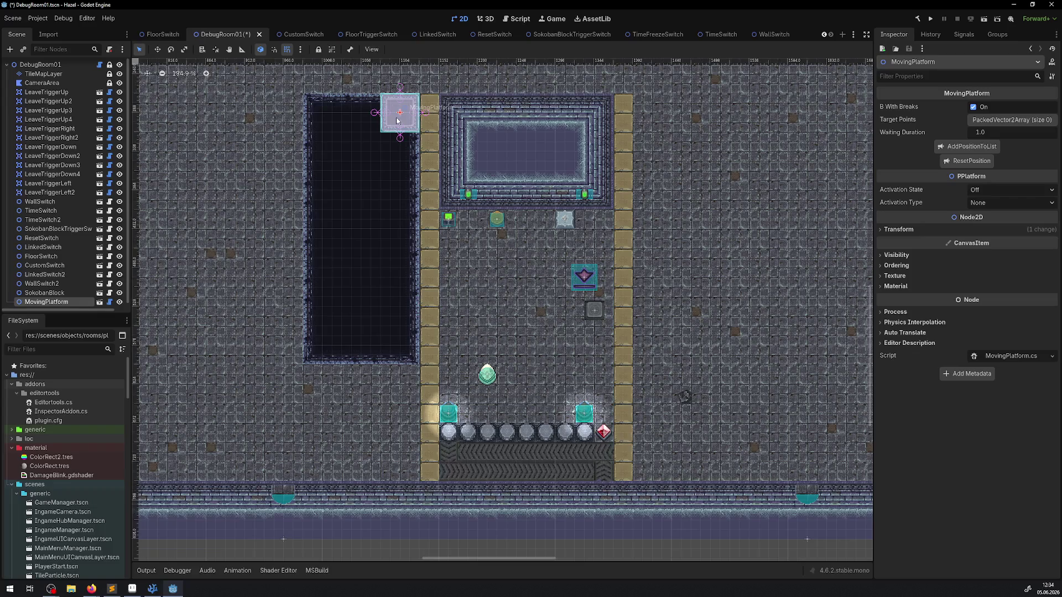
# Step: Add the MovingPlatform's first two target points, (1104,288) and (1008,288)
pyautogui.scroll(4, 393, 148)
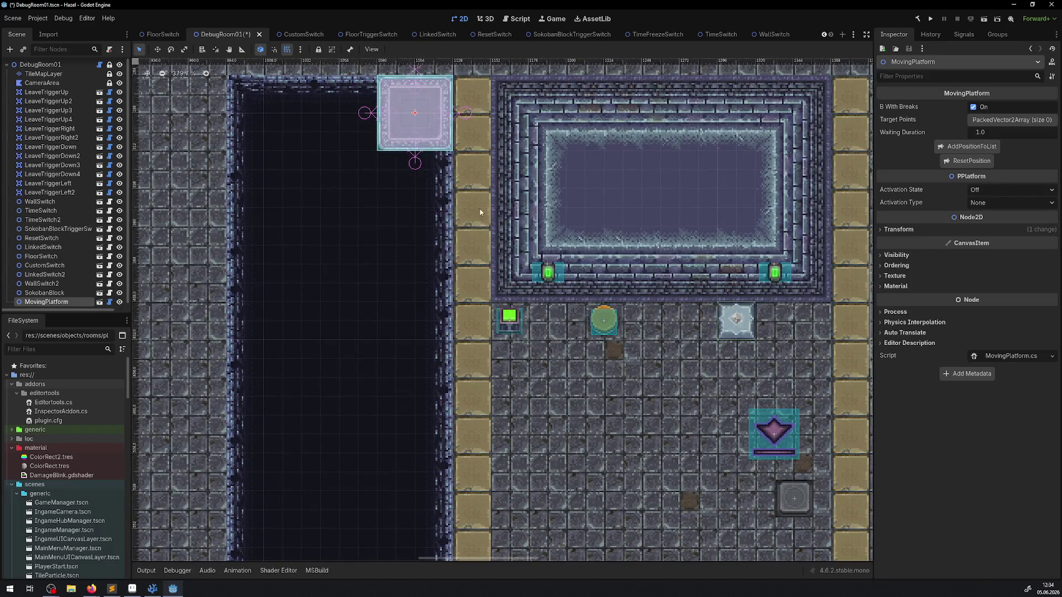
pyautogui.scroll(-4, 389, 197)
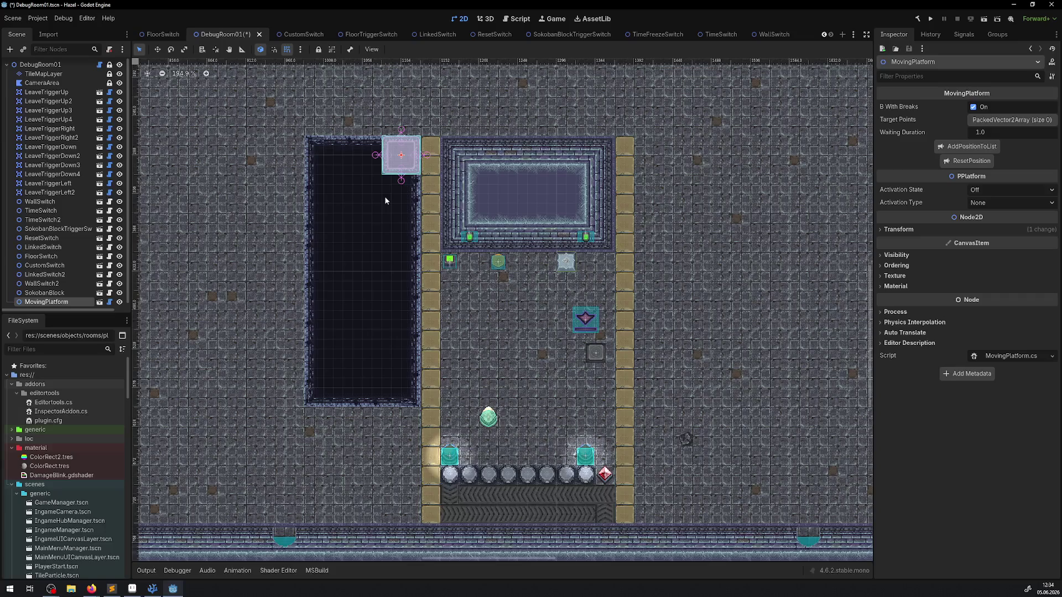
pyautogui.scroll(4, 385, 200)
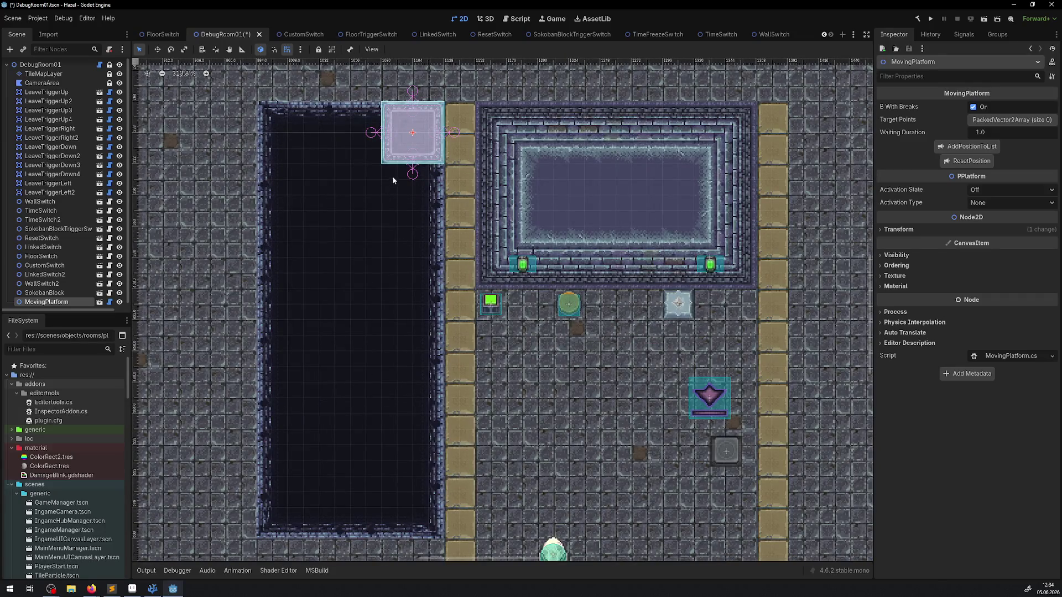
pyautogui.click(1032, 121)
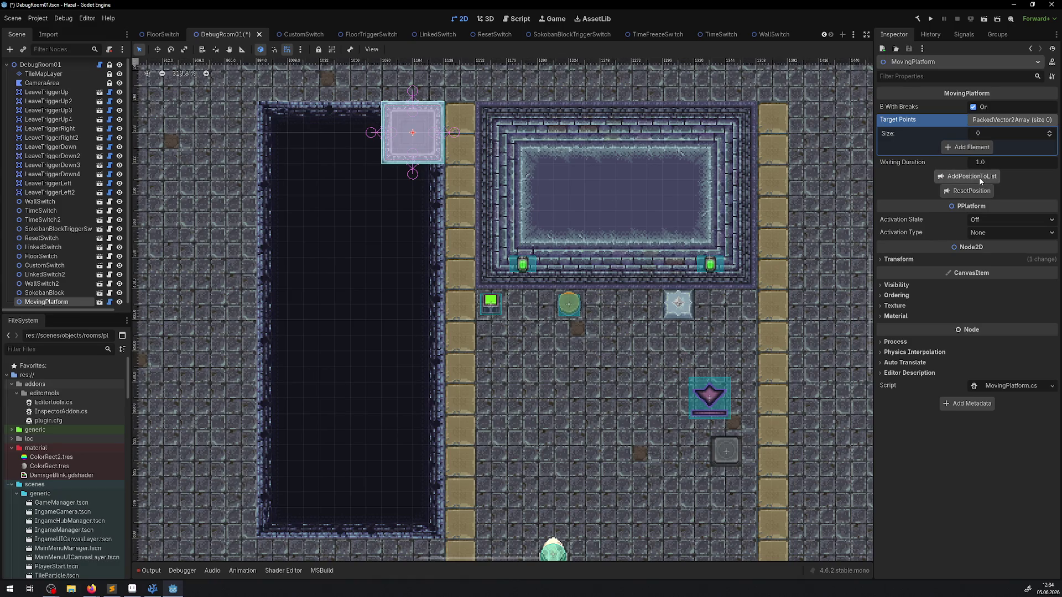
pyautogui.click(963, 147)
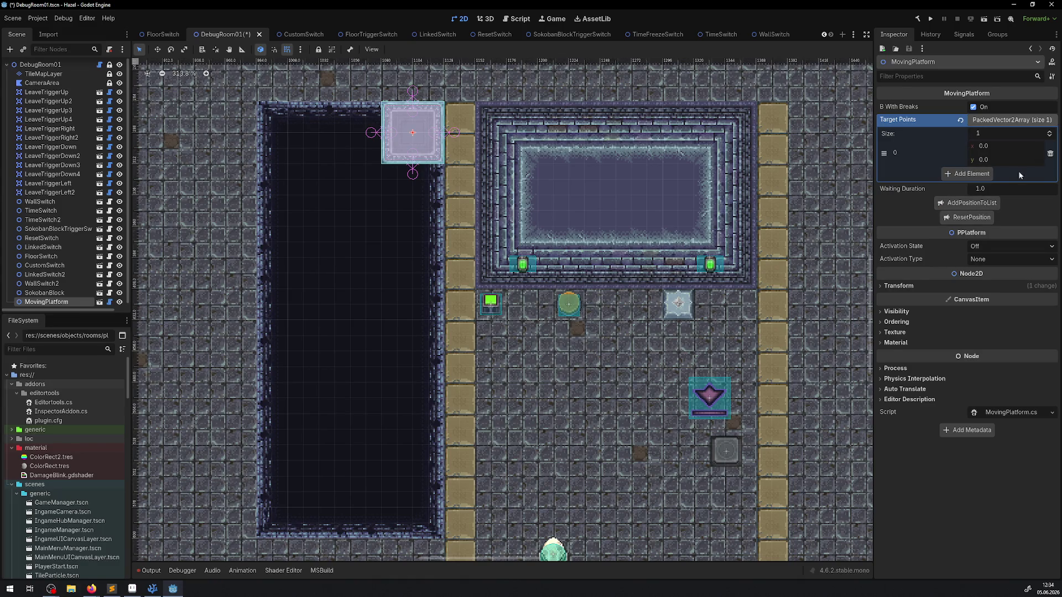
pyautogui.click(1050, 153)
pyautogui.click(977, 177)
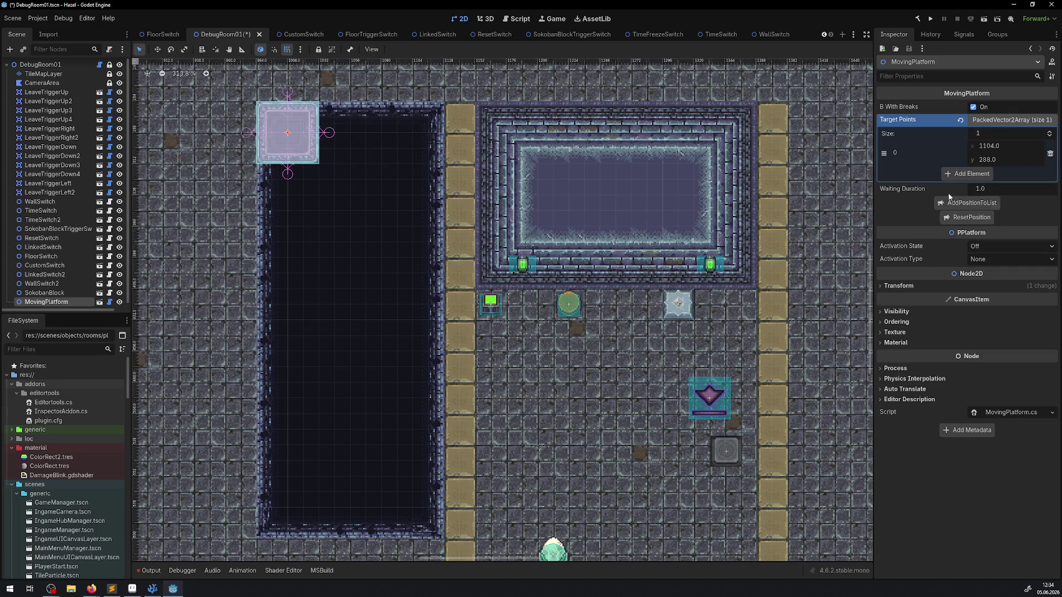
pyautogui.click(965, 203)
# Step: Add target points (1008,540) and (1104,540), reset to the first point, and save DebugRoom01
pyautogui.scroll(-2, 360, 227)
pyautogui.moveTo(282, 116)
pyautogui.mouseDown()
pyautogui.moveTo(295, 246)
pyautogui.moveTo(278, 417)
pyautogui.moveTo(409, 408)
pyautogui.mouseUp()
pyautogui.click(965, 230)
pyautogui.click(971, 255)
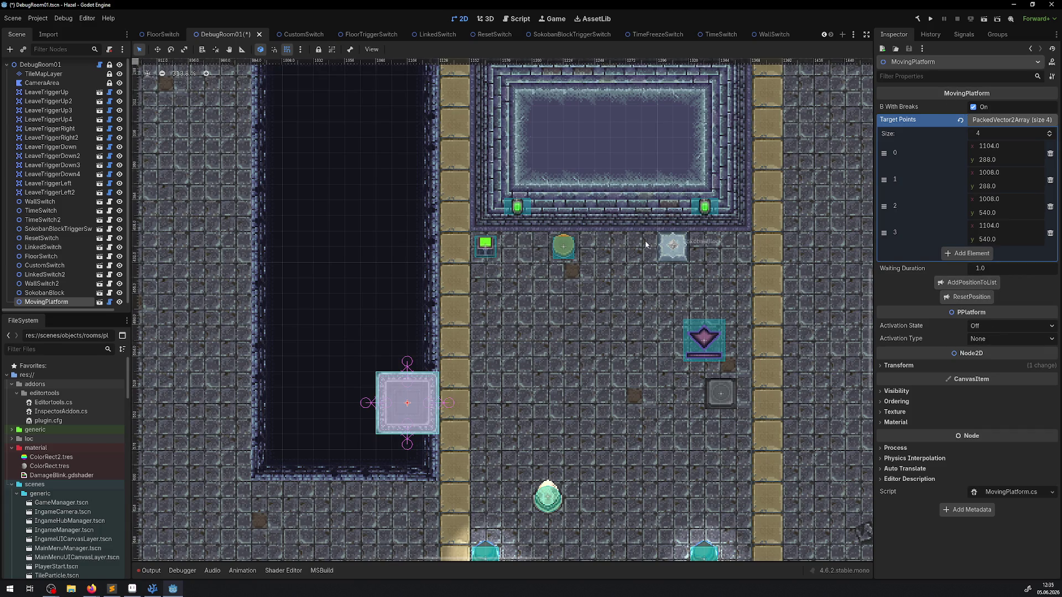
pyautogui.scroll(5, 816, 131)
pyautogui.click(944, 298)
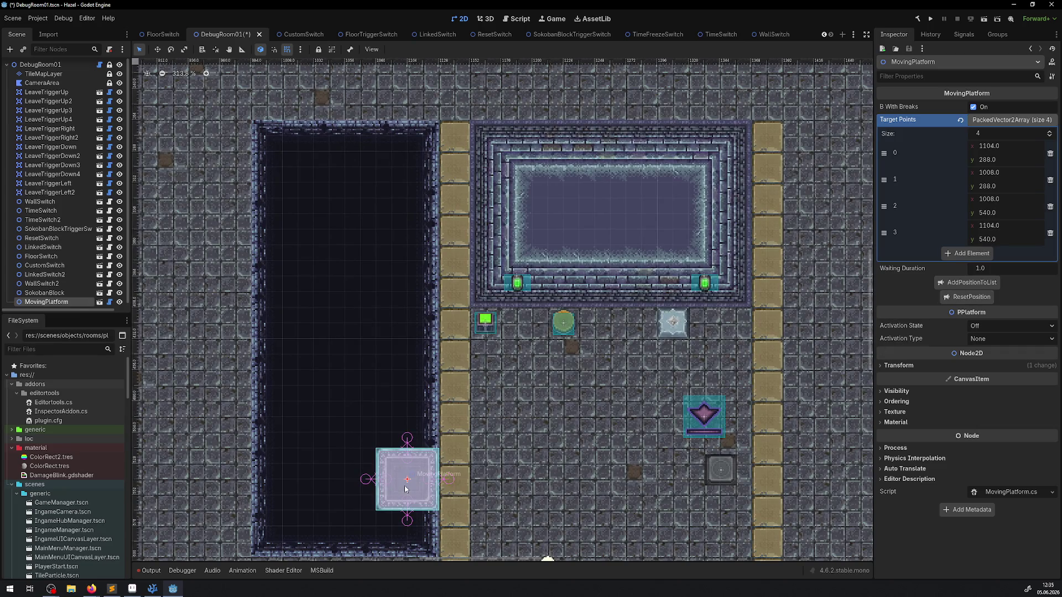
pyautogui.hotkey('ctrl', 's')
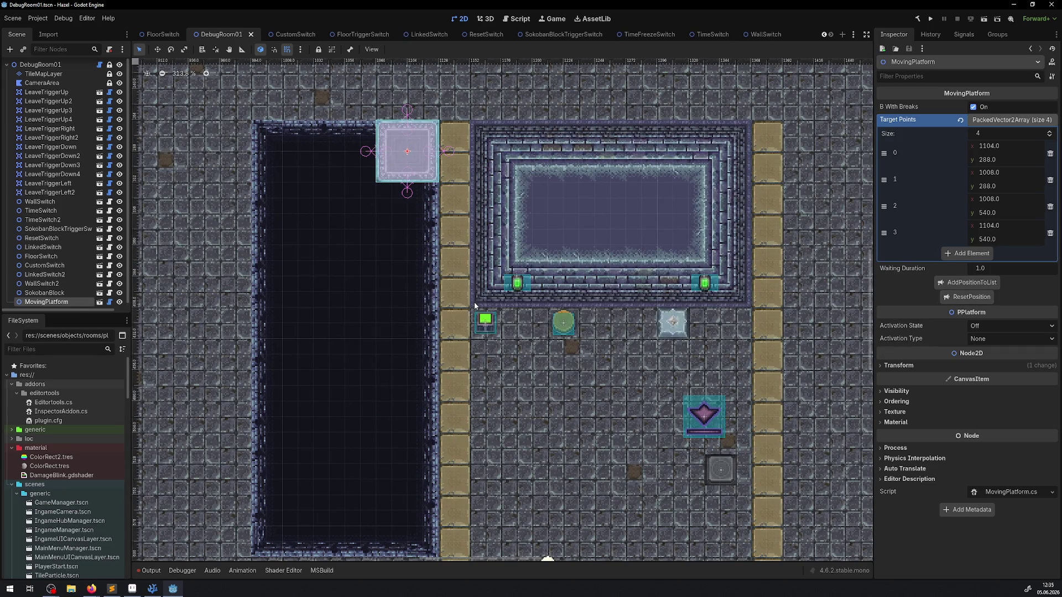
# Step: Place a RotationPlatform mid-pit and drop a HingedPlatform near the pit's lower-left corner
pyautogui.scroll(-4, 475, 306)
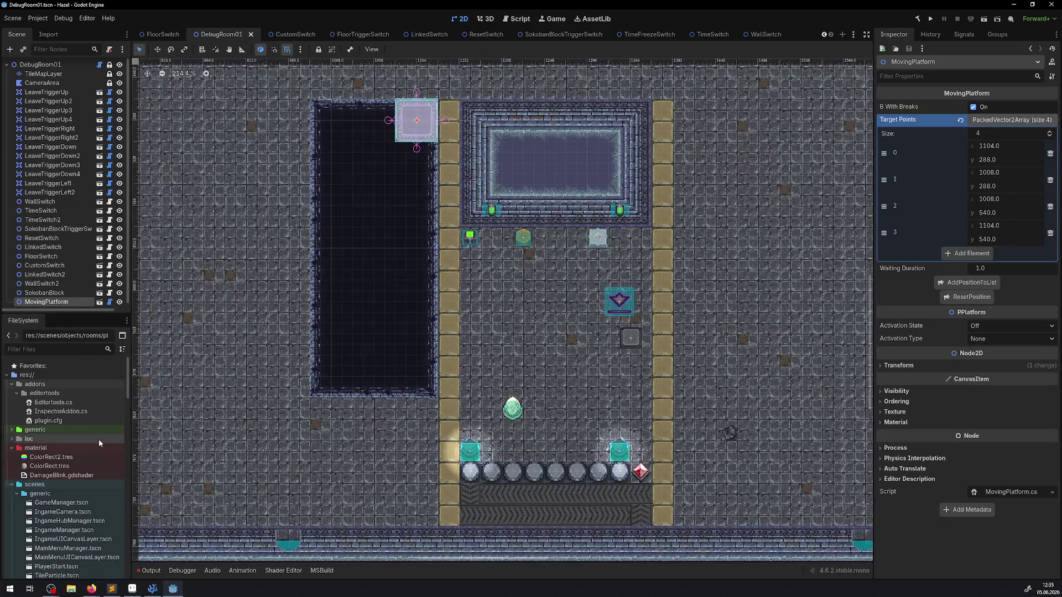
pyautogui.moveTo(330, 407)
pyautogui.mouseDown()
pyautogui.moveTo(373, 398)
pyautogui.moveTo(404, 409)
pyautogui.mouseUp()
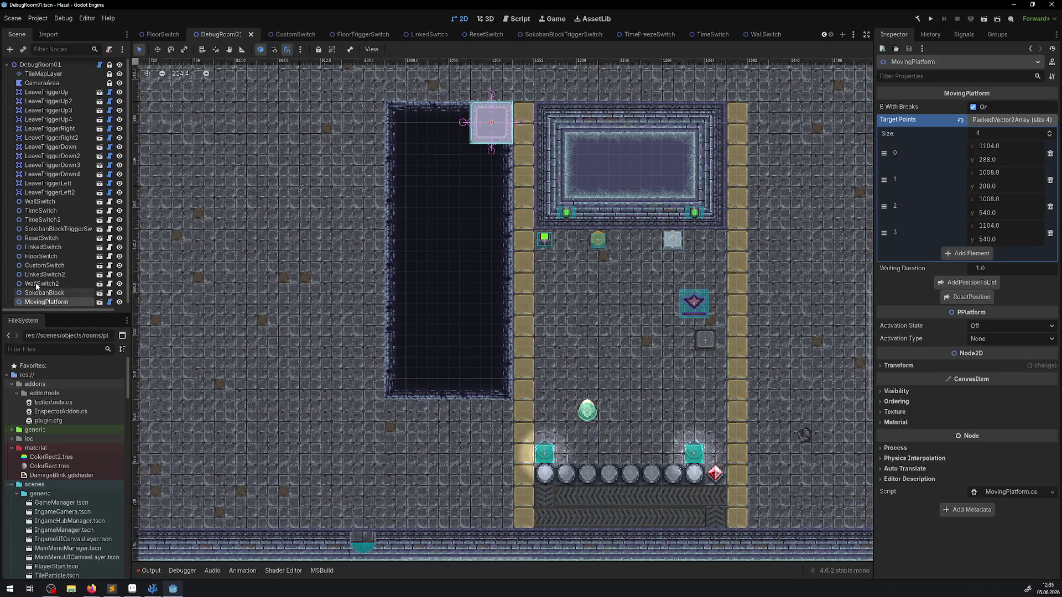
pyautogui.scroll(-10, 89, 497)
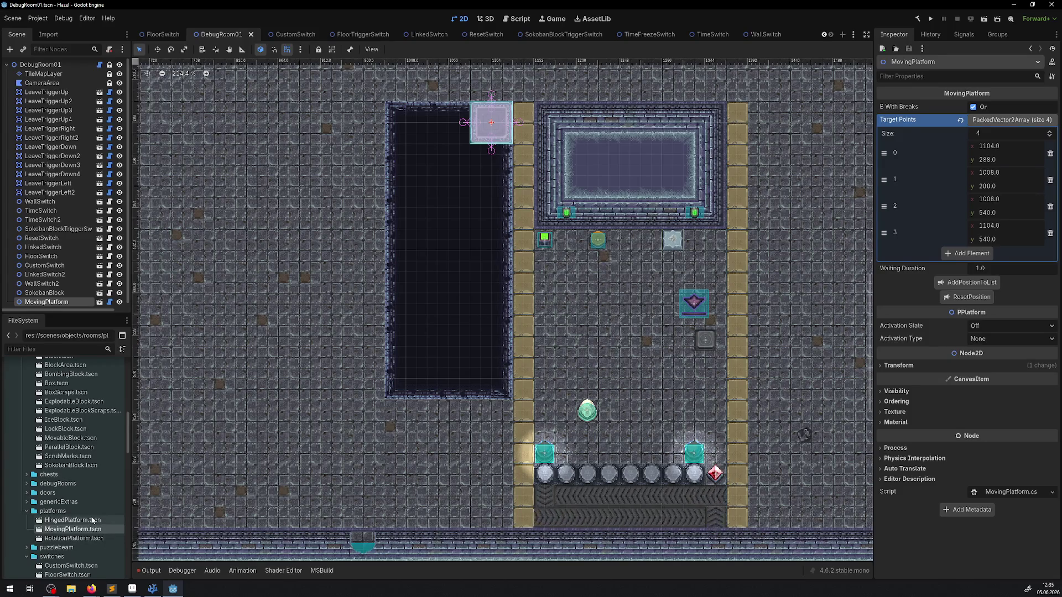
pyautogui.scroll(-3, 94, 503)
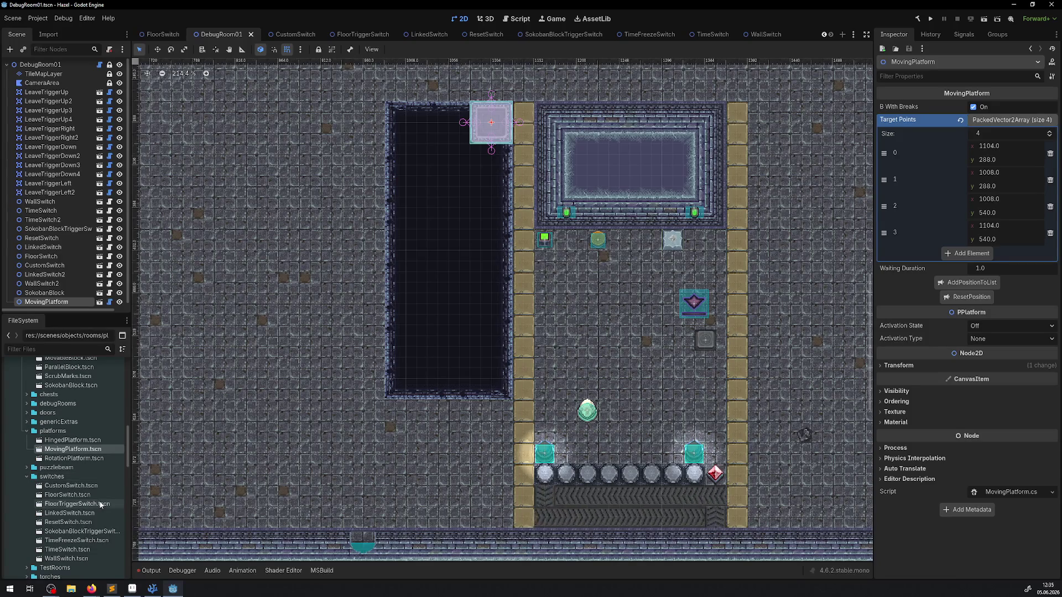
pyautogui.scroll(-1, 100, 503)
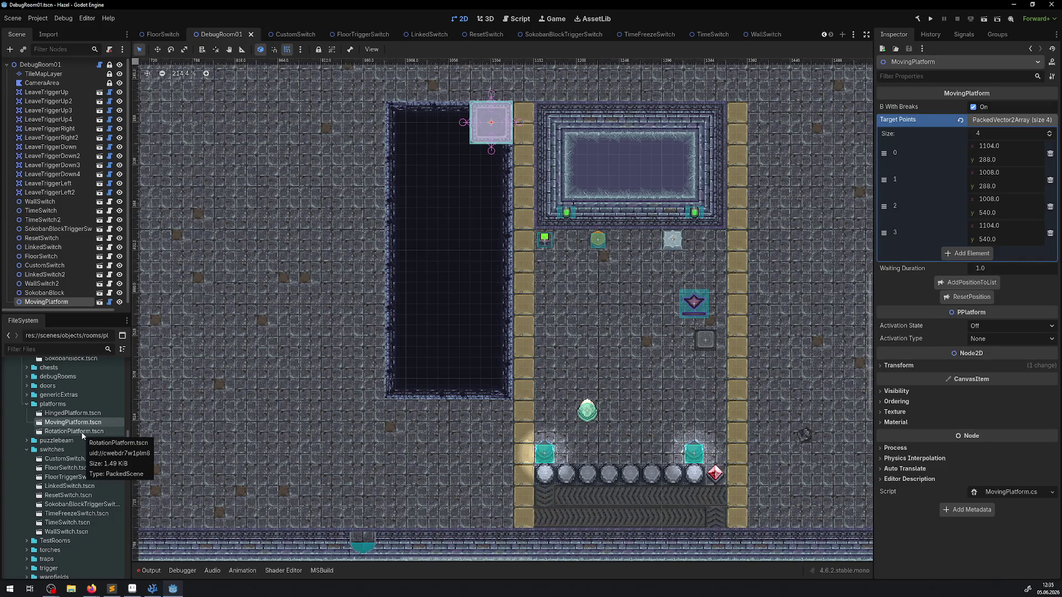
pyautogui.moveTo(82, 435)
pyautogui.mouseDown()
pyautogui.moveTo(467, 301)
pyautogui.moveTo(448, 347)
pyautogui.moveTo(450, 326)
pyautogui.mouseUp()
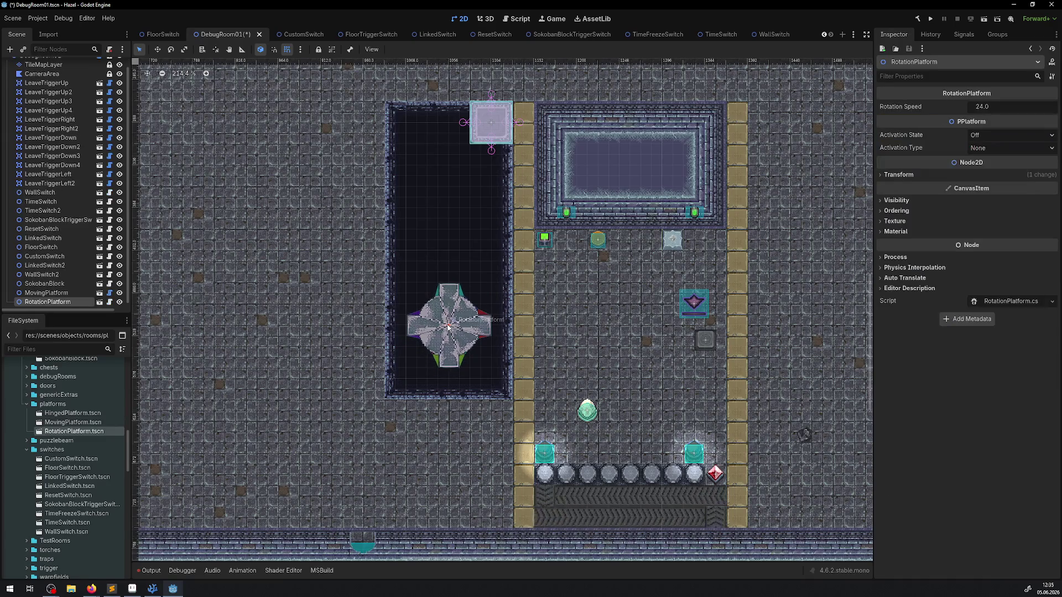
pyautogui.moveTo(73, 422)
pyautogui.mouseDown()
pyautogui.moveTo(328, 388)
pyautogui.moveTo(73, 422)
pyautogui.moveTo(355, 319)
pyautogui.moveTo(407, 398)
pyautogui.moveTo(411, 309)
pyautogui.moveTo(349, 379)
pyautogui.mouseUp()
pyautogui.scroll(5, 407, 398)
# Step: Rotate the HingedPlatform 180° and move it to the pit's bottom-left corner
pyautogui.click(900, 187)
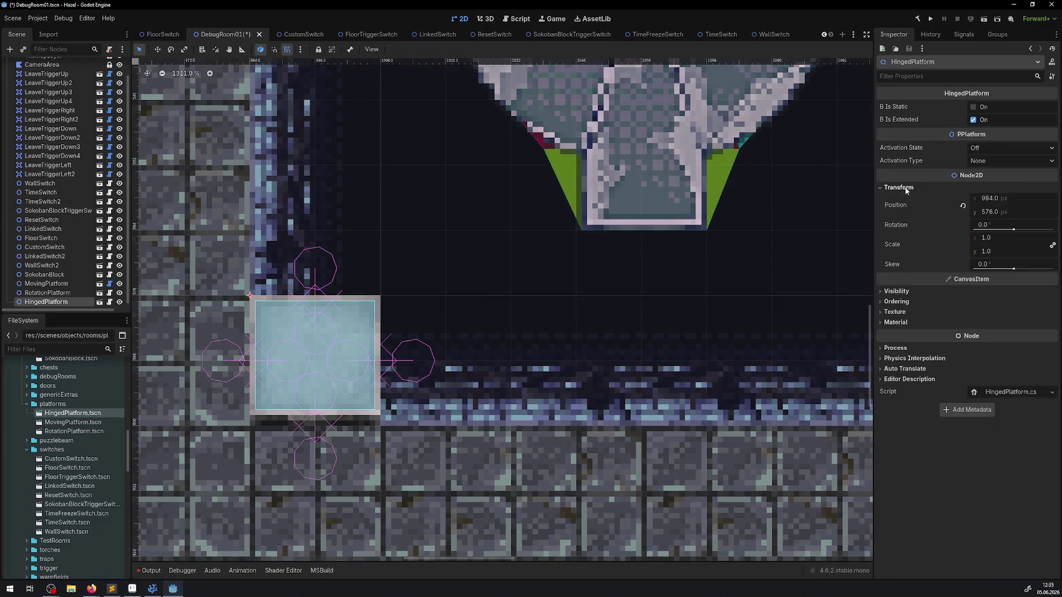
pyautogui.click(993, 225)
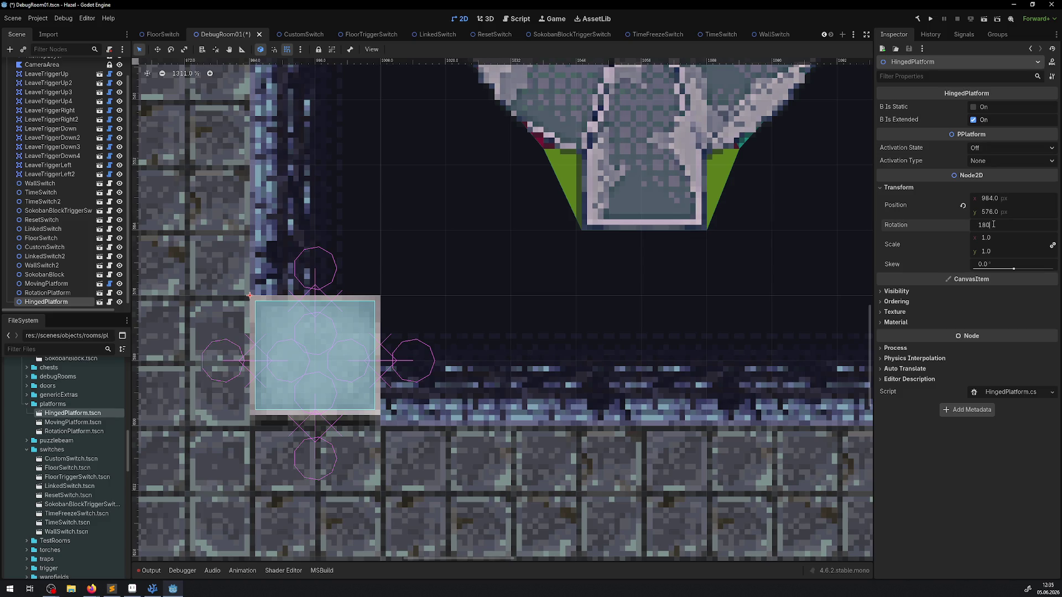
pyautogui.press('Return')
pyautogui.scroll(-1, 201, 240)
pyautogui.moveTo(201, 239)
pyautogui.mouseDown()
pyautogui.moveTo(365, 279)
pyautogui.moveTo(325, 335)
pyautogui.mouseUp()
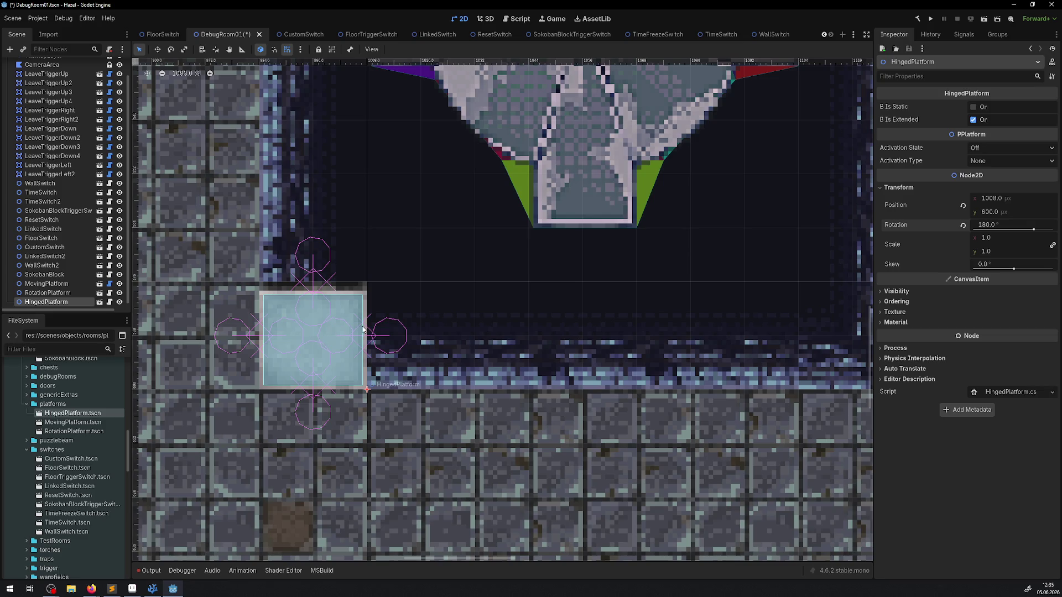
pyautogui.scroll(-2, 270, 314)
pyautogui.scroll(-1, 55, 288)
# Step: Duplicate the hinged platform three times, lining each copy up one tile to the right
pyautogui.rightClick(55, 300)
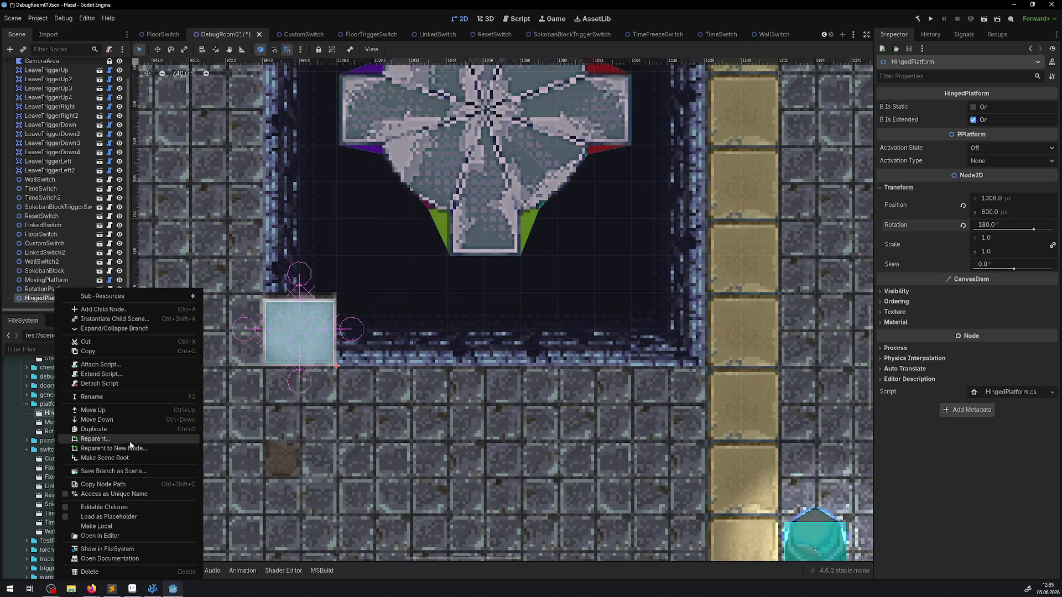
pyautogui.click(132, 437)
pyautogui.moveTo(285, 325); pyautogui.dragTo(383, 326)
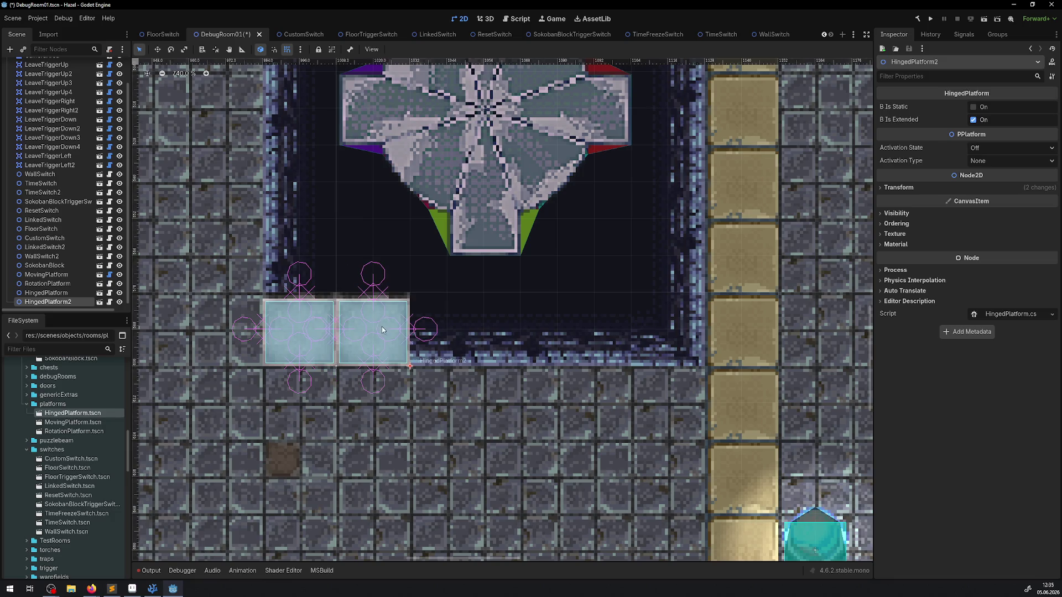
pyautogui.rightClick(48, 302)
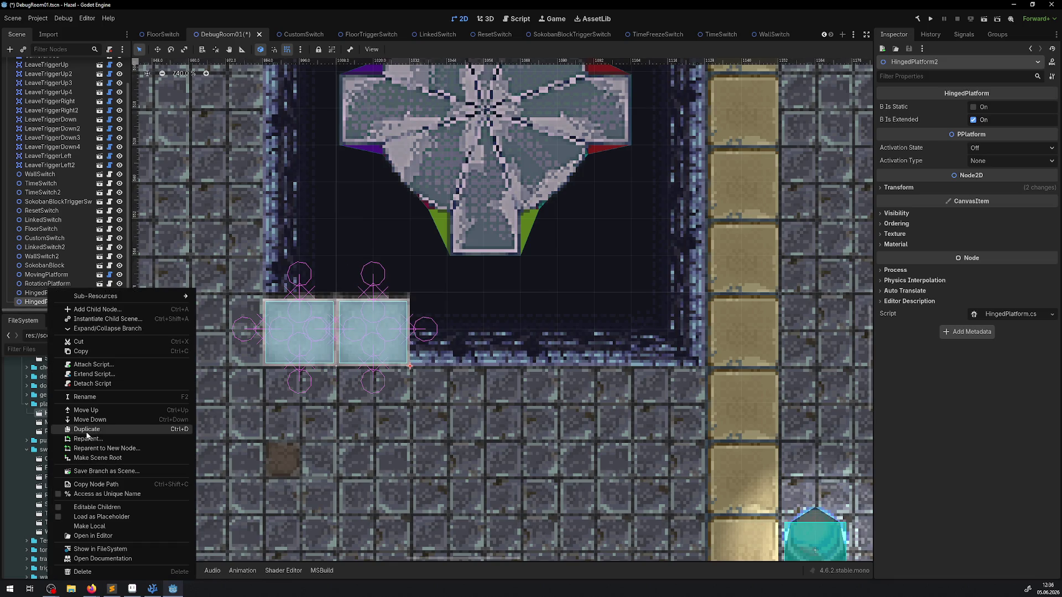
pyautogui.click(102, 429)
pyautogui.moveTo(373, 317)
pyautogui.mouseDown()
pyautogui.moveTo(479, 317)
pyautogui.moveTo(446, 318)
pyautogui.mouseUp()
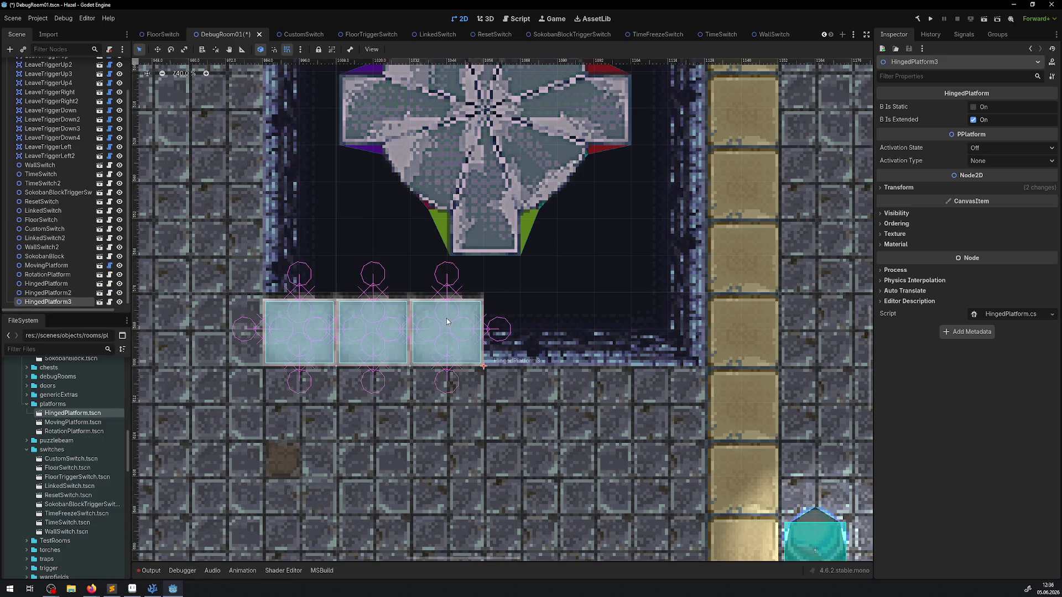
pyautogui.rightClick(48, 302)
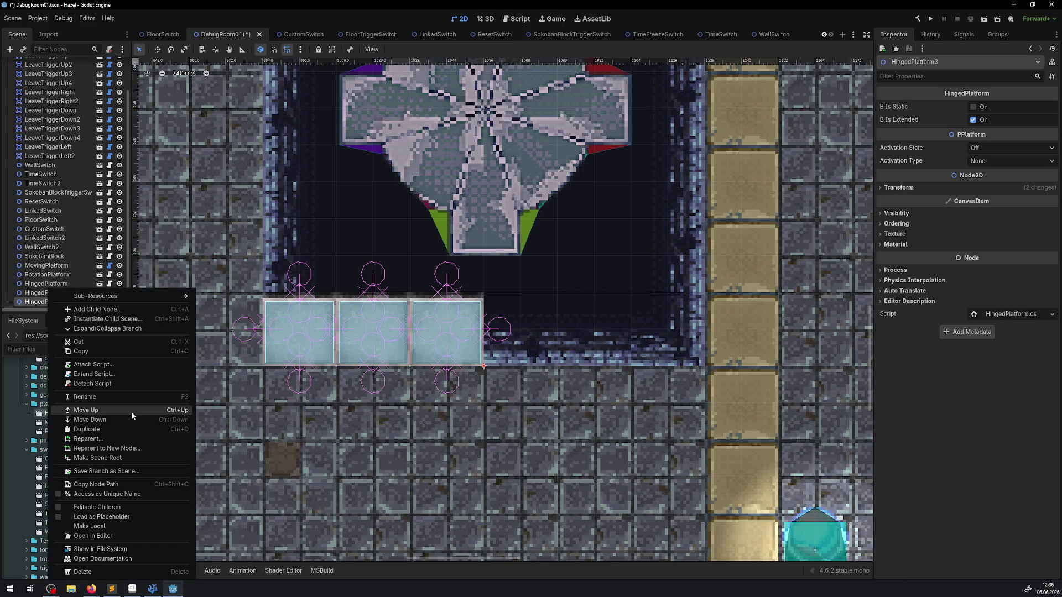
pyautogui.click(91, 429)
pyautogui.moveTo(422, 349); pyautogui.dragTo(496, 350)
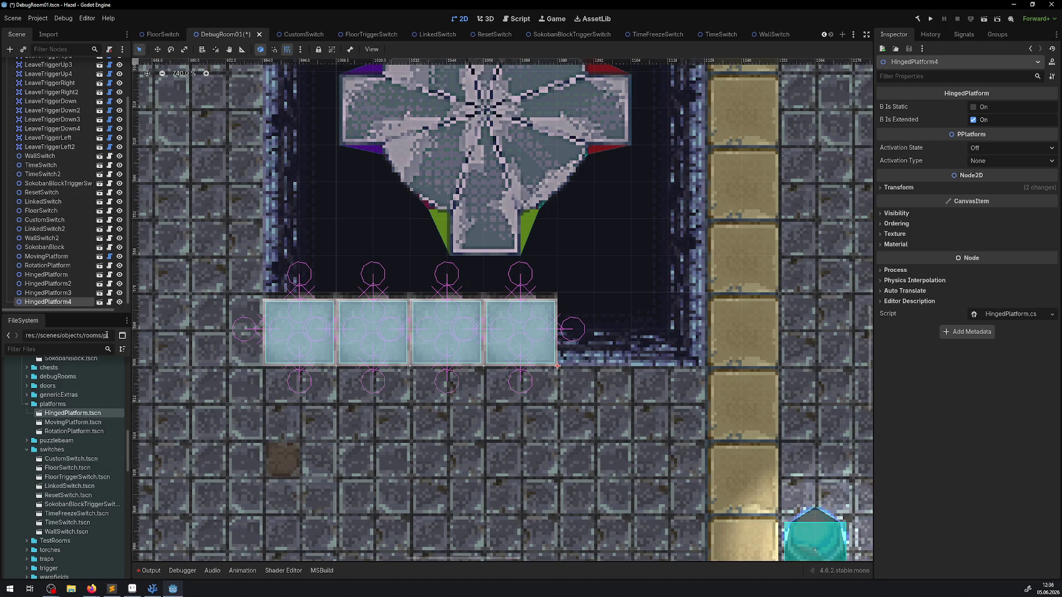
# Step: Add two more duplicates to complete a row of six hinged platforms across the pit
pyautogui.rightClick(63, 302)
pyautogui.click(91, 429)
pyautogui.moveTo(496, 337)
pyautogui.mouseDown()
pyautogui.moveTo(604, 337)
pyautogui.moveTo(569, 337)
pyautogui.mouseUp()
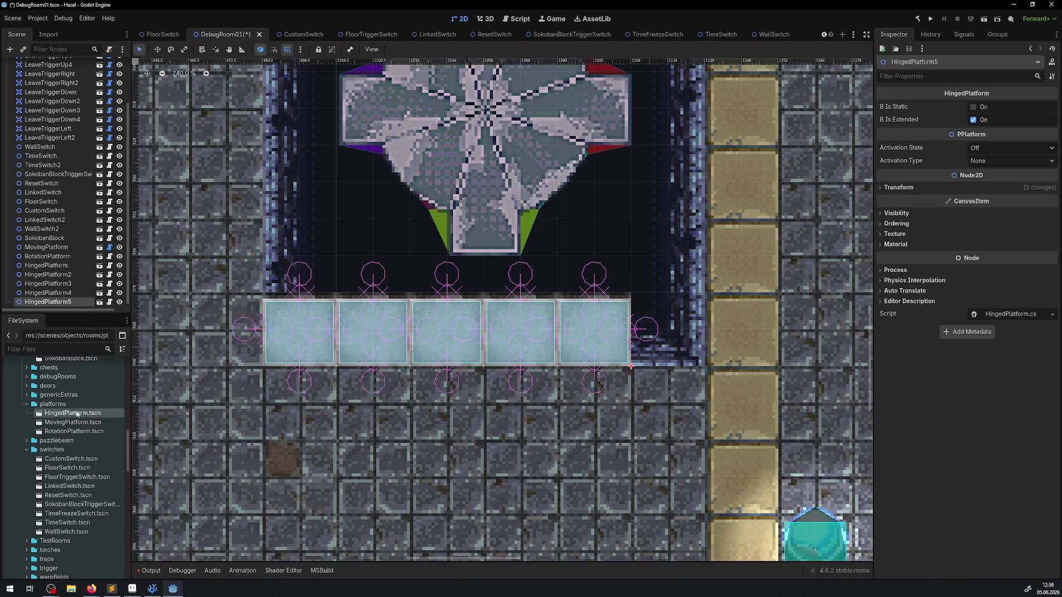
pyautogui.rightClick(67, 302)
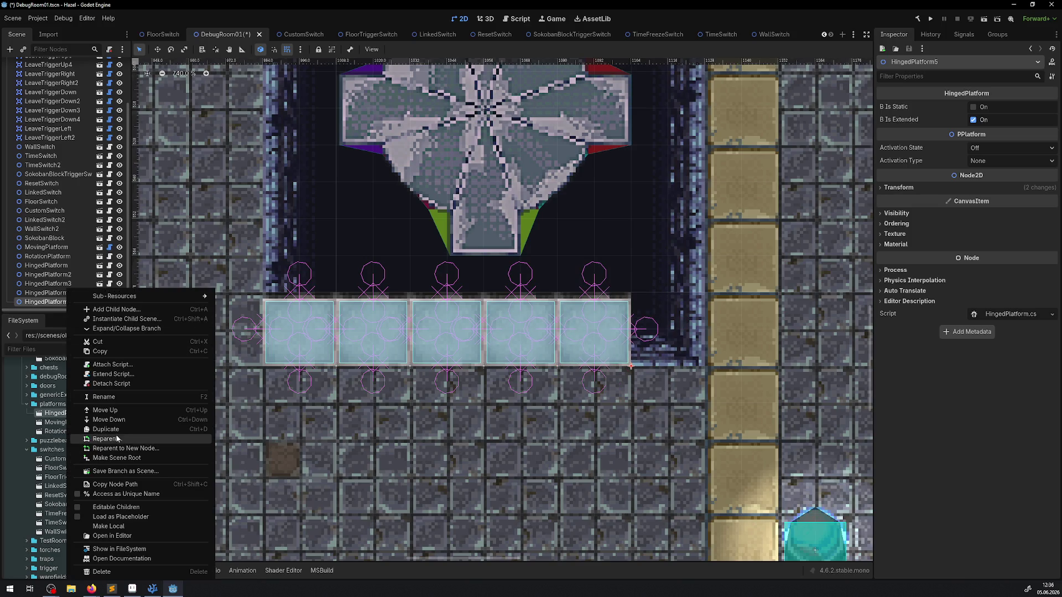
pyautogui.click(89, 439)
pyautogui.moveTo(567, 332); pyautogui.dragTo(642, 328)
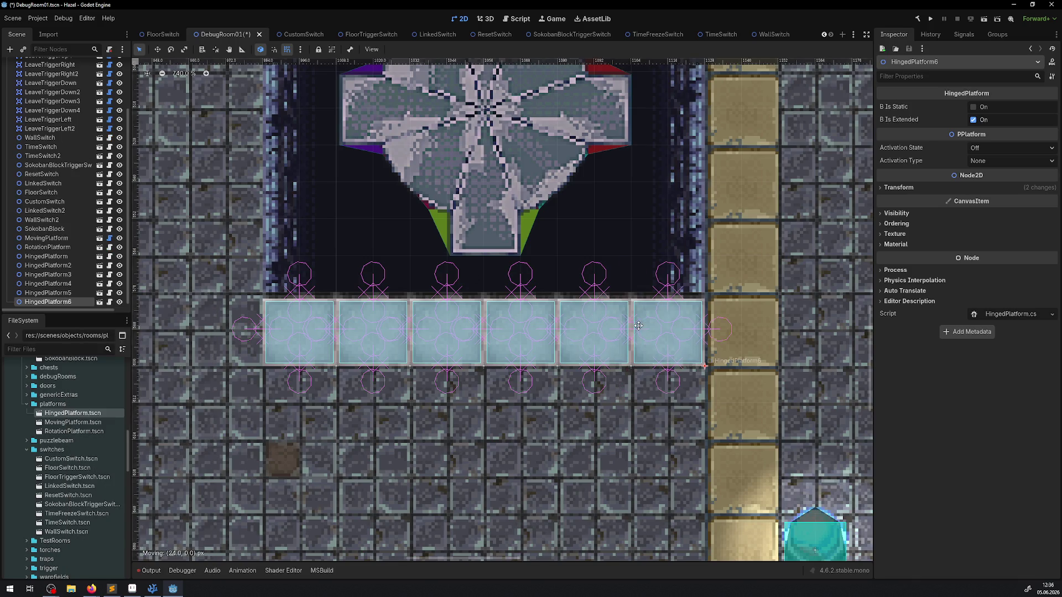
pyautogui.scroll(-2, 519, 232)
pyautogui.scroll(5, 519, 233)
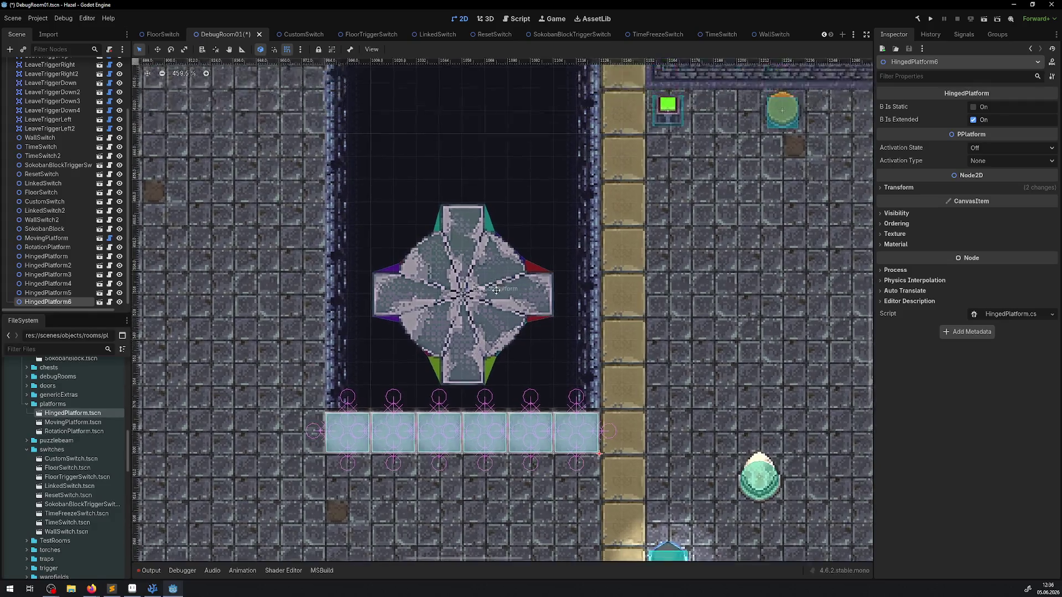
# Step: Shift the RotationPlatform left and down until it sits just above the hinged platform row
pyautogui.scroll(3, 496, 290)
pyautogui.click(453, 396)
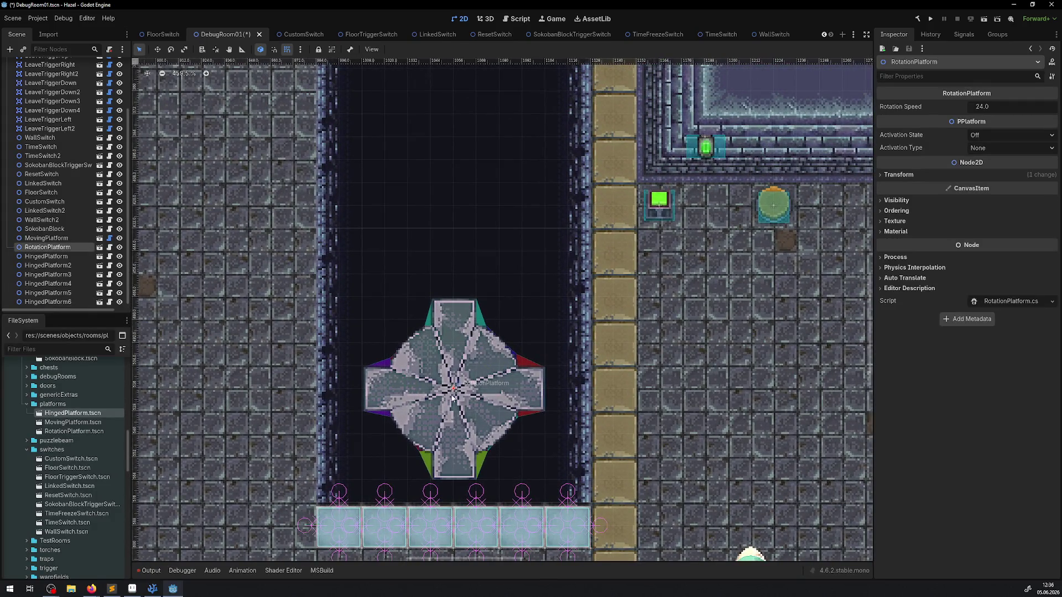
pyautogui.moveTo(463, 398)
pyautogui.mouseDown()
pyautogui.moveTo(507, 389)
pyautogui.moveTo(507, 408)
pyautogui.moveTo(417, 410)
pyautogui.mouseUp()
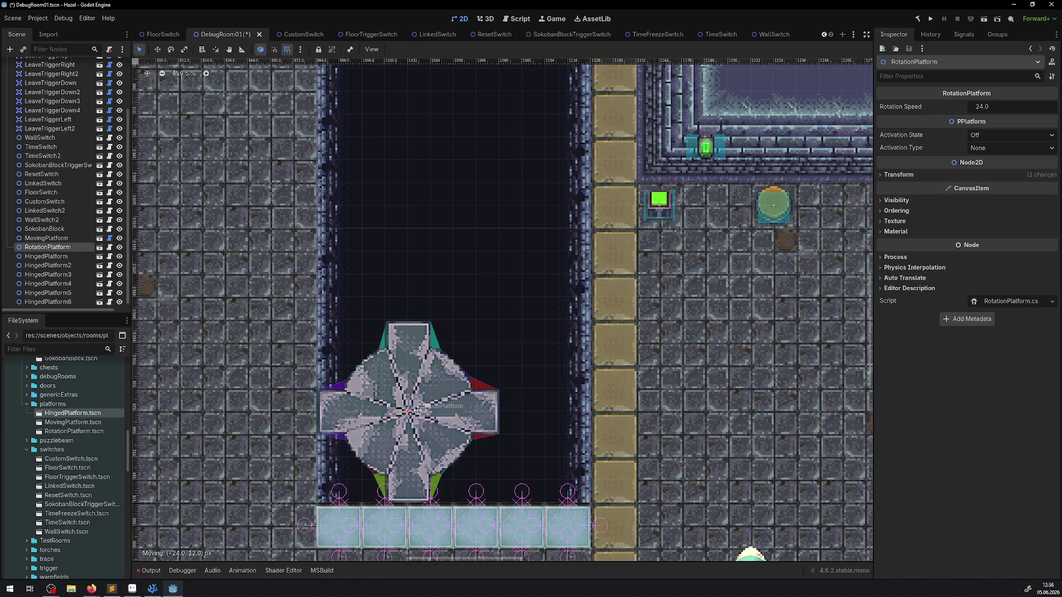
pyautogui.moveTo(418, 409)
pyautogui.mouseDown()
pyautogui.moveTo(471, 417)
pyautogui.moveTo(432, 389)
pyautogui.moveTo(429, 411)
pyautogui.mouseUp()
pyautogui.scroll(5, 422, 241)
pyautogui.click(370, 372)
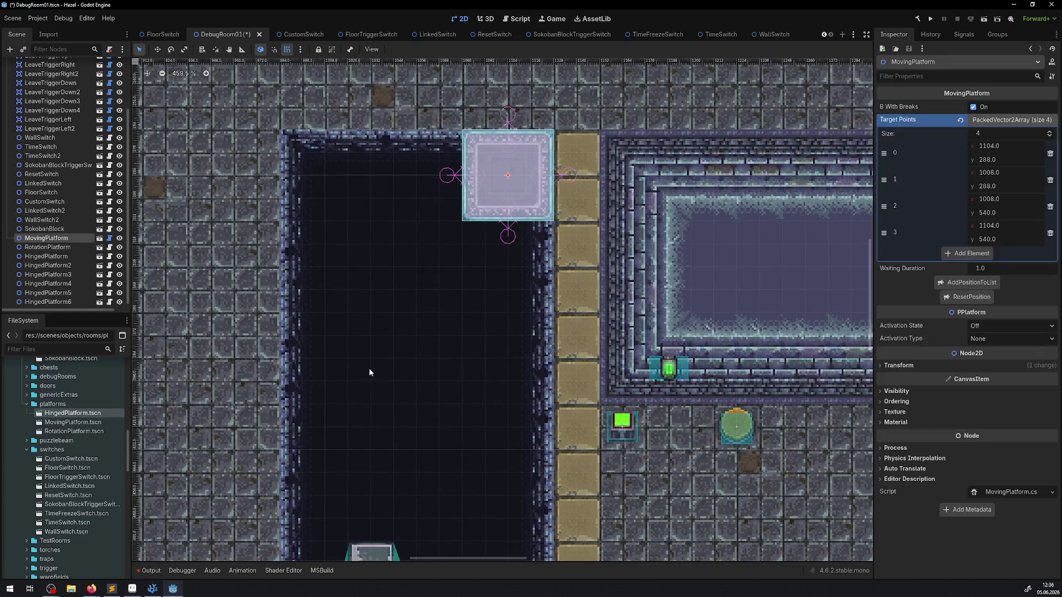
# Step: Drag the moving platform down the pit to find the y 456 position for its lower waypoints
pyautogui.scroll(-3, 370, 373)
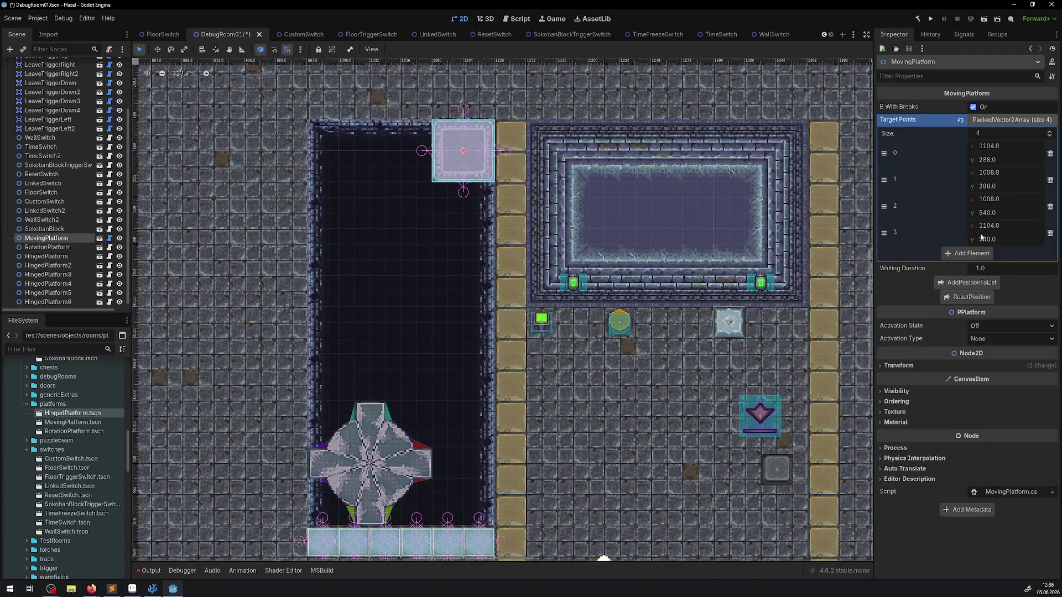
pyautogui.moveTo(469, 161)
pyautogui.mouseDown()
pyautogui.moveTo(351, 346)
pyautogui.moveTo(365, 380)
pyautogui.moveTo(344, 379)
pyautogui.mouseUp()
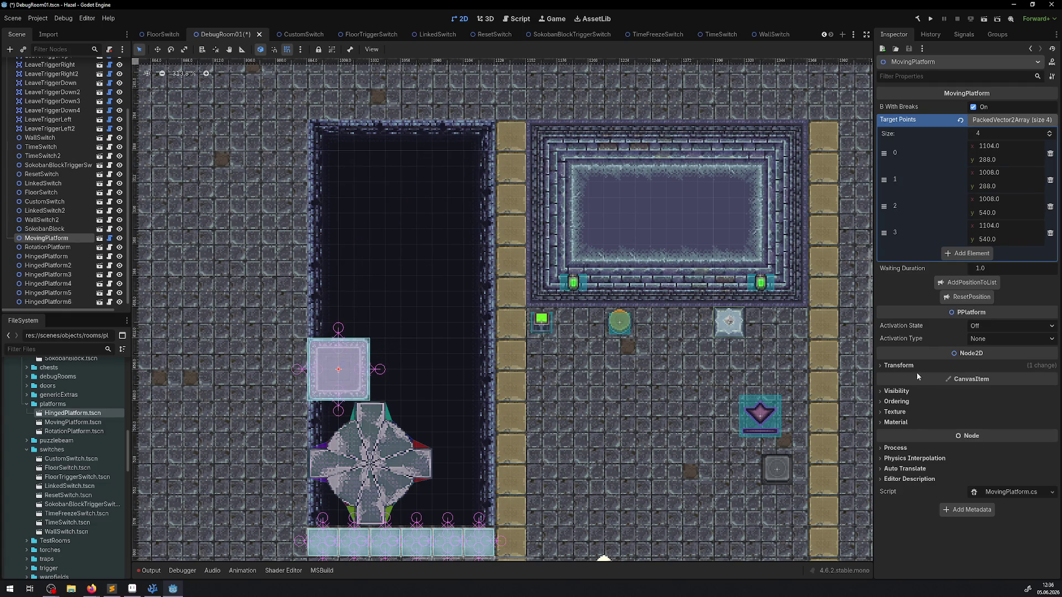
pyautogui.click(911, 366)
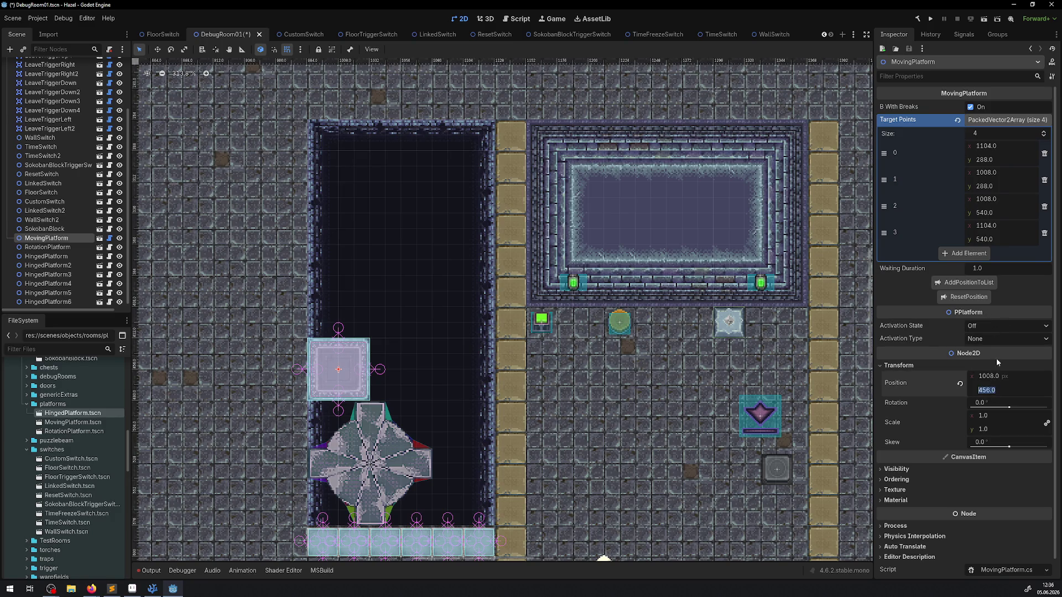
pyautogui.click(987, 199)
pyautogui.moveTo(357, 366)
pyautogui.mouseDown()
pyautogui.moveTo(371, 163)
pyautogui.moveTo(357, 163)
pyautogui.moveTo(362, 151)
pyautogui.mouseUp()
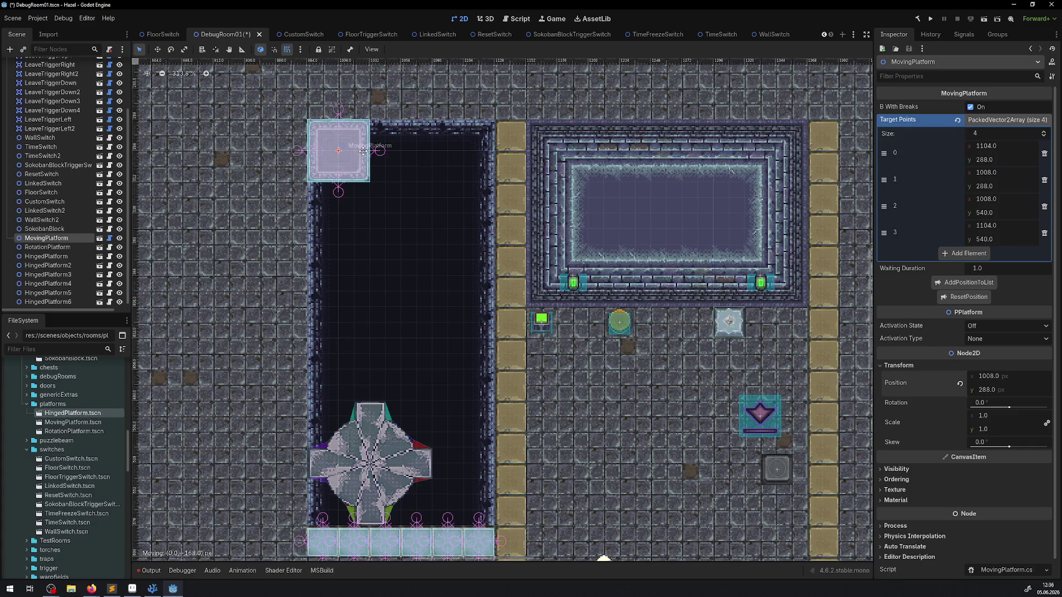
pyautogui.moveTo(363, 151)
pyautogui.mouseDown()
pyautogui.moveTo(354, 384)
pyautogui.moveTo(353, 367)
pyautogui.mouseUp()
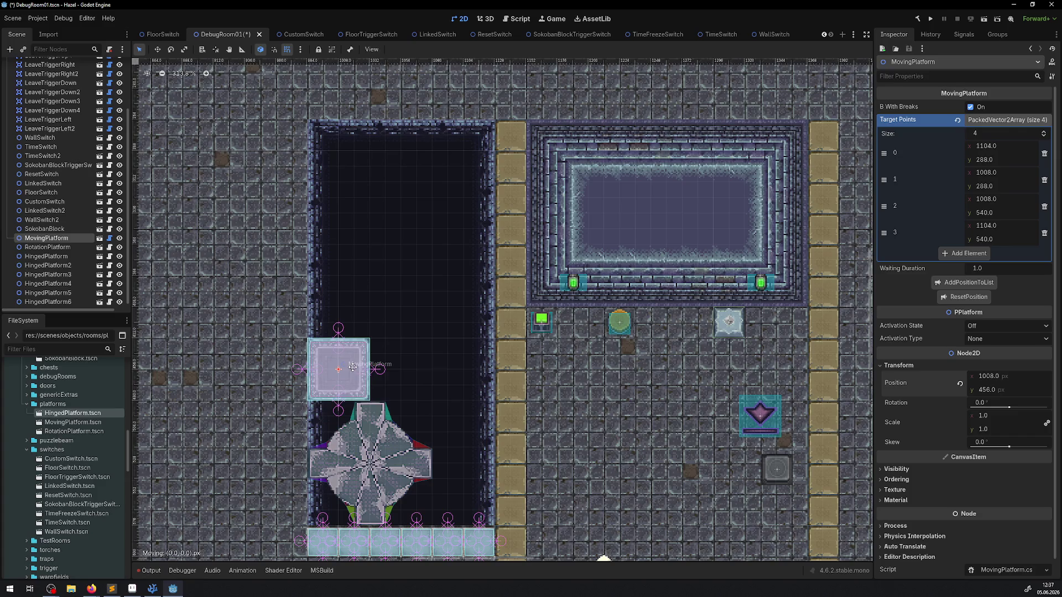
# Step: Set MovingPlatform's Target Points 3 and 2 y values to 456.0
pyautogui.click(993, 239)
pyautogui.write('456.0')
pyautogui.press('Return')
pyautogui.click(990, 213)
pyautogui.write('456.0')
pyautogui.press('Return')
# Step: Return the moving platform to its top-right start at 1104,288 and save the scene
pyautogui.moveTo(355, 357)
pyautogui.mouseDown()
pyautogui.moveTo(495, 154)
pyautogui.moveTo(480, 140)
pyautogui.mouseUp()
pyautogui.hotkey('ctrl', 's')
pyautogui.scroll(-5, 481, 242)
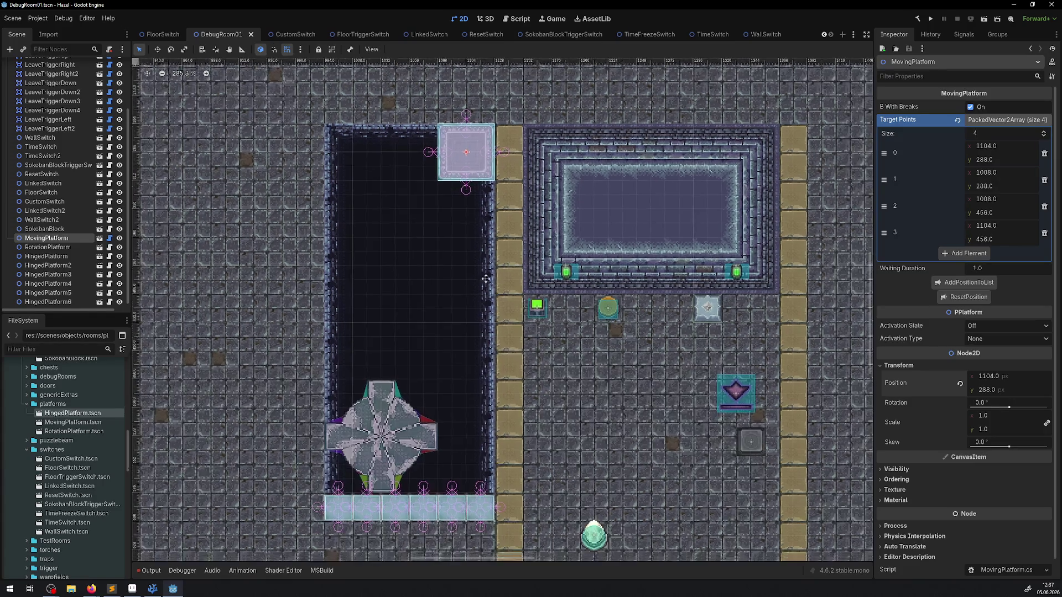
pyautogui.click(489, 440)
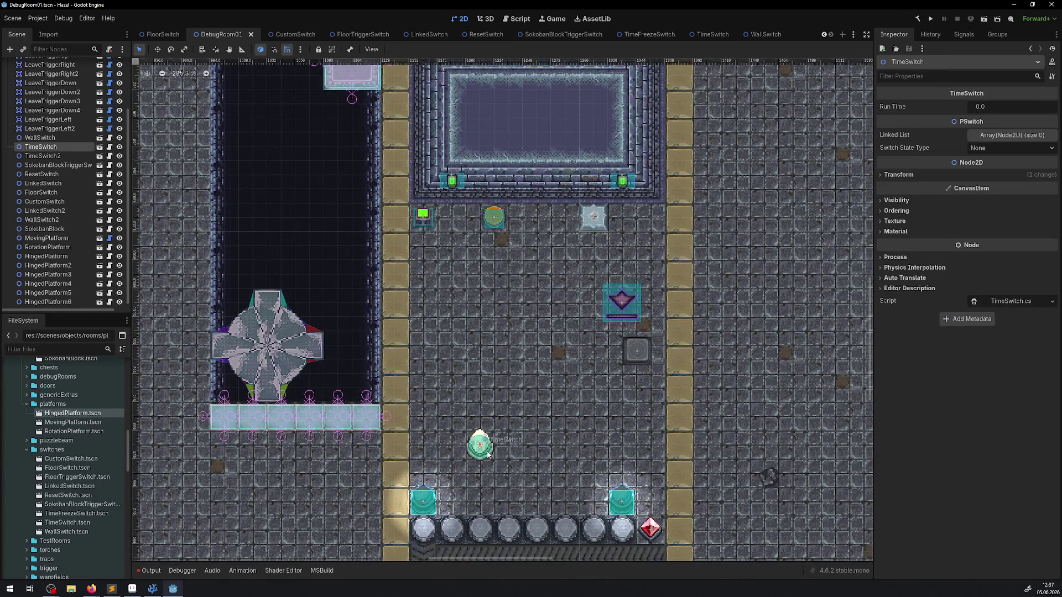
# Step: Expand the TimeSwitch's Linked List and add three empty elements
pyautogui.click(990, 136)
pyautogui.click(979, 162)
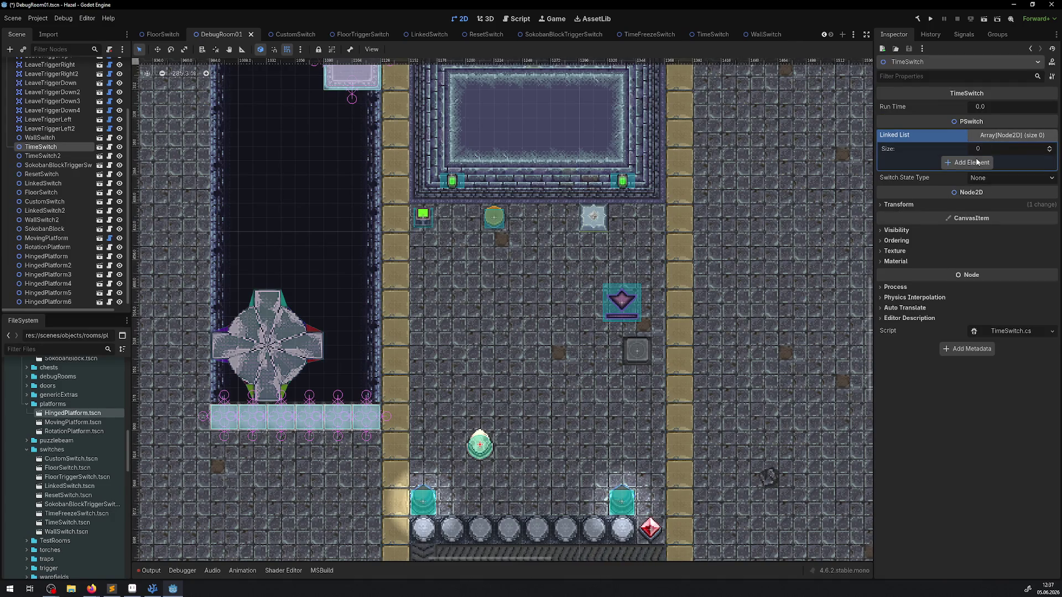
pyautogui.click(971, 175)
pyautogui.click(967, 188)
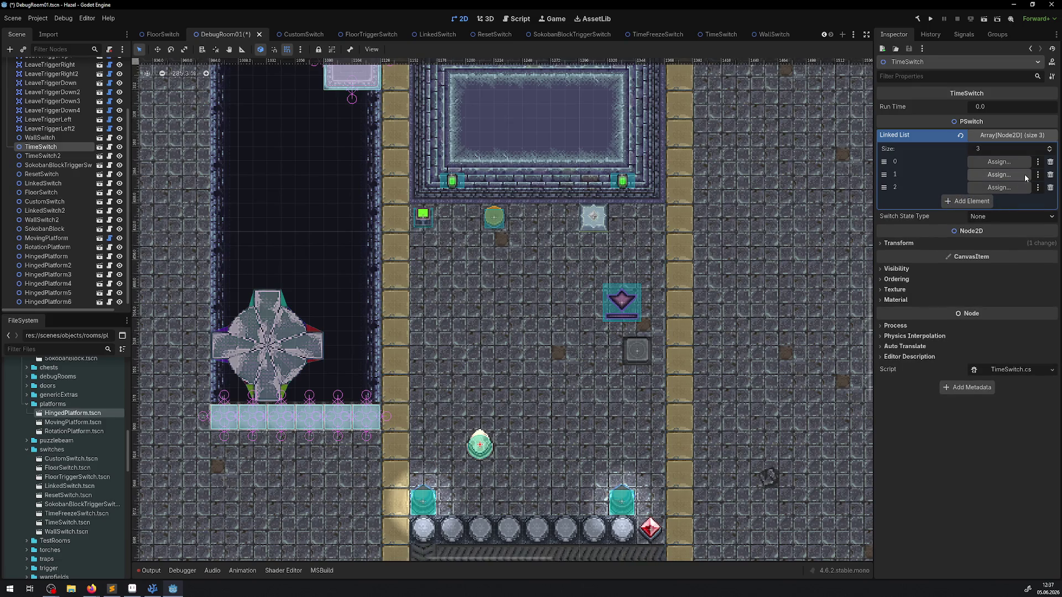
# Step: Assign RotationPlatform, MovingPlatform and HingedPlatform to the three slots, then save DebugRoom01
pyautogui.click(1009, 161)
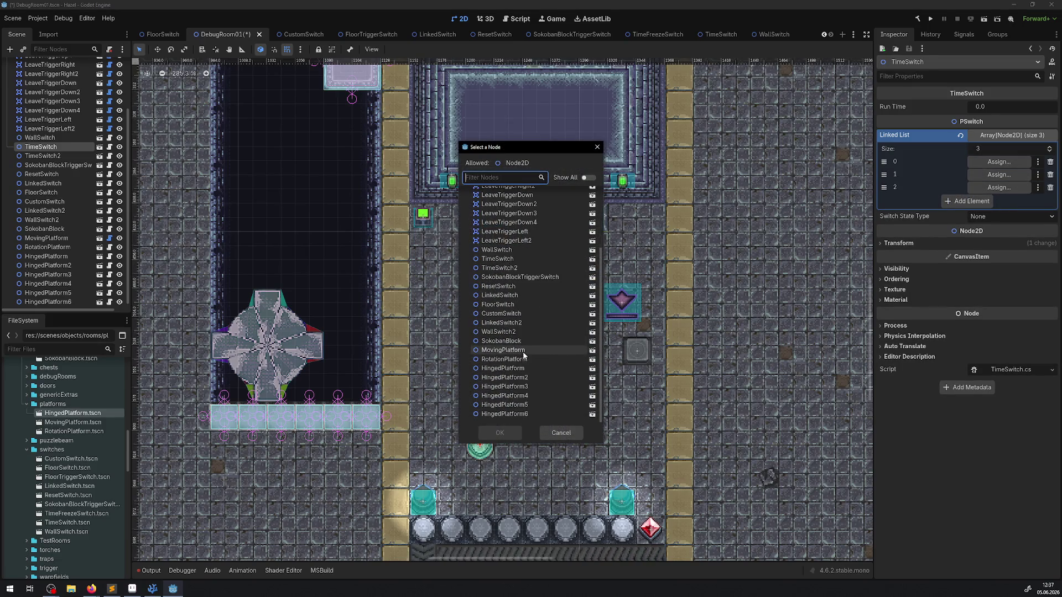
pyautogui.click(514, 360)
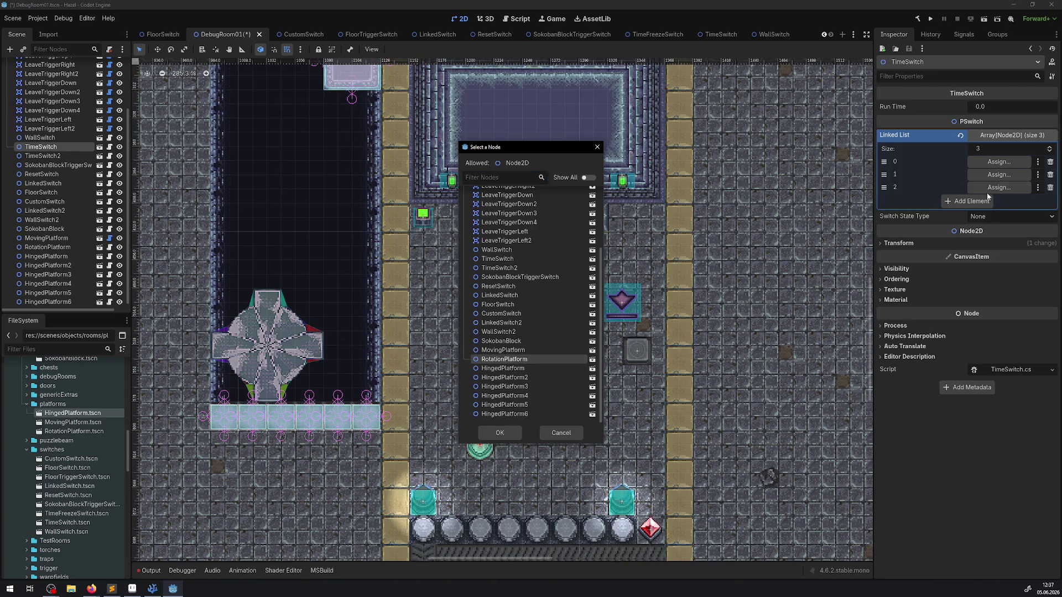
pyautogui.click(505, 432)
pyautogui.click(990, 176)
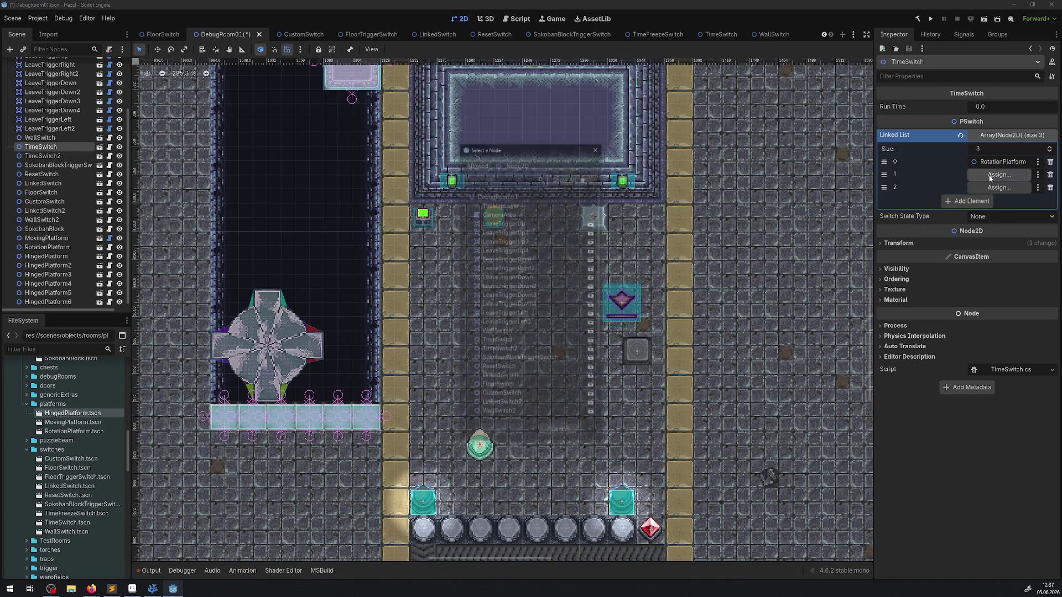
pyautogui.scroll(-2, 499, 407)
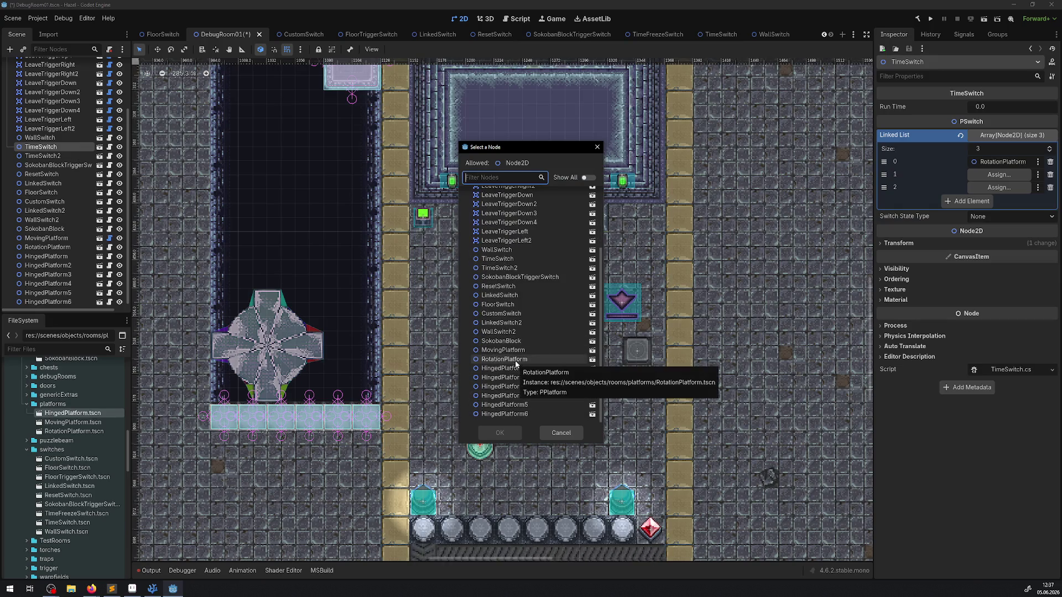
pyautogui.doubleClick(503, 350)
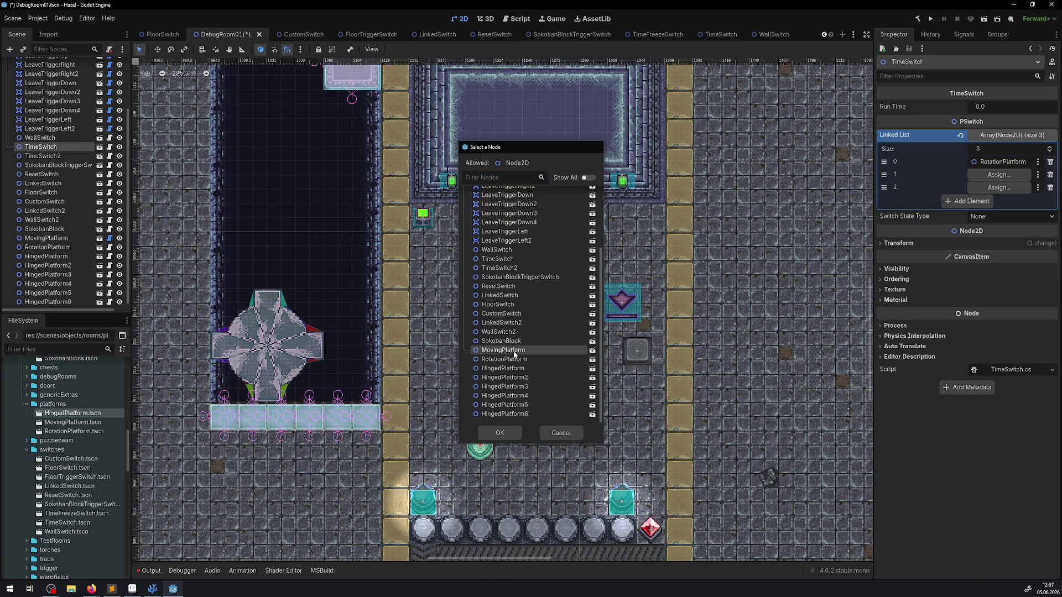
pyautogui.click(995, 190)
pyautogui.scroll(-3, 515, 375)
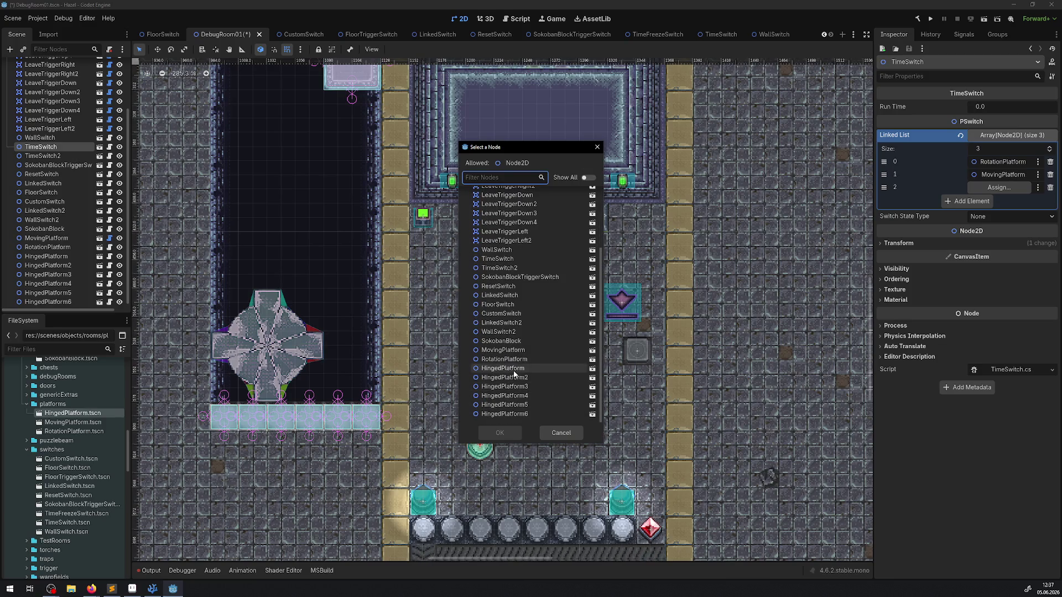
pyautogui.doubleClick(513, 371)
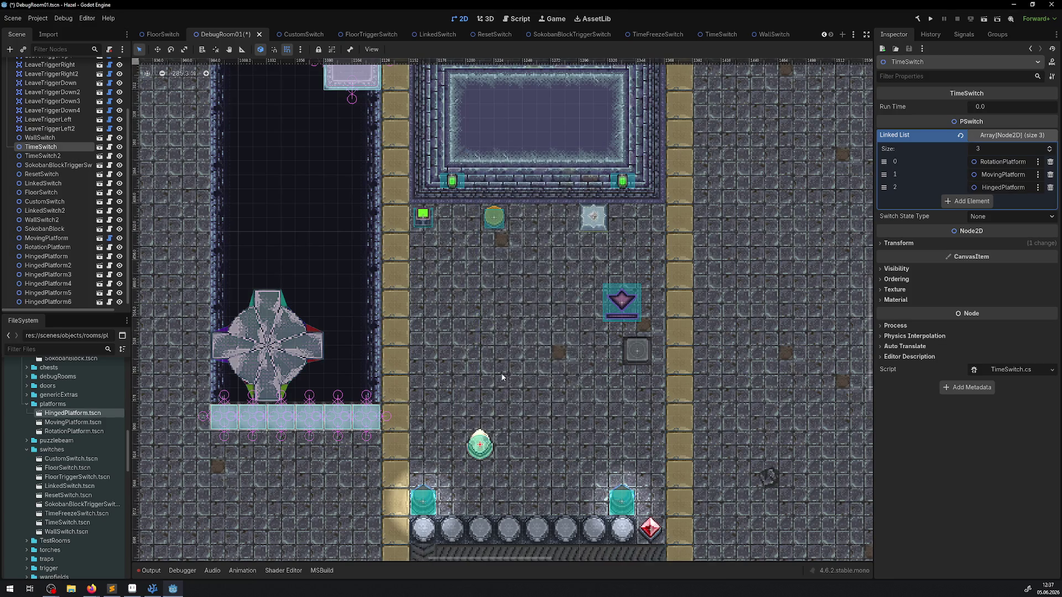
pyautogui.hotkey('ctrl', 's')
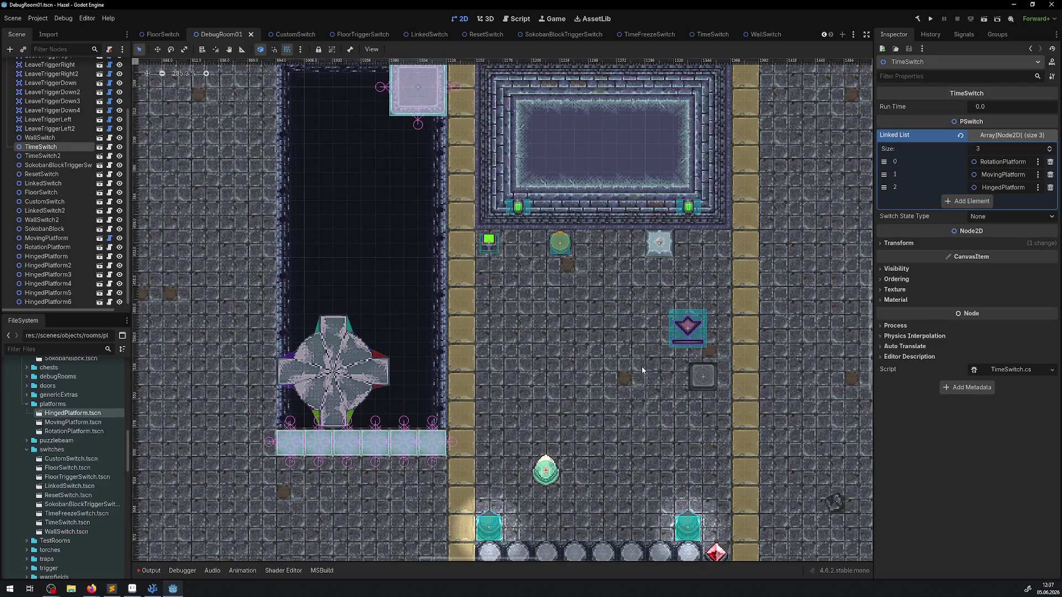
pyautogui.click(520, 208)
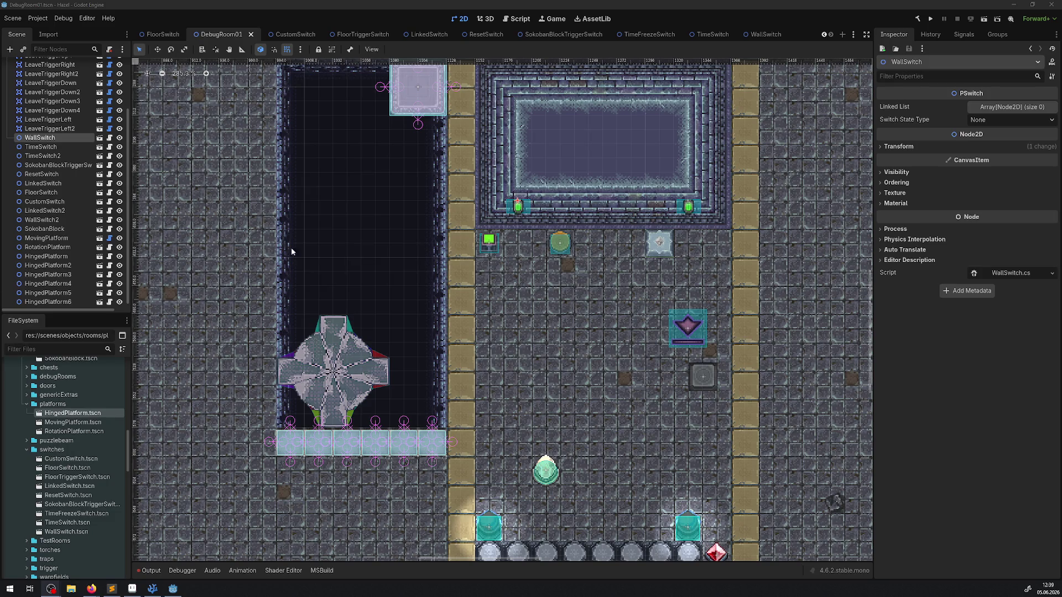
pyautogui.scroll(-1, 590, 375)
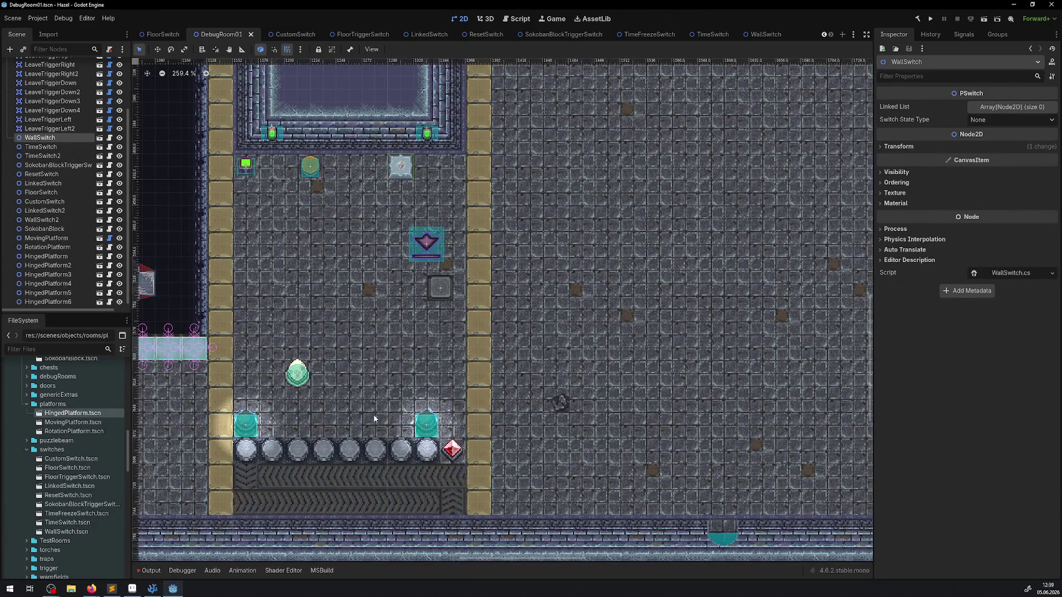
# Step: Shift the Sokoban block one tile left, beside the round switch
pyautogui.moveTo(402, 217)
pyautogui.mouseDown()
pyautogui.moveTo(559, 210)
pyautogui.moveTo(598, 194)
pyautogui.moveTo(580, 186)
pyautogui.mouseUp()
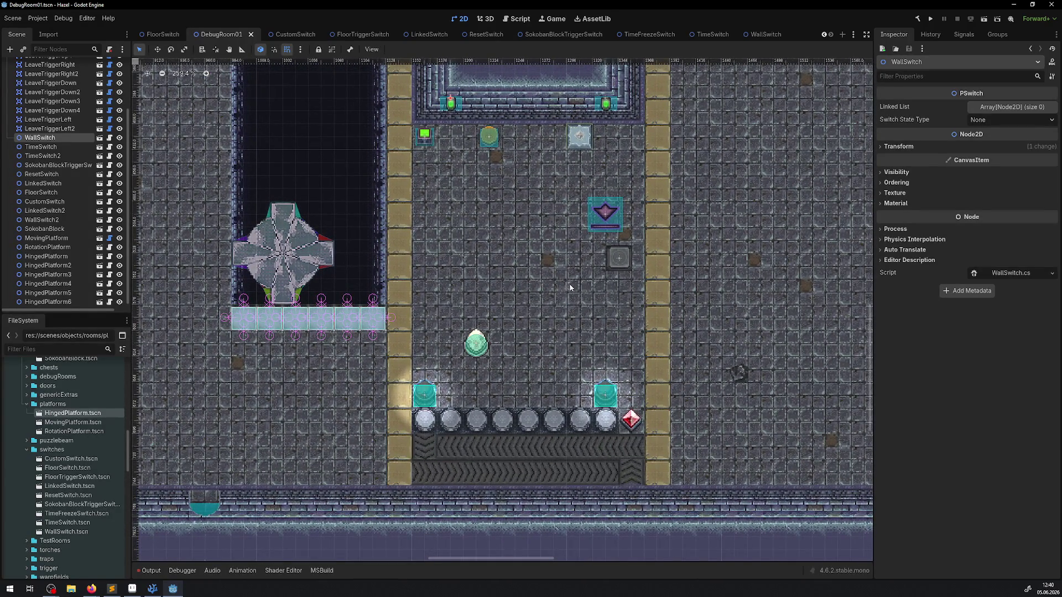
pyautogui.moveTo(579, 136); pyautogui.dragTo(514, 137)
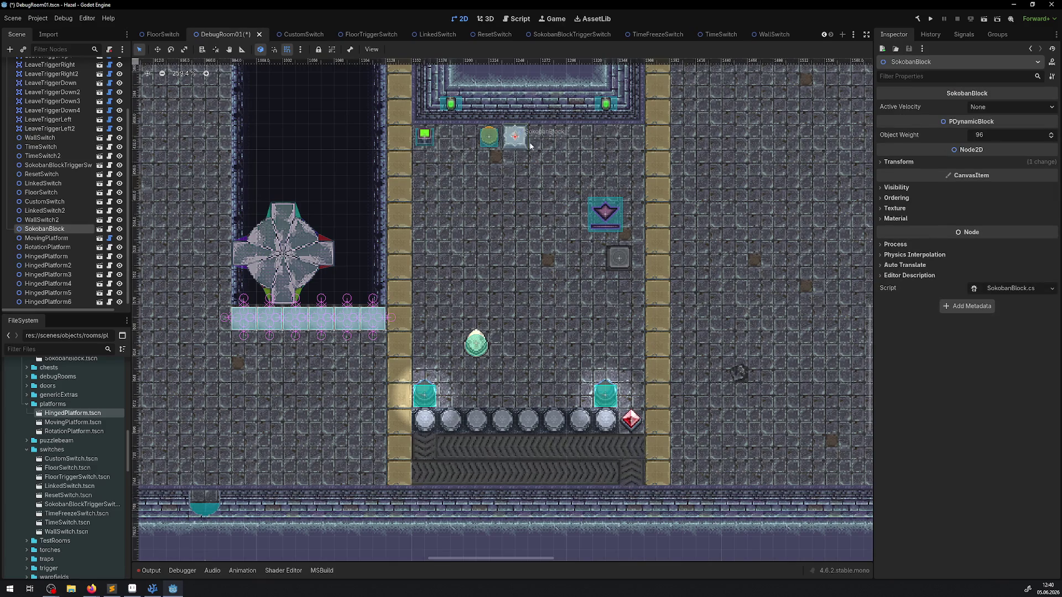
pyautogui.moveTo(573, 229); pyautogui.dragTo(404, 254)
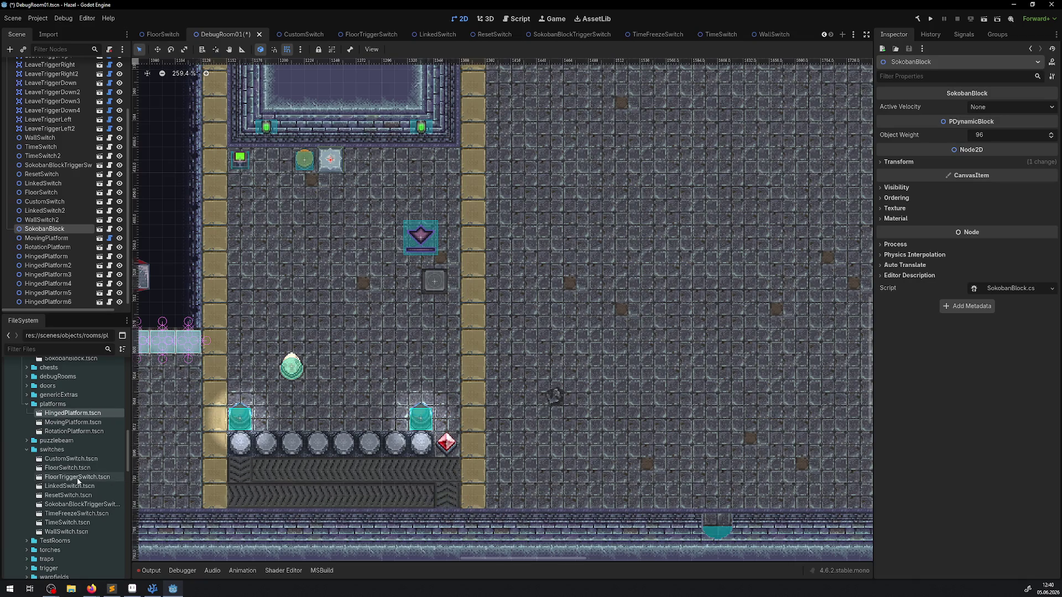
# Step: Expand the genericExtras folder in FileSystem to locate WeightObject00.tscn
pyautogui.scroll(-2, 68, 496)
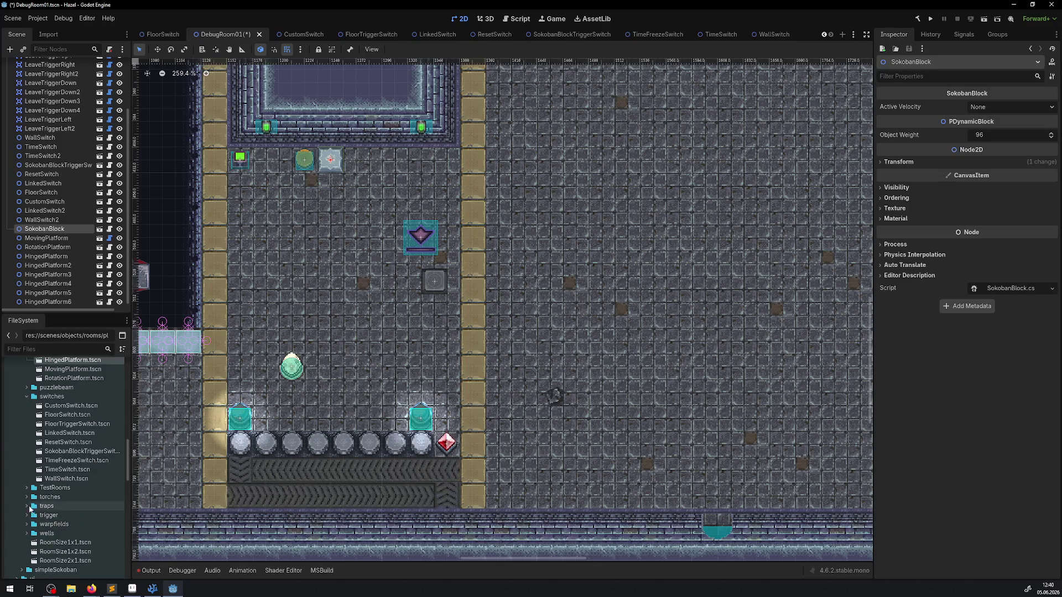
pyautogui.scroll(3, 31, 520)
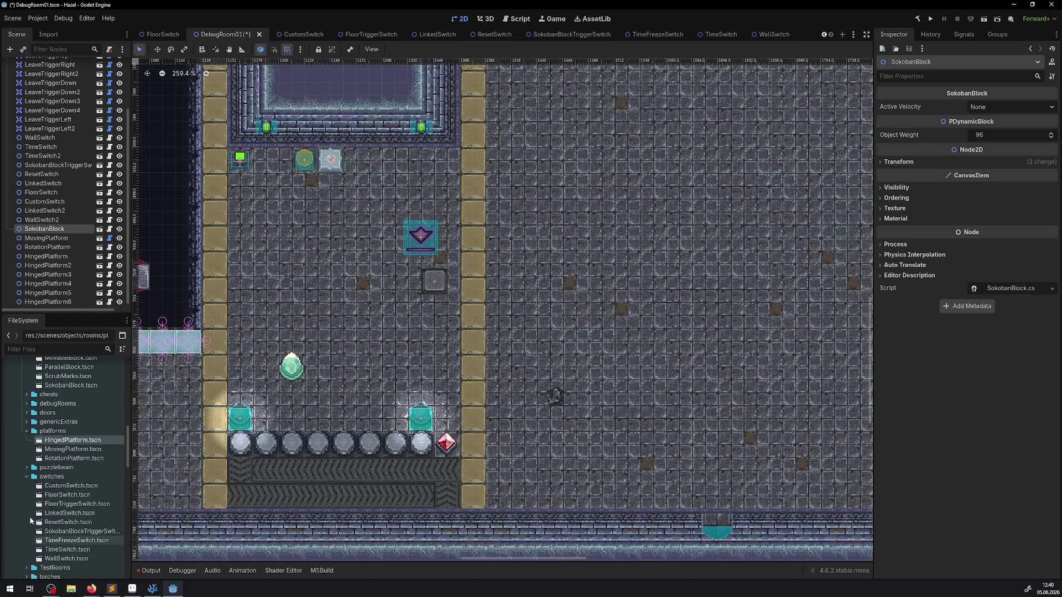
pyautogui.scroll(1, 30, 520)
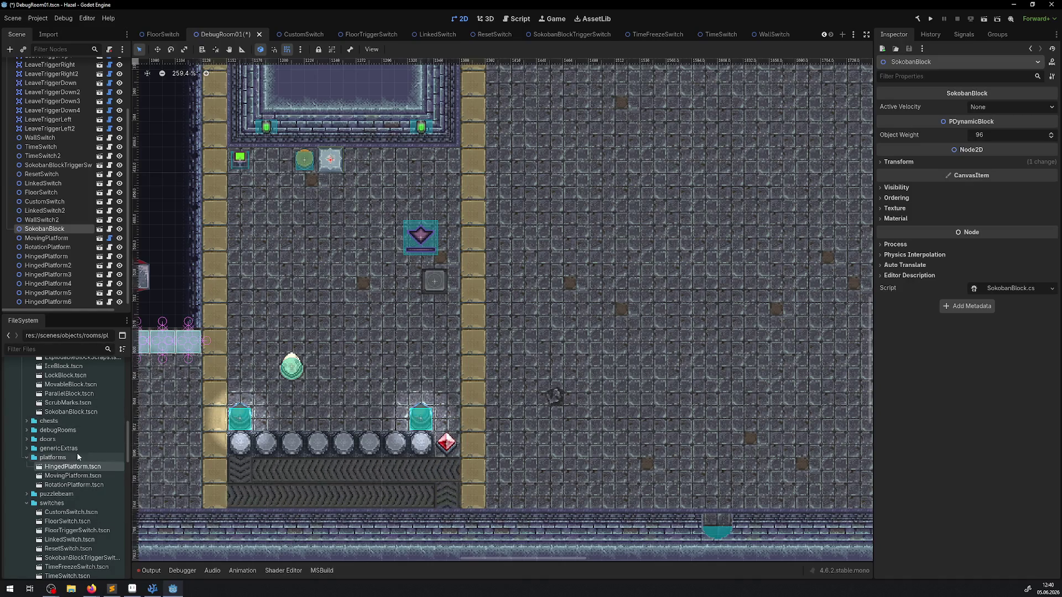
pyautogui.scroll(3, 77, 454)
pyautogui.scroll(4, 76, 483)
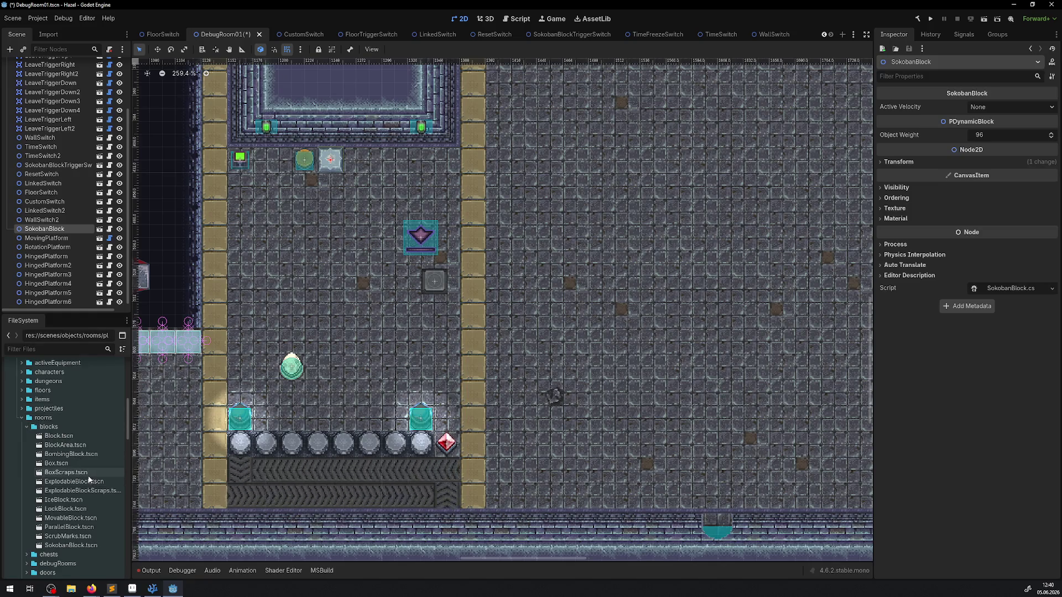
pyautogui.scroll(-3, 89, 479)
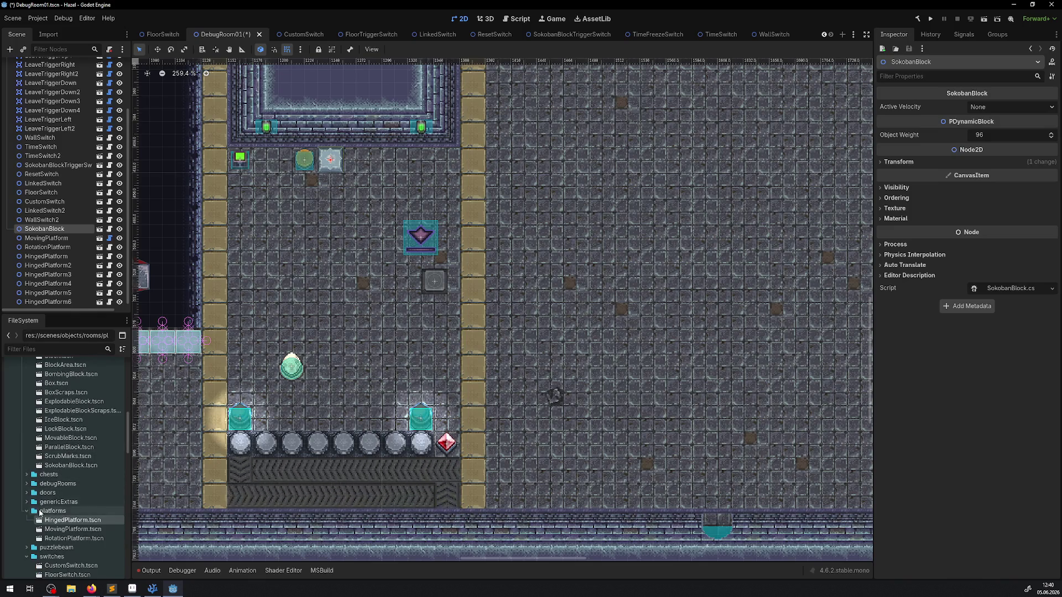
pyautogui.click(27, 501)
pyautogui.scroll(-2, 76, 526)
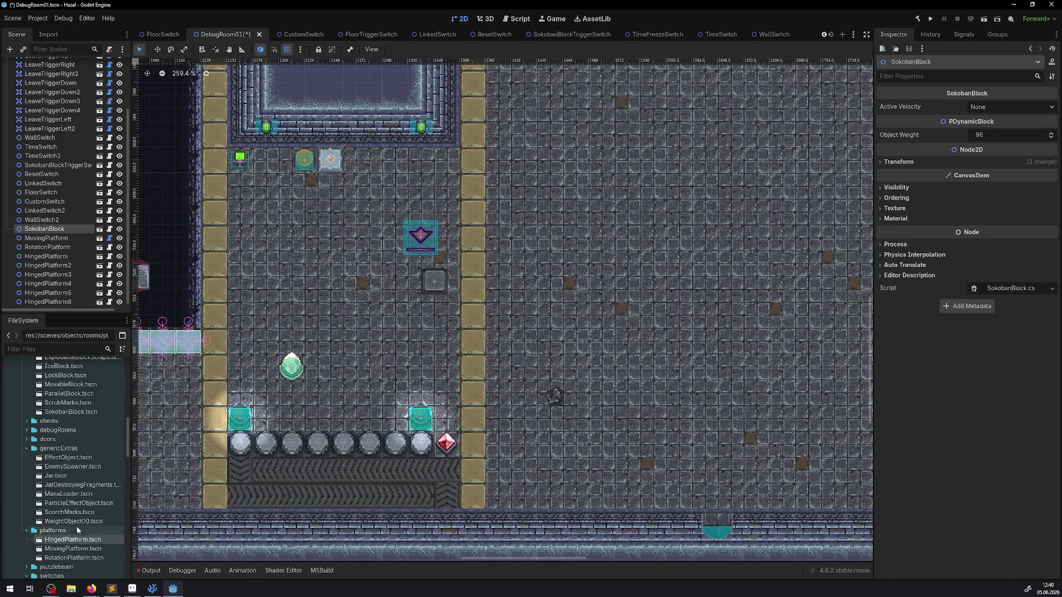
pyautogui.scroll(5, 409, 318)
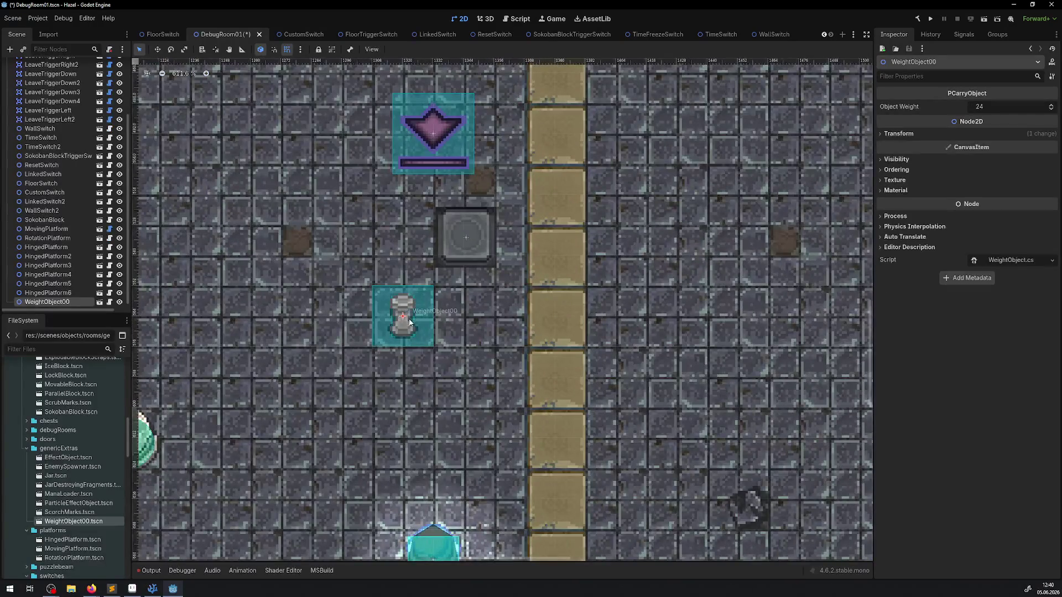